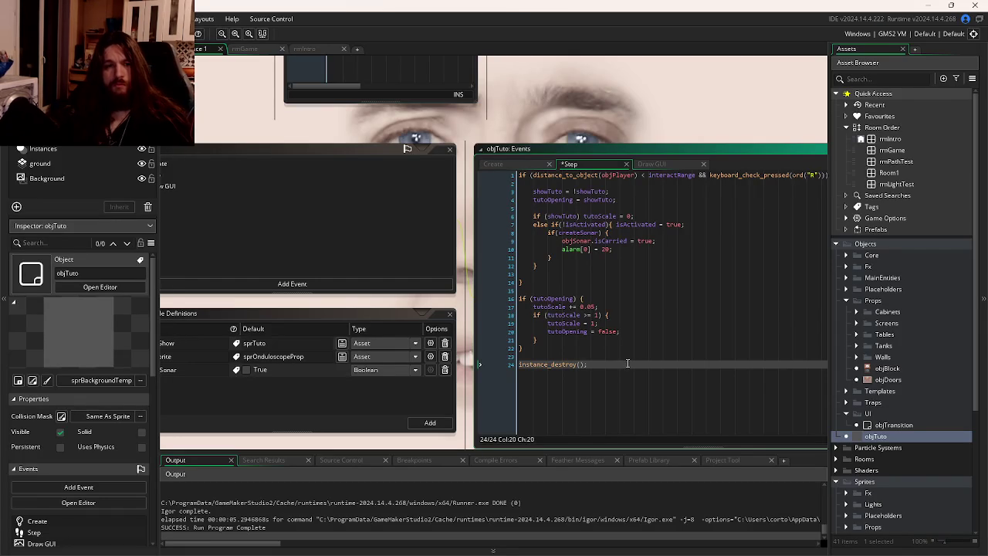
Delete the stray last instance_destroy(); line and replace alarm[0] = 20; with instance_destroy();.
{"action": "key", "text": "shift+Home"}
{"action": "key", "text": "BackSpace"}
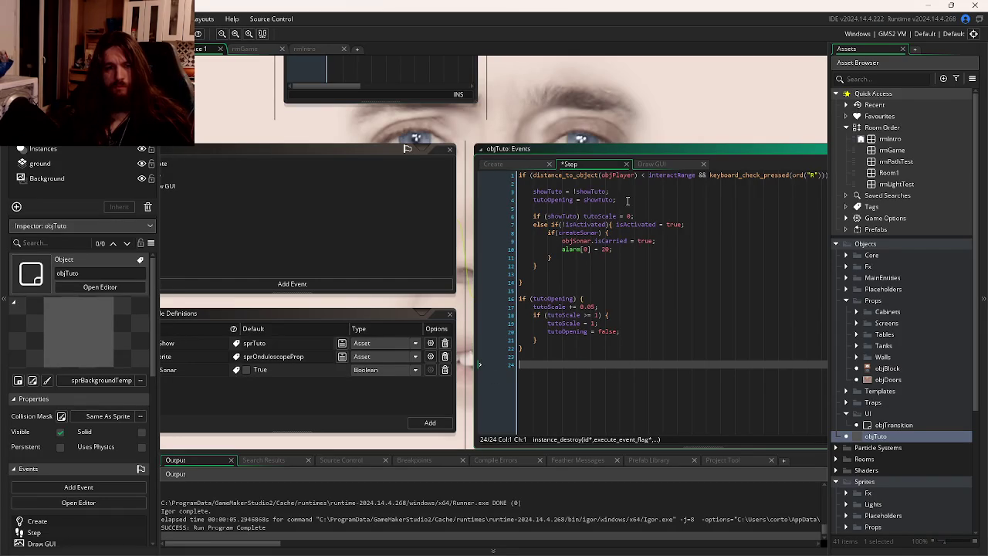
{"action": "left_click", "coordinate": [630, 199]}
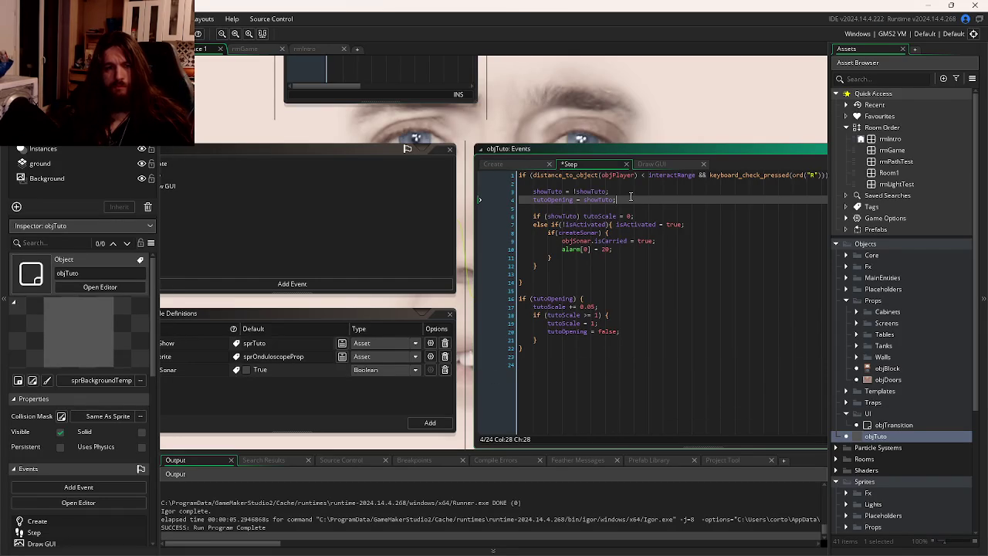
{"action": "left_click", "coordinate": [656, 249]}
{"action": "key", "text": "shift+Home"}
{"action": "key", "text": "ctrl+v"}
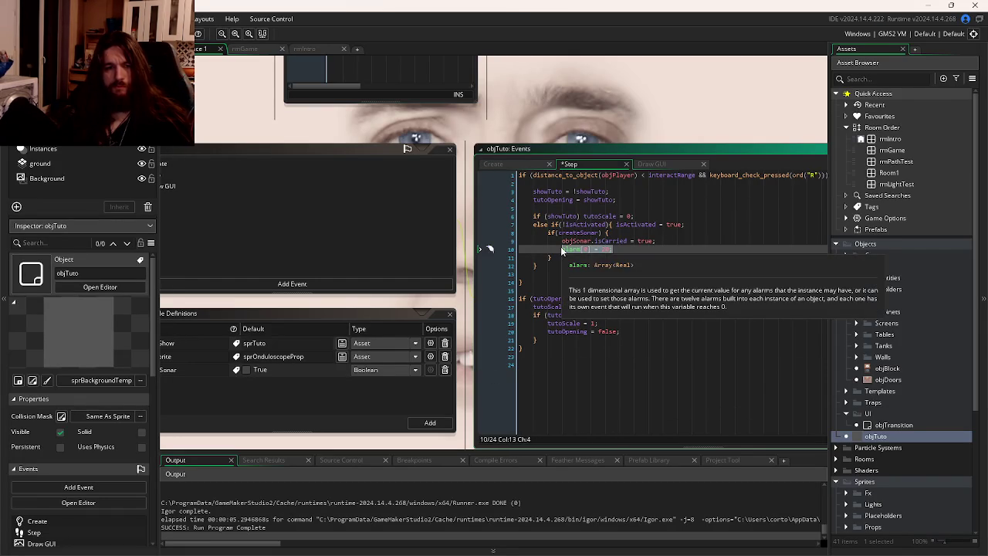
Test the game with F5, then undo the stray characters typed on the last line.
{"action": "left_click", "coordinate": [615, 365]}
{"action": "type", "text": "efdzgfezefrz"}
{"action": "key", "text": "F5"}
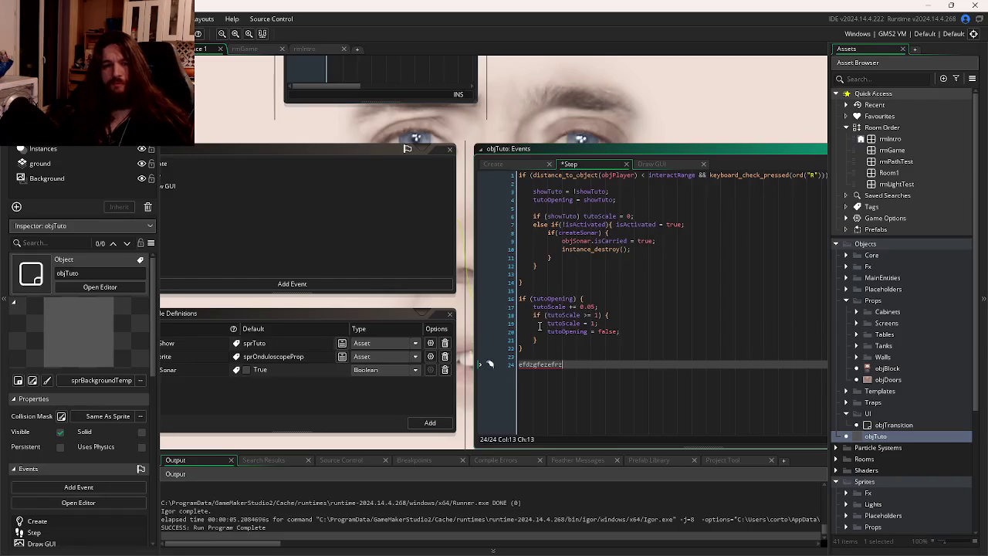
{"action": "key", "text": "ctrl+BackSpace"}
{"action": "key", "text": "ctrl+z"}
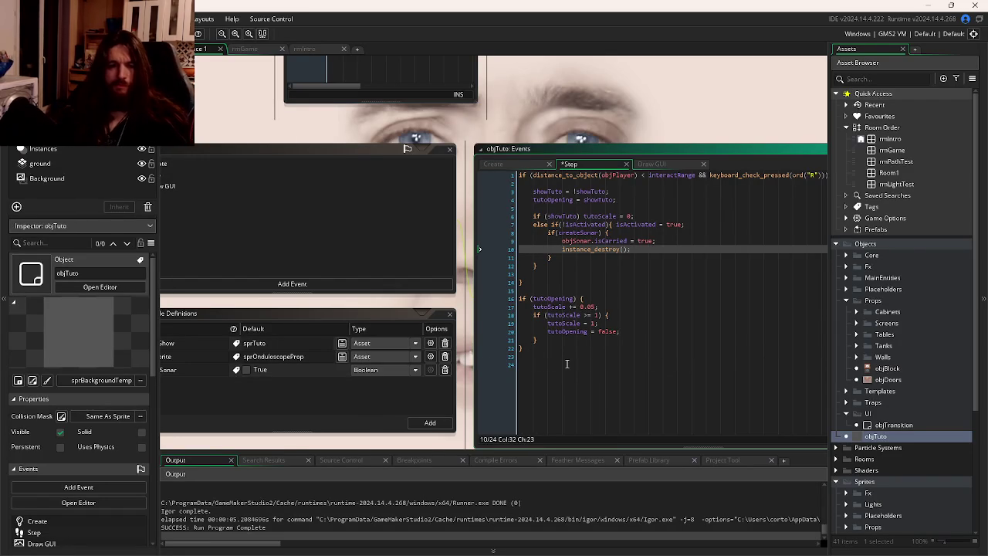
Review the uncommitted changes to rmIntro.yy and LD59.yyp in the Git client.
{"action": "key", "text": "alt+Tab"}
{"action": "key", "text": "alt+Tab"}
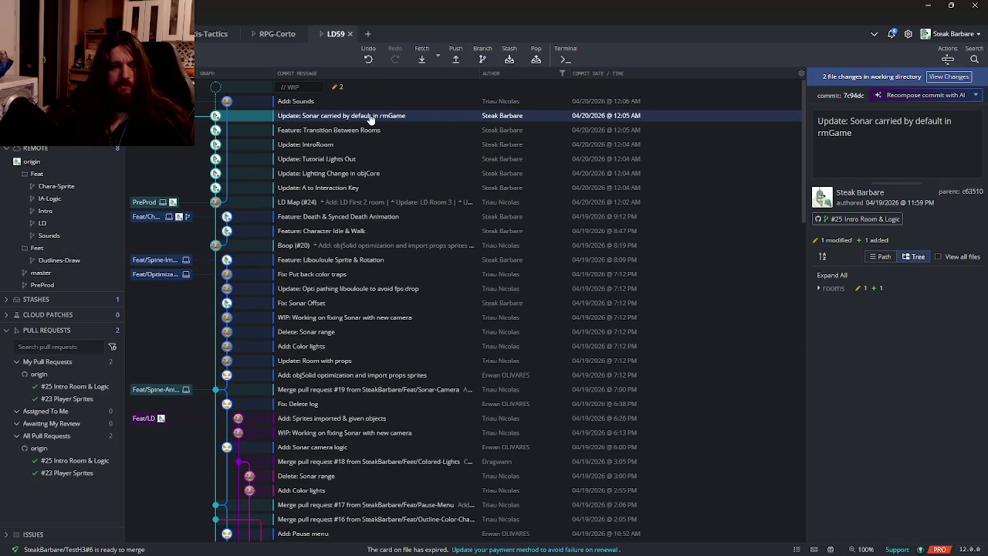
{"action": "left_click", "coordinate": [377, 87]}
{"action": "left_click", "coordinate": [819, 146]}
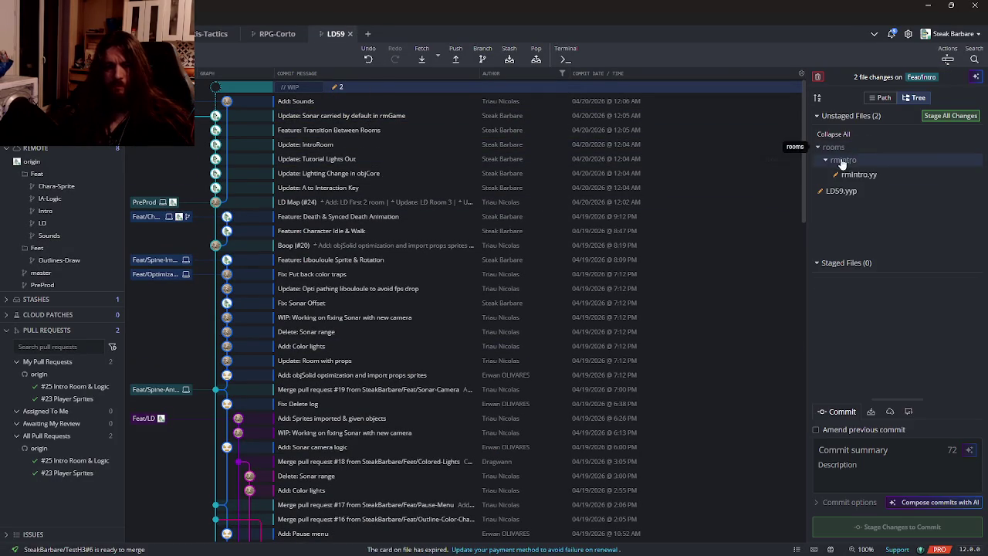
{"action": "left_click", "coordinate": [826, 160]}
{"action": "left_click", "coordinate": [860, 175]}
{"action": "left_click", "coordinate": [838, 191]}
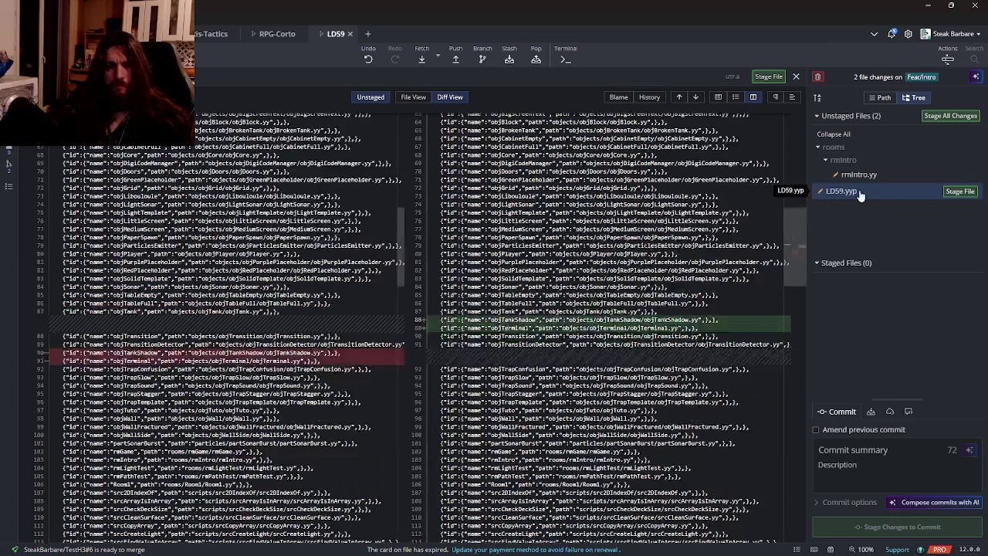
{"action": "key", "text": "alt+Tab"}
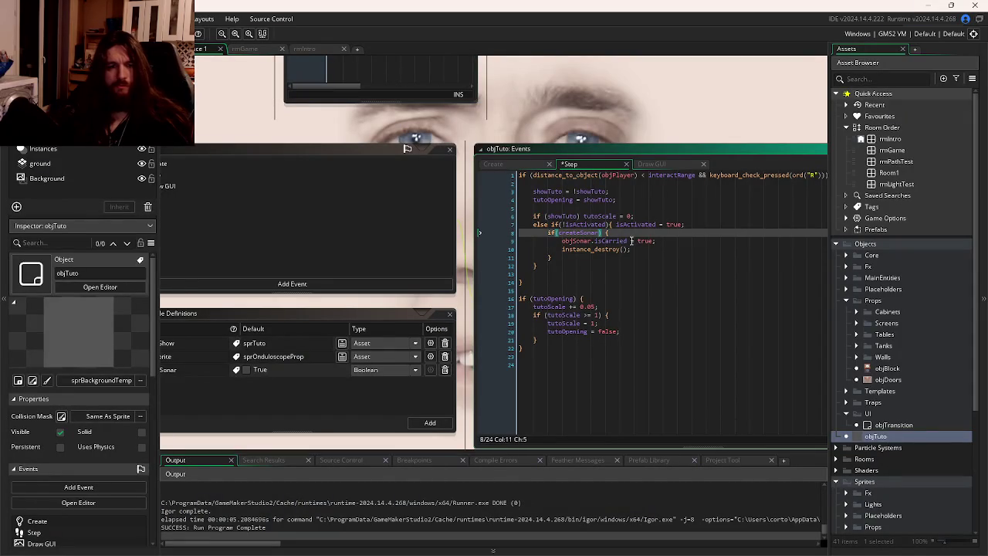
{"action": "key", "text": "alt+Tab"}
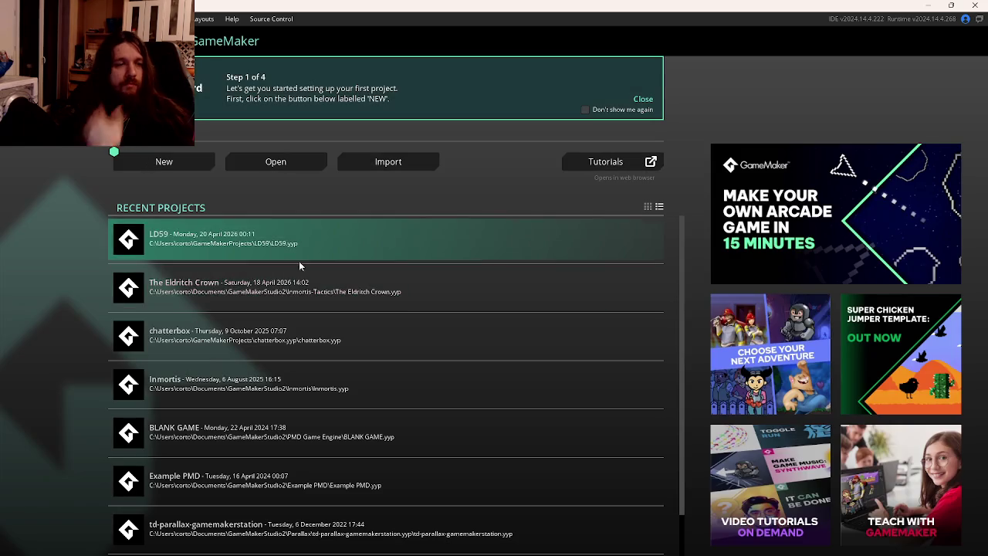
Reopen LD59 and add instance_destroy(); below objSonar.isCarried = true; in objTuto's Step event.
{"action": "left_click", "coordinate": [300, 261]}
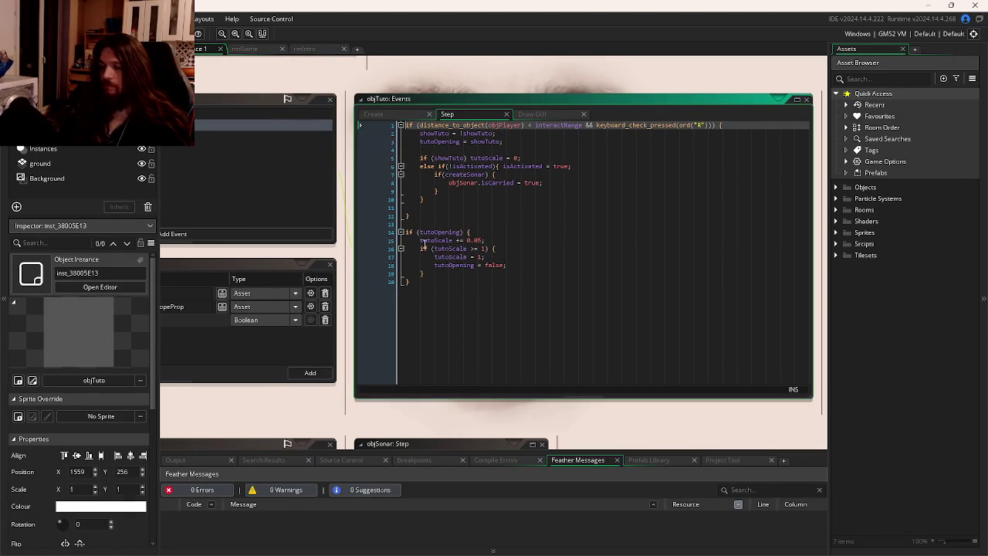
{"action": "left_click", "coordinate": [485, 211]}
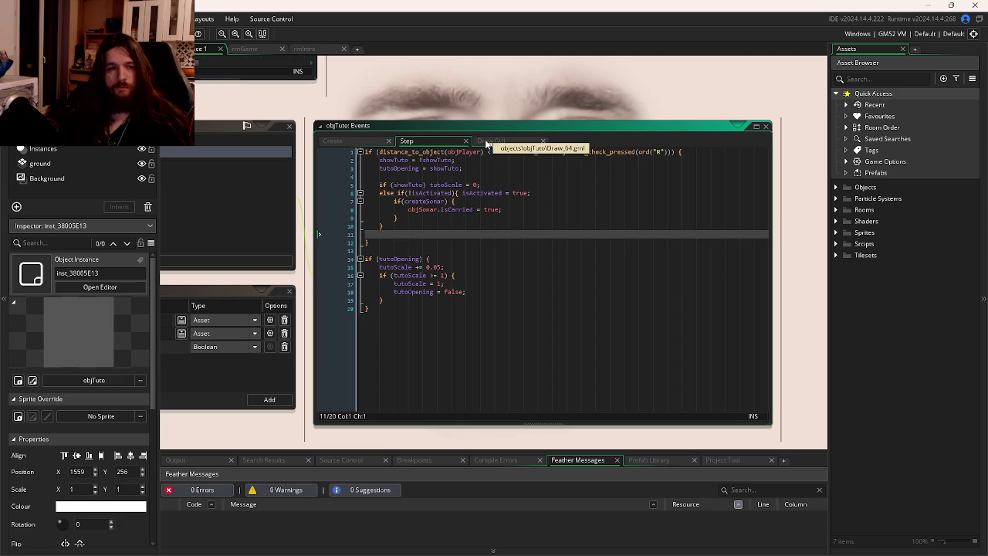
{"action": "left_click", "coordinate": [420, 209]}
{"action": "left_click", "coordinate": [505, 209]}
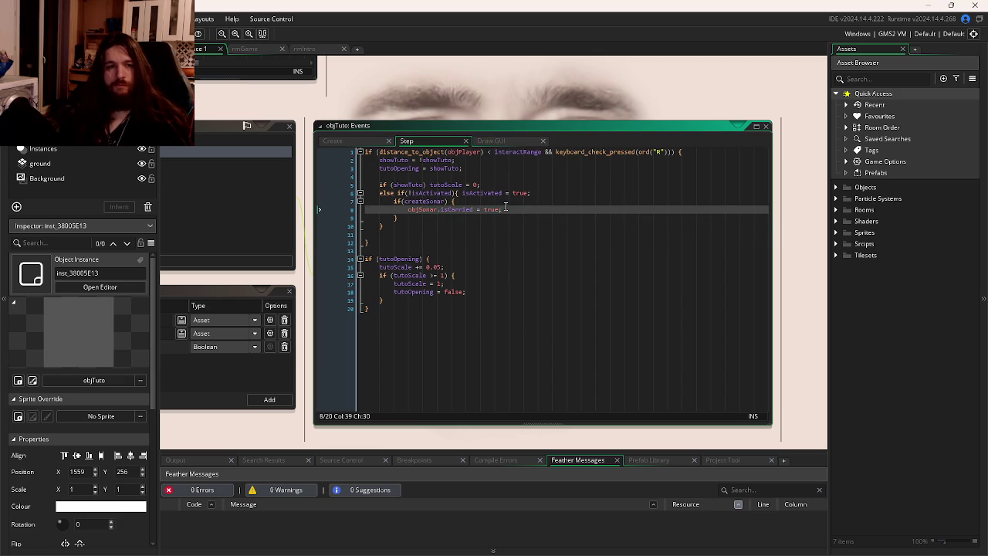
{"action": "key", "text": "Return"}
{"action": "type", "text": "instance_destroy();"}
Save the Step event and build and run the game.
{"action": "key", "text": "ctrl+s"}
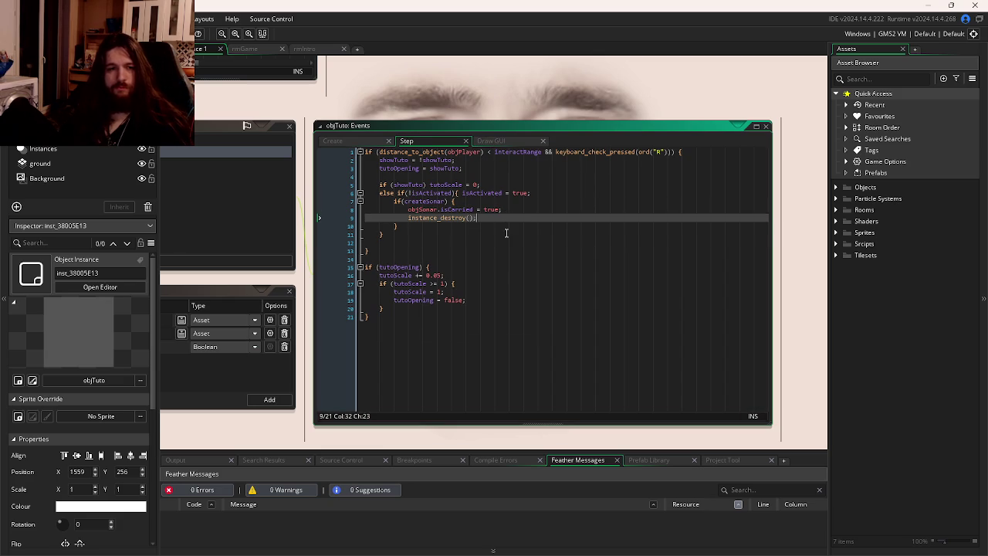
{"action": "left_click", "coordinate": [506, 235]}
{"action": "key", "text": "F5"}
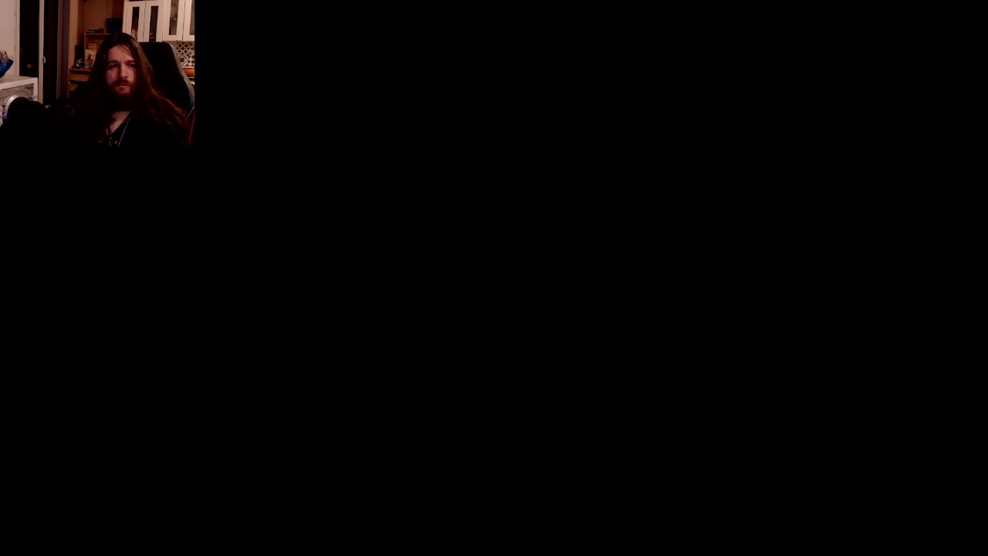
Run the game again, then push the Feat/Intro branch to origin.
{"action": "key", "text": "F5"}
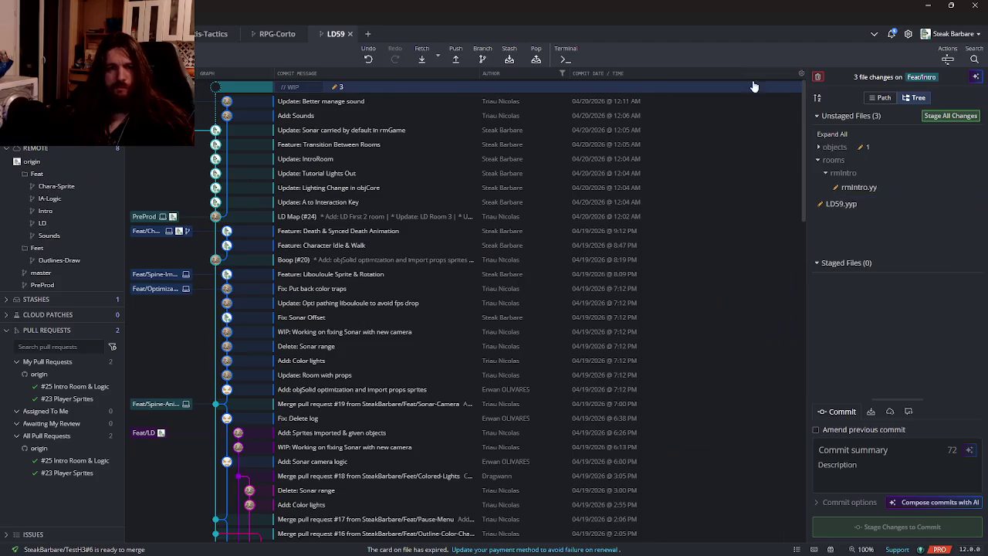
{"action": "left_click", "coordinate": [795, 82]}
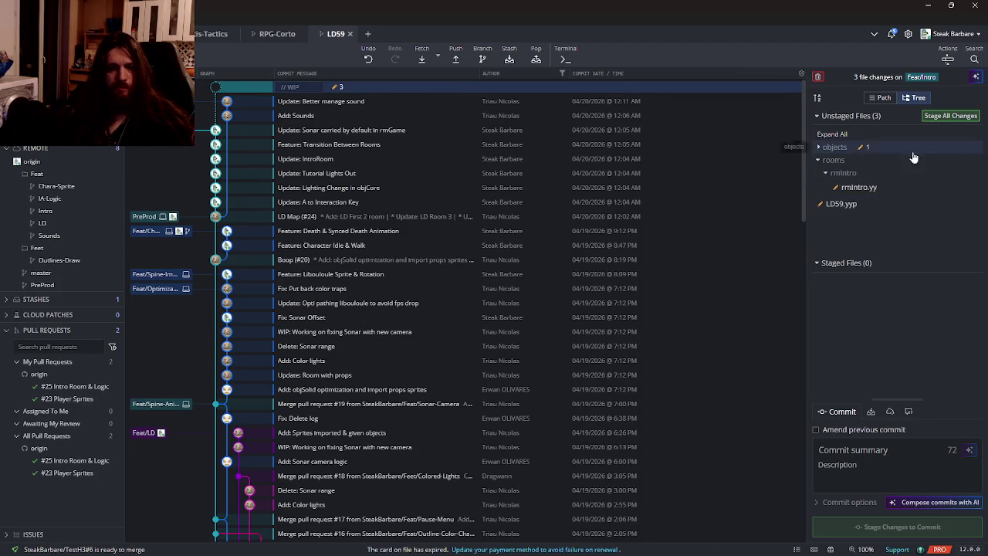
{"action": "left_click", "coordinate": [456, 59]}
Stage all three changed files and commit them as 'Update: Destroy Onduloscope on Pickup & Paper Sprite'.
{"action": "left_click", "coordinate": [951, 115]}
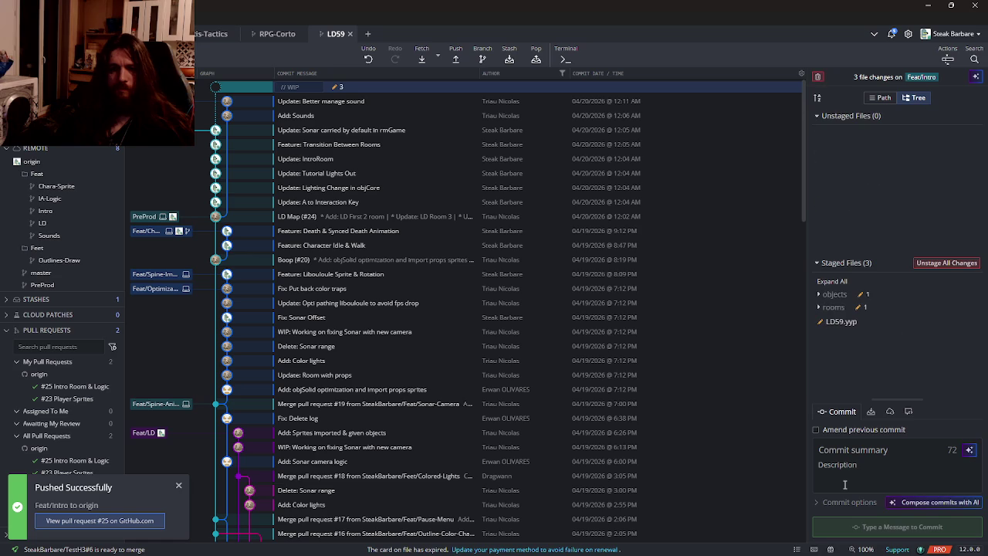
{"action": "type", "text": "Upd"}
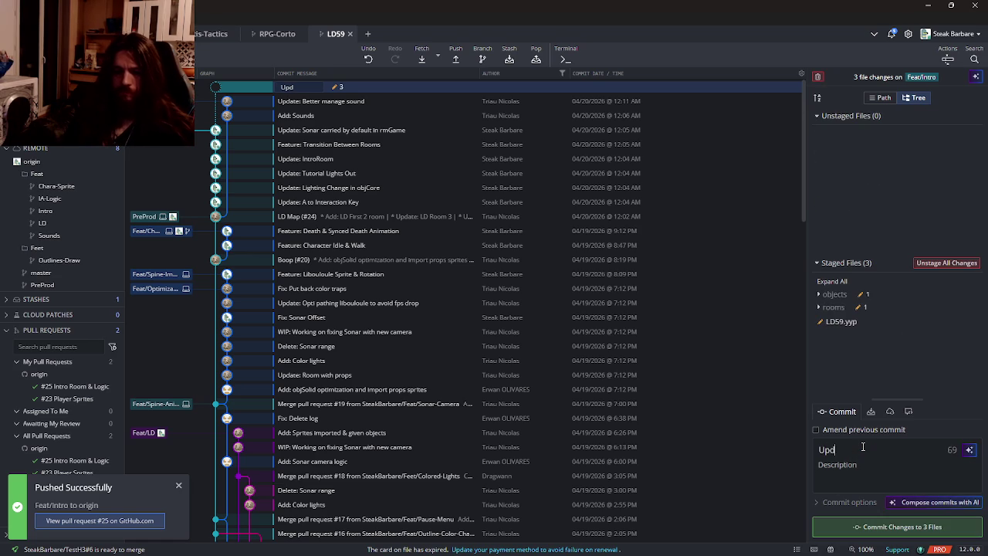
{"action": "type", "text": "ate: Destro"}
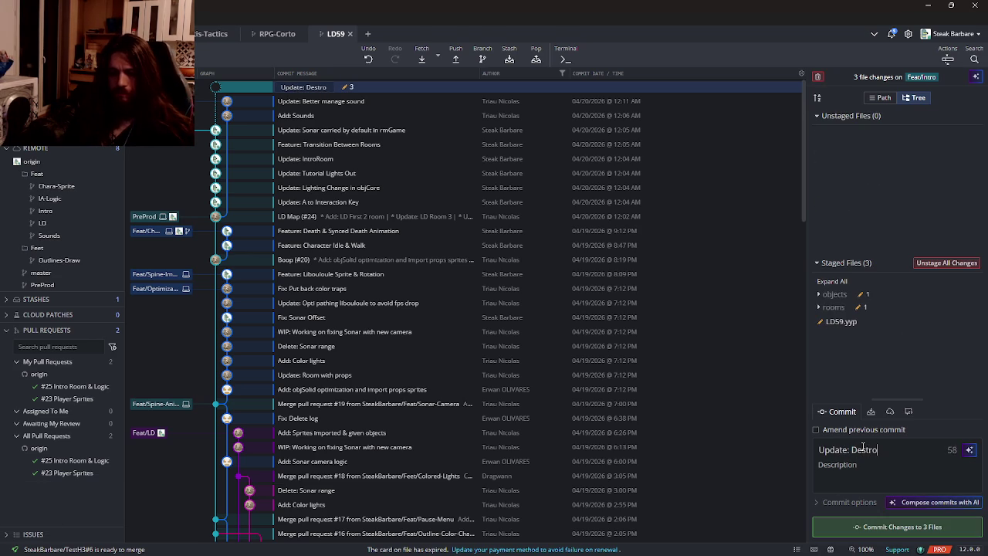
{"action": "type", "text": "y O"}
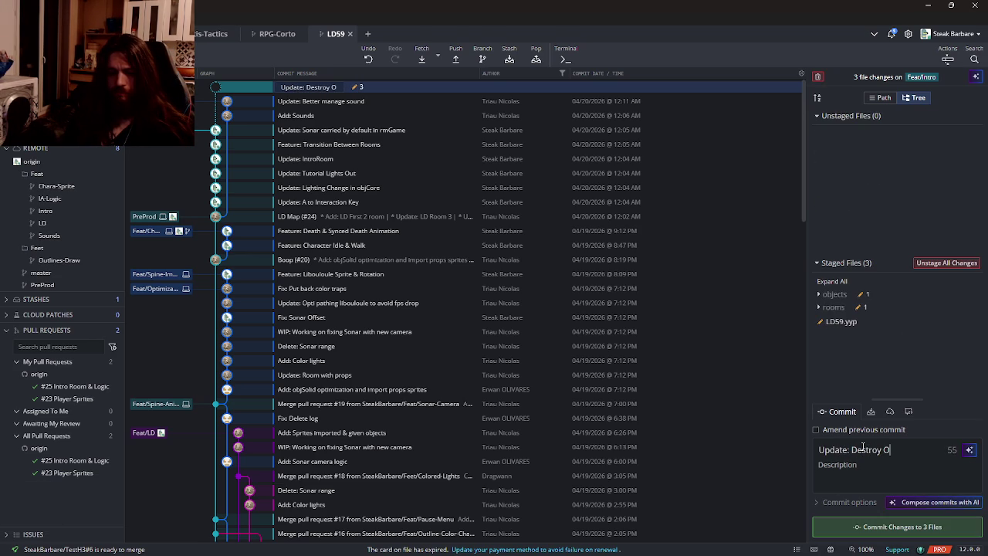
{"action": "type", "text": "ndulos"}
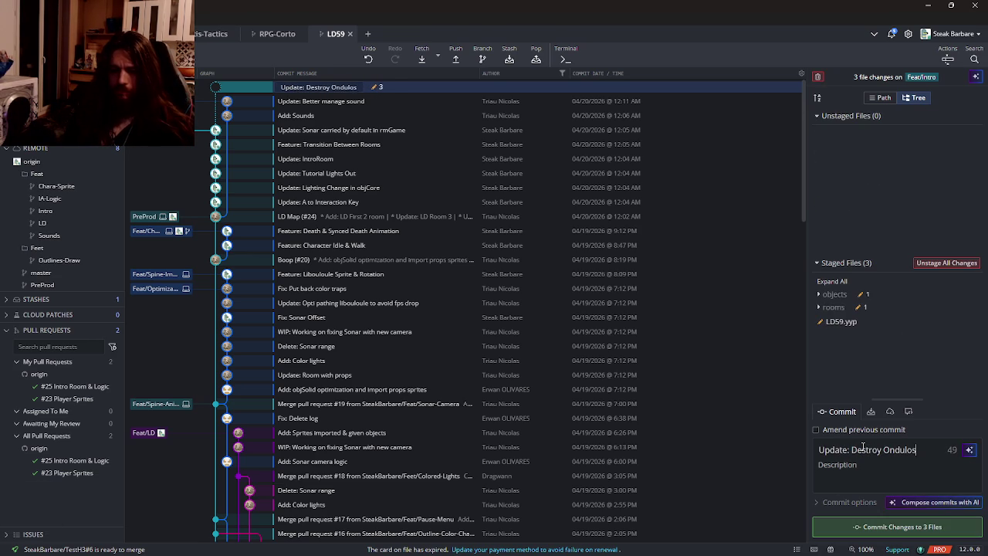
{"action": "type", "text": "cope on "}
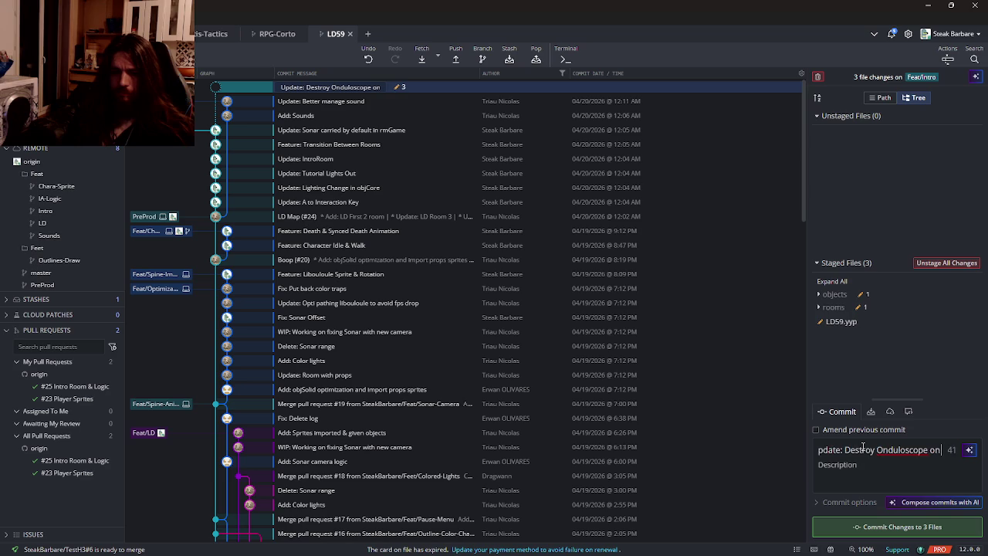
{"action": "type", "text": "Pickup & Paper Sprite"}
{"action": "key", "text": "ctrl+Return"}
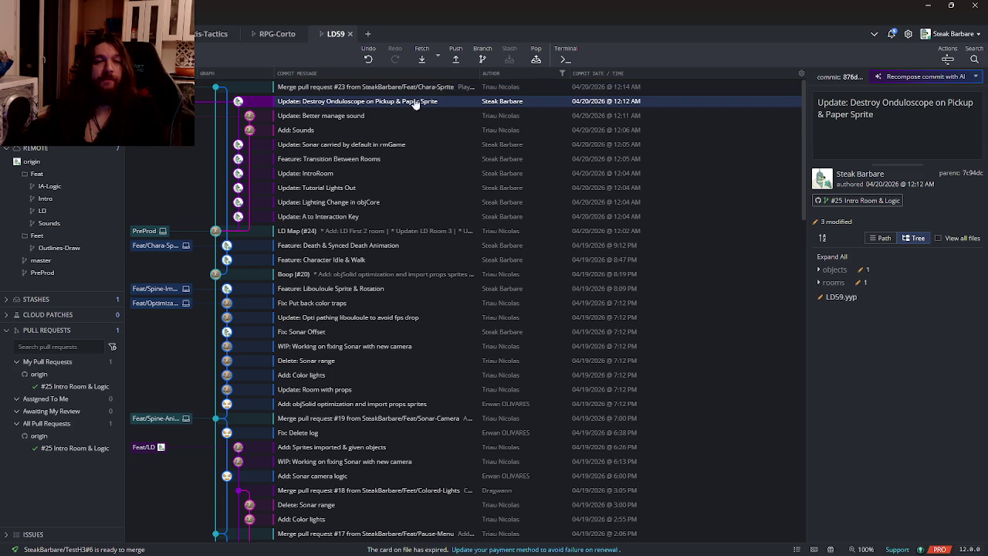
Switch from GitKraken over to the browser window.
{"action": "key", "text": "alt+Tab"}
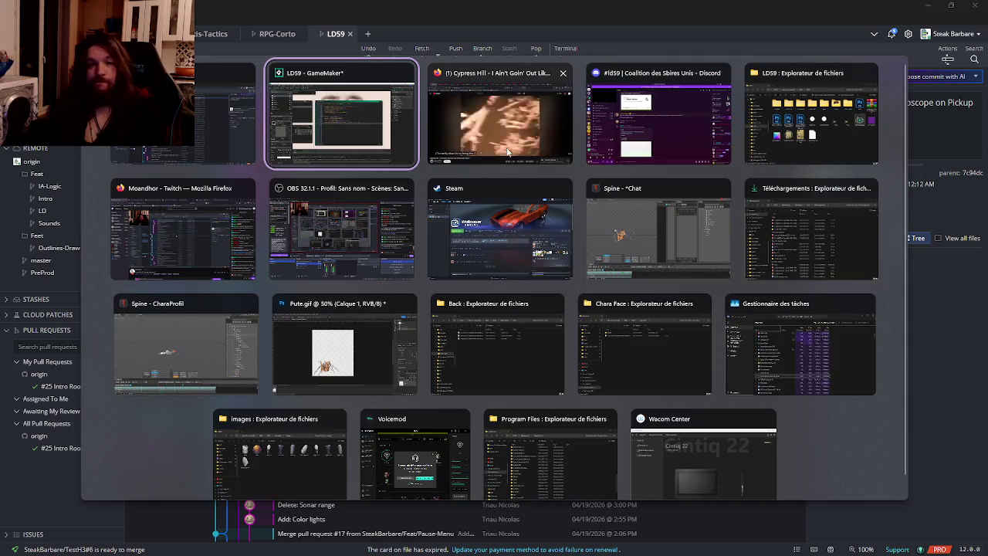
In Google Drive, browse the Props folder's enviro and Gameplay subfolders.
{"action": "scroll", "coordinate": [772, 11], "scroll_direction": "down", "scroll_amount": 5}
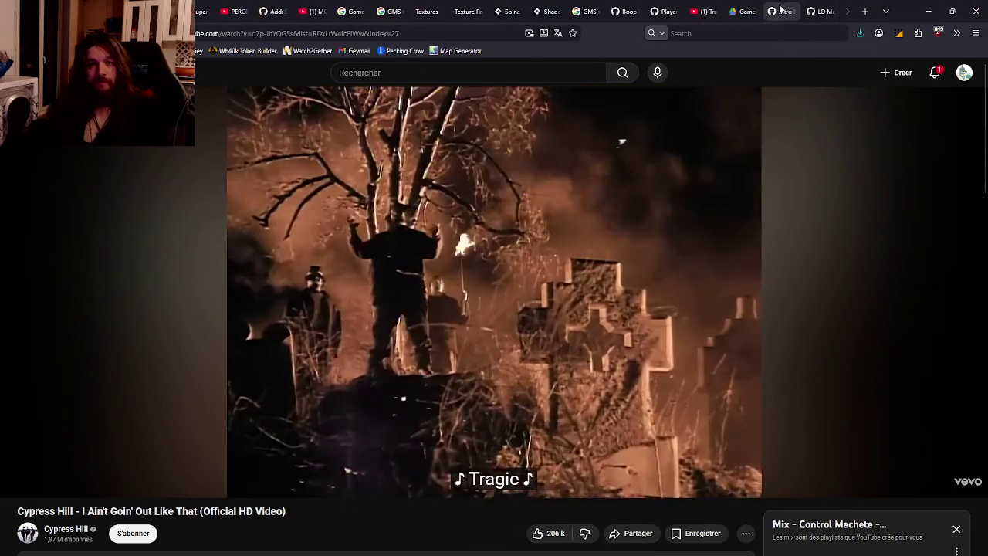
{"action": "left_click", "coordinate": [740, 11]}
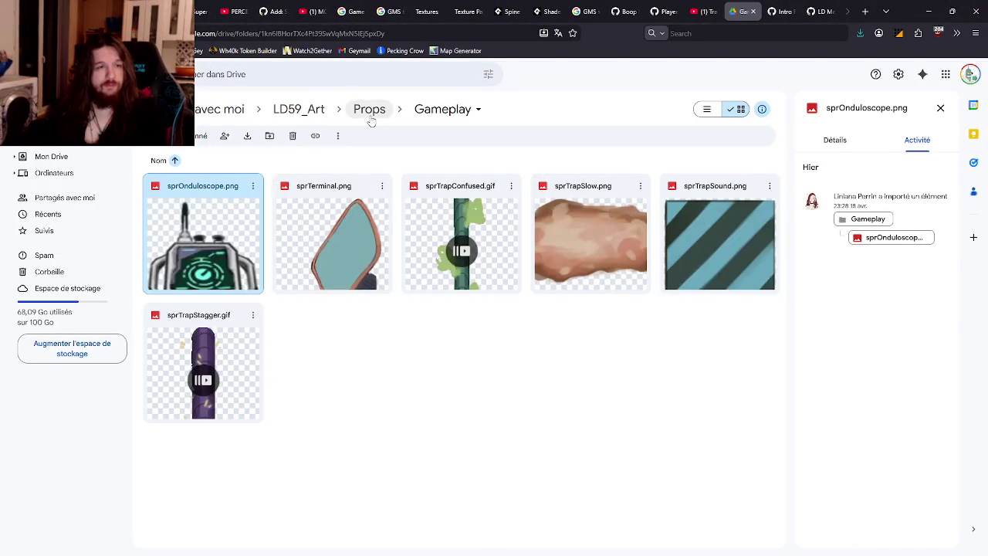
{"action": "left_click", "coordinate": [370, 110]}
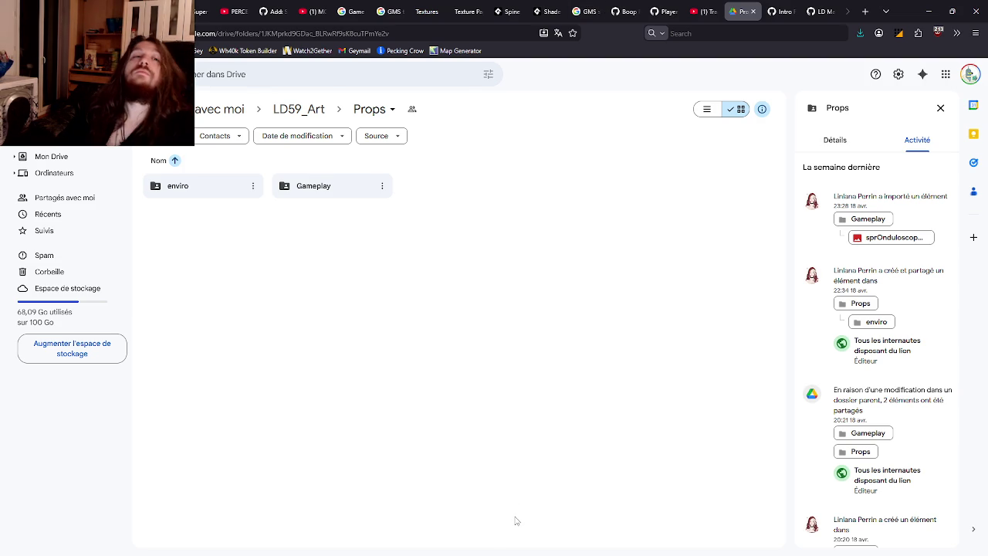
{"action": "mouse_move", "coordinate": [499, 553]}
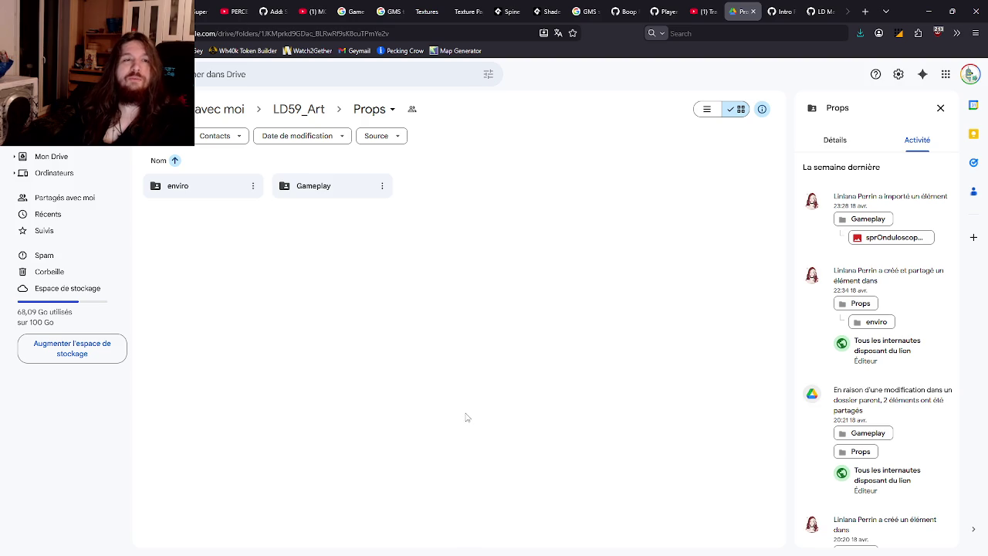
{"action": "double_click", "coordinate": [178, 185]}
{"action": "scroll", "coordinate": [394, 274], "scroll_direction": "down", "scroll_amount": 1}
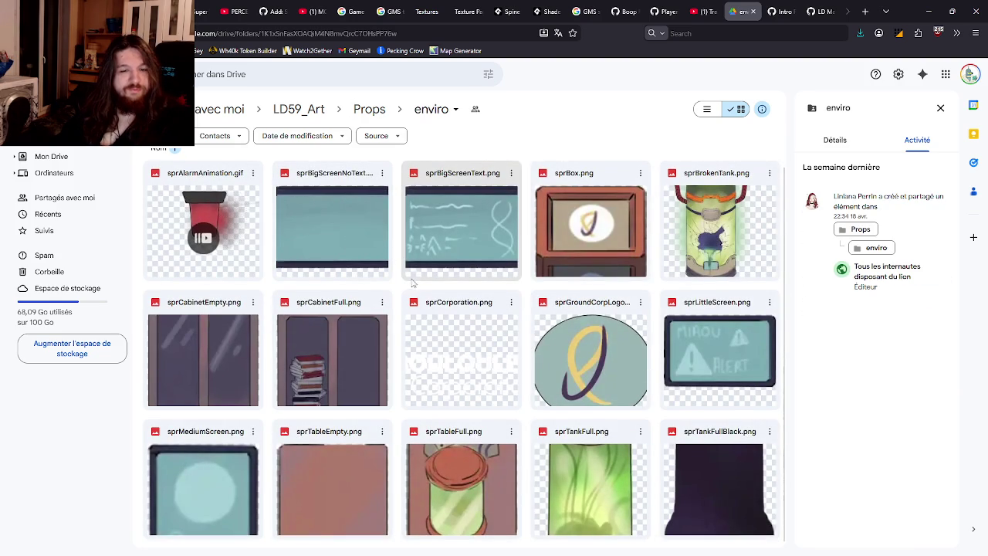
{"action": "key", "text": "alt+Left"}
{"action": "double_click", "coordinate": [340, 192]}
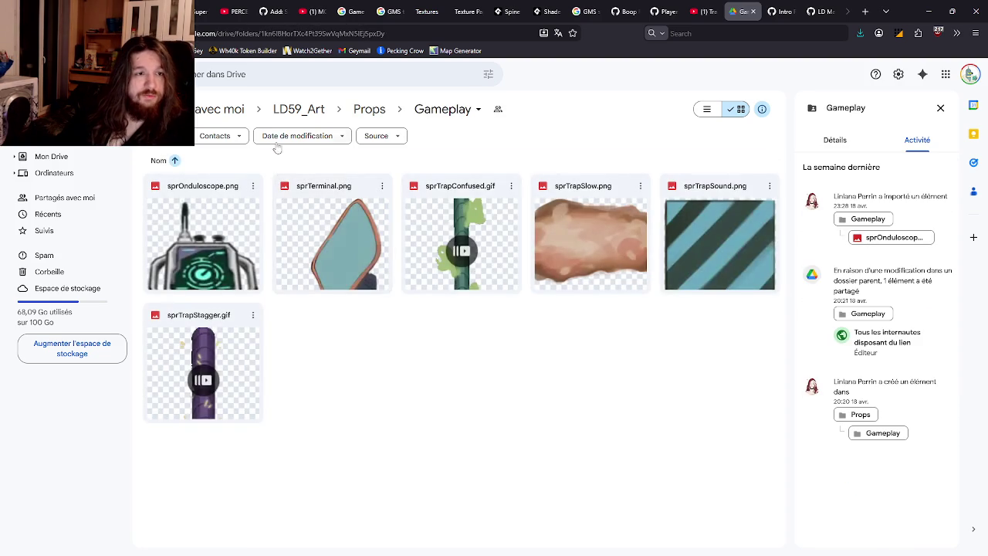
Open LD59_Art's Splash folder and preview SplashHighRes.png at full size, then close it.
{"action": "left_click", "coordinate": [368, 109]}
{"action": "left_click", "coordinate": [299, 109]}
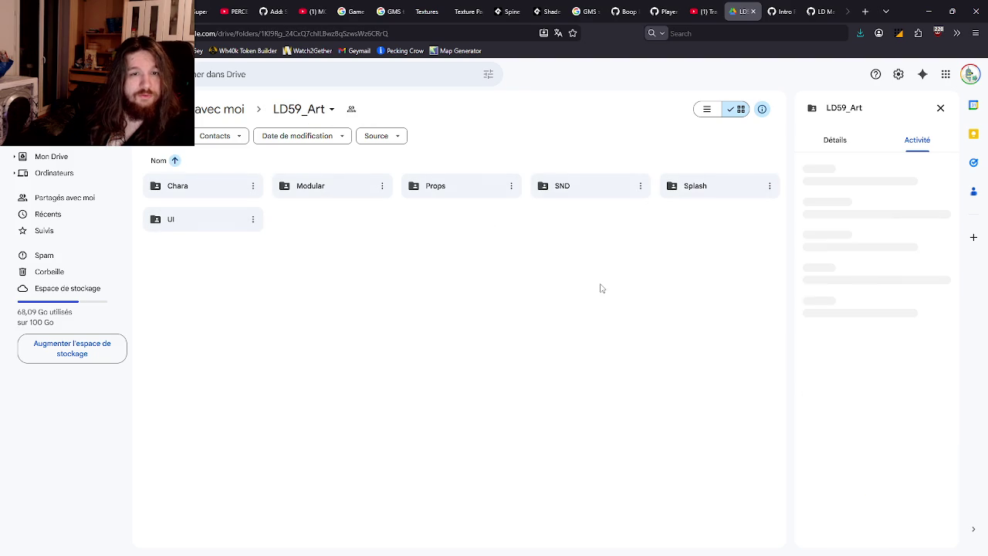
{"action": "double_click", "coordinate": [699, 199]}
{"action": "double_click", "coordinate": [203, 244]}
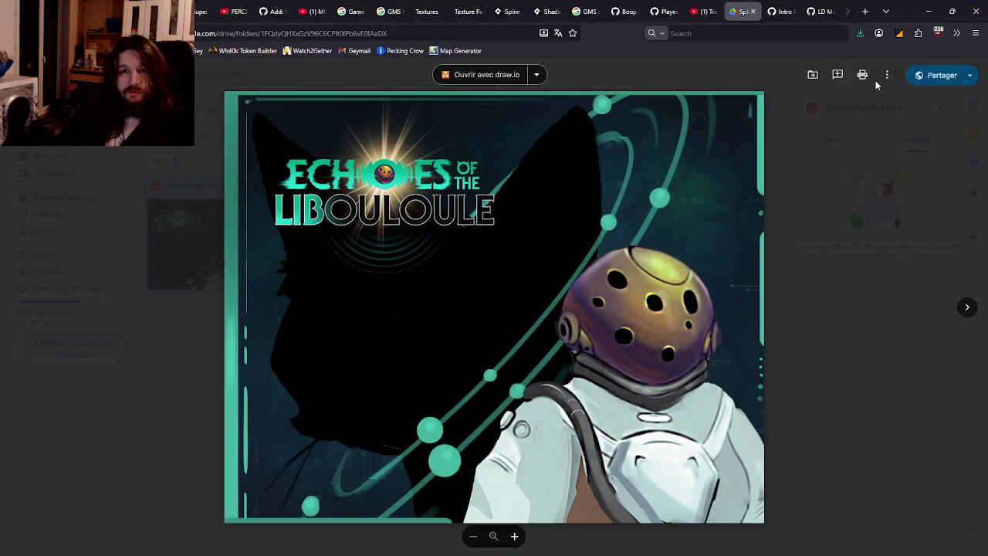
{"action": "left_click", "coordinate": [947, 78]}
{"action": "key", "text": "Escape"}
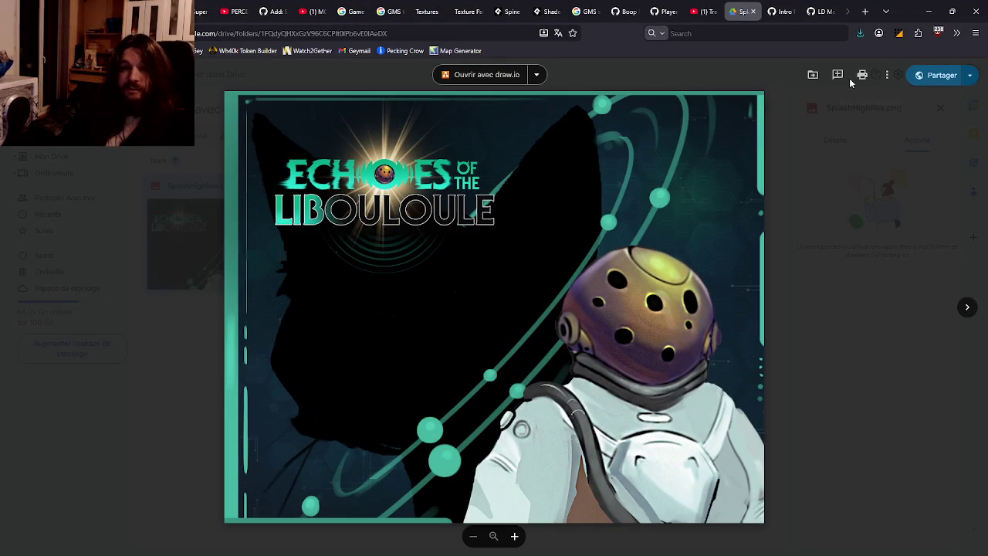
{"action": "key", "text": "Escape"}
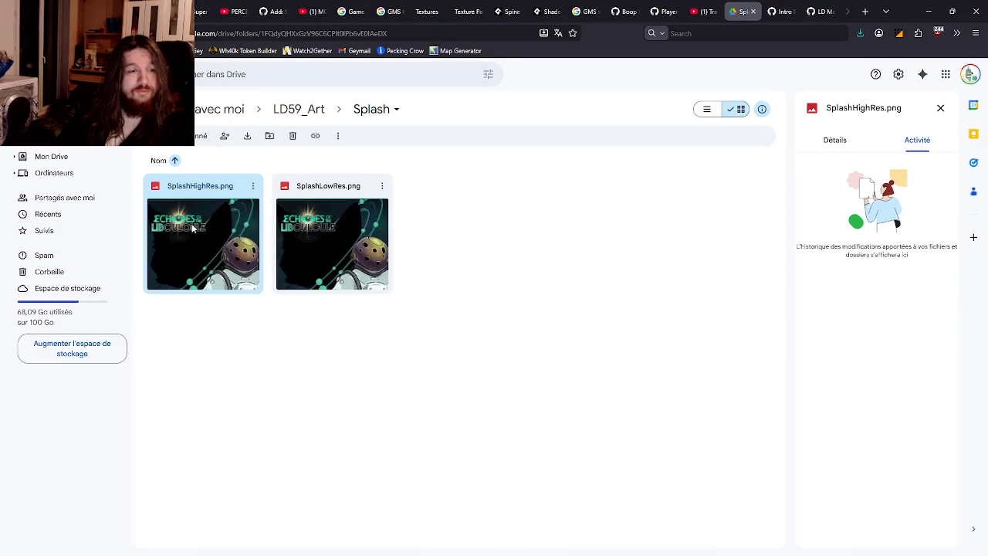
Download SplashHighRes.png into the local LD59 folder.
{"action": "right_click", "coordinate": [193, 225]}
{"action": "left_click", "coordinate": [261, 260]}
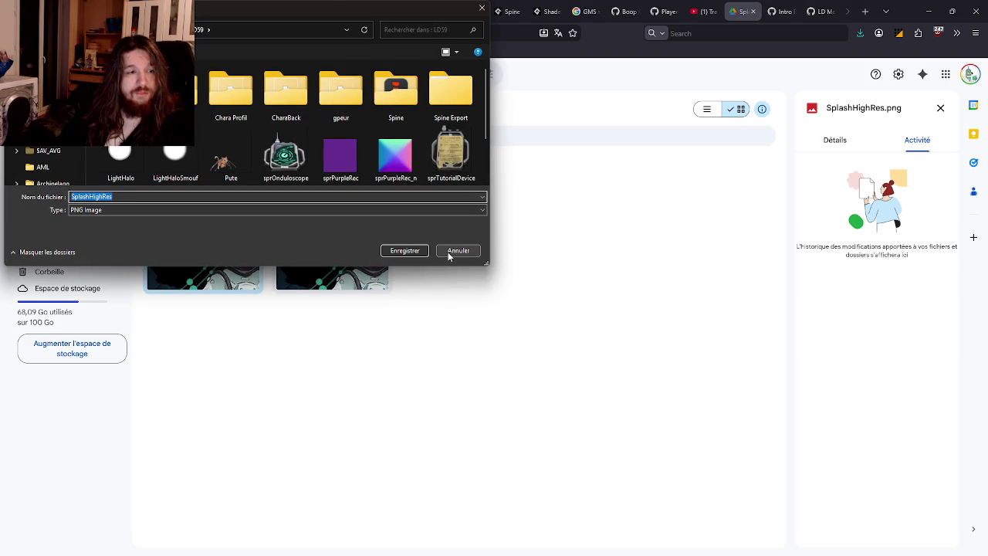
{"action": "mouse_move", "coordinate": [339, 15]}
{"action": "left_mouse_down"}
{"action": "mouse_move", "coordinate": [364, 35]}
{"action": "mouse_move", "coordinate": [675, 166]}
{"action": "mouse_move", "coordinate": [637, 134]}
{"action": "left_mouse_up"}
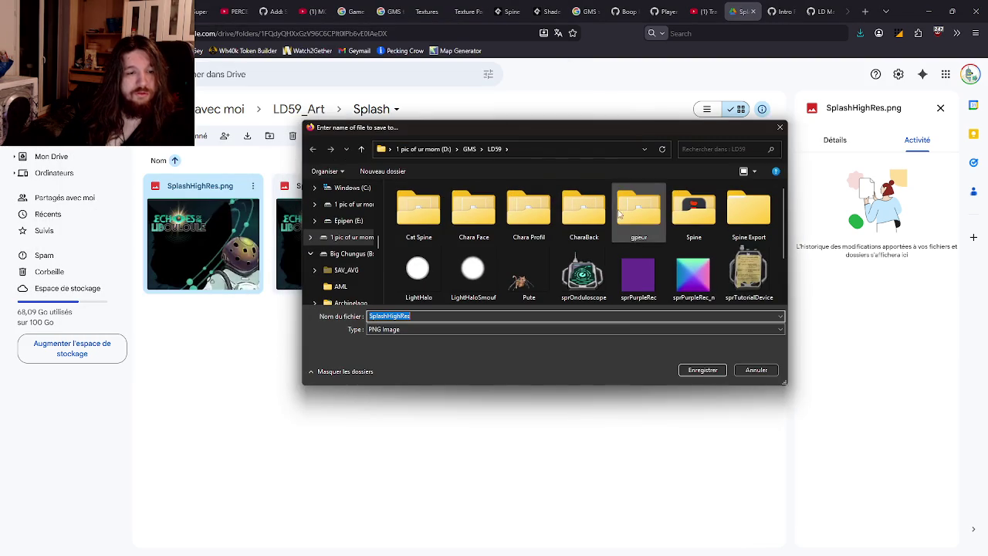
{"action": "left_click", "coordinate": [699, 370]}
Return to LD59_Art's Splash folder and preview SplashHighRes.png at full size.
{"action": "left_click", "coordinate": [313, 110]}
{"action": "key", "text": "super+Tab"}
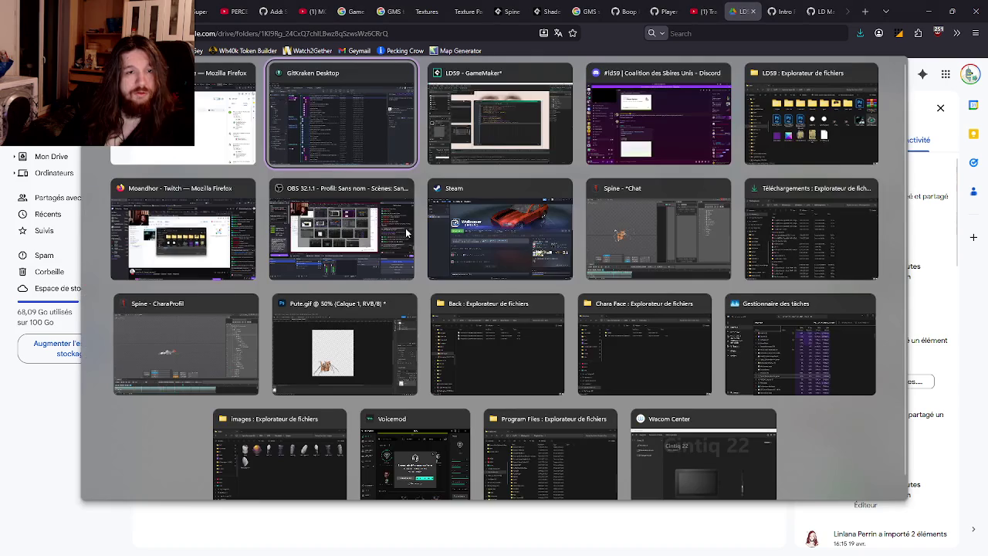
{"action": "left_click", "coordinate": [215, 525]}
{"action": "double_click", "coordinate": [194, 227]}
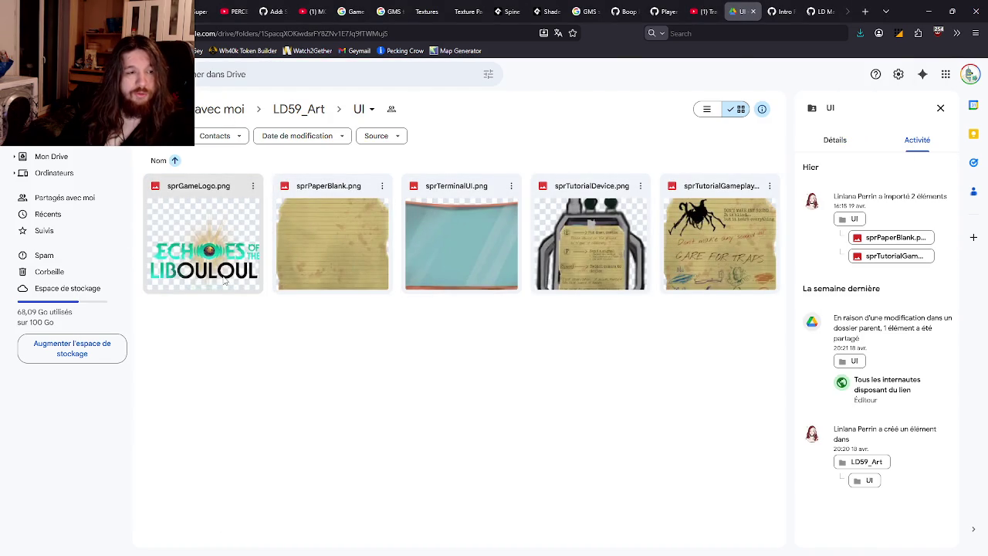
{"action": "key", "text": "alt+Tab"}
{"action": "key", "text": "alt+Tab"}
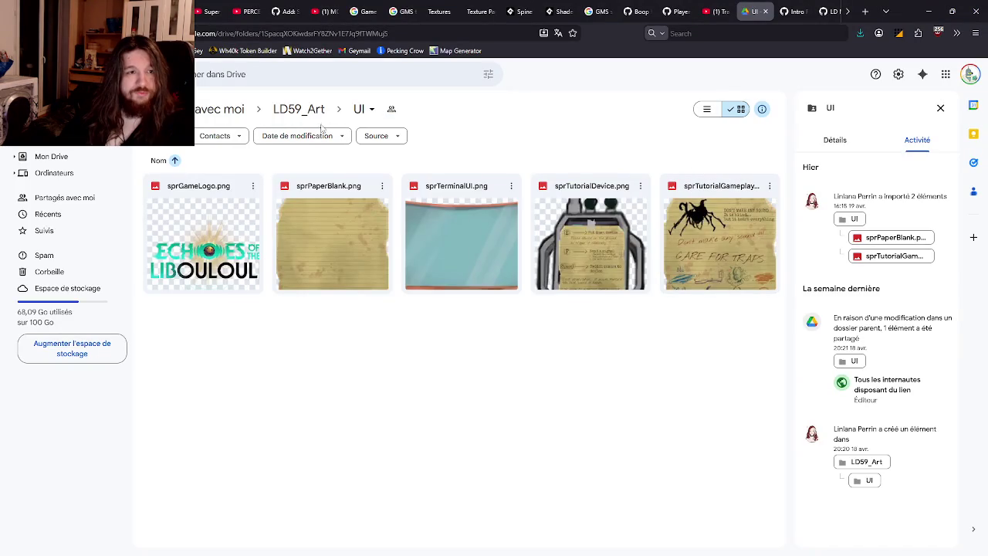
{"action": "left_click", "coordinate": [305, 110]}
{"action": "double_click", "coordinate": [711, 190]}
{"action": "left_click", "coordinate": [184, 237]}
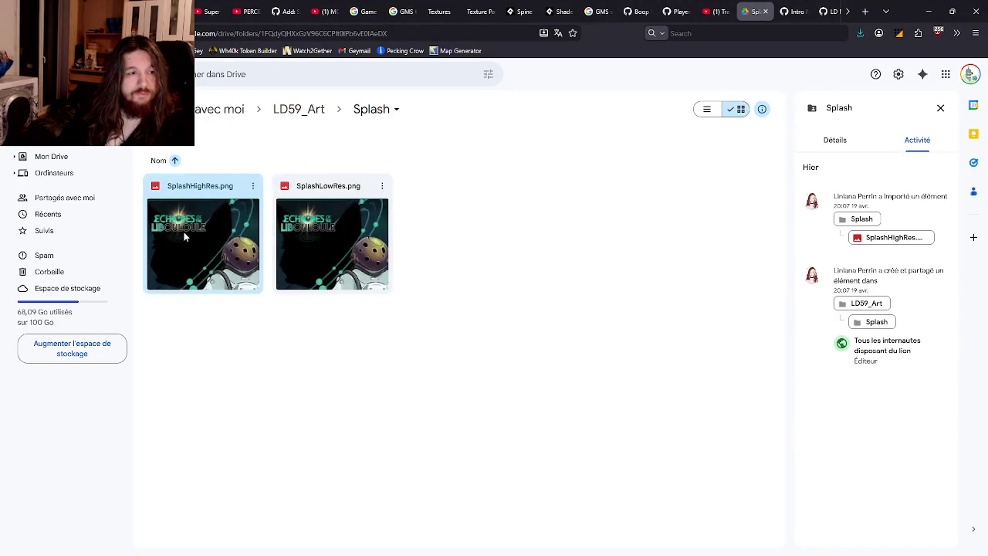
{"action": "double_click", "coordinate": [184, 237]}
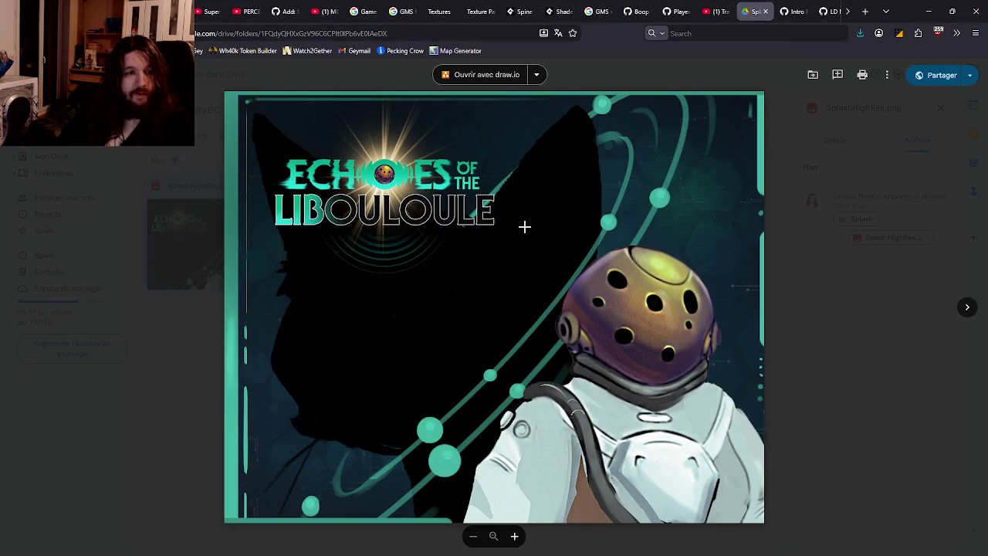
Inspect Room1's 1366 by 768 settings via Room Order and expand the Rooms folder.
{"action": "key", "text": "alt+Tab"}
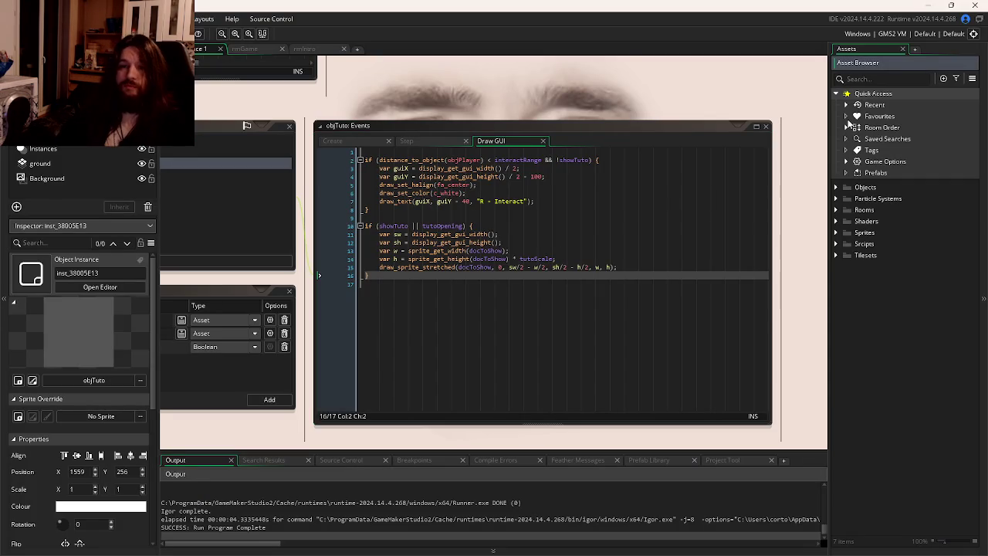
{"action": "left_click", "coordinate": [846, 126]}
{"action": "right_click", "coordinate": [874, 128]}
{"action": "key", "text": "Escape"}
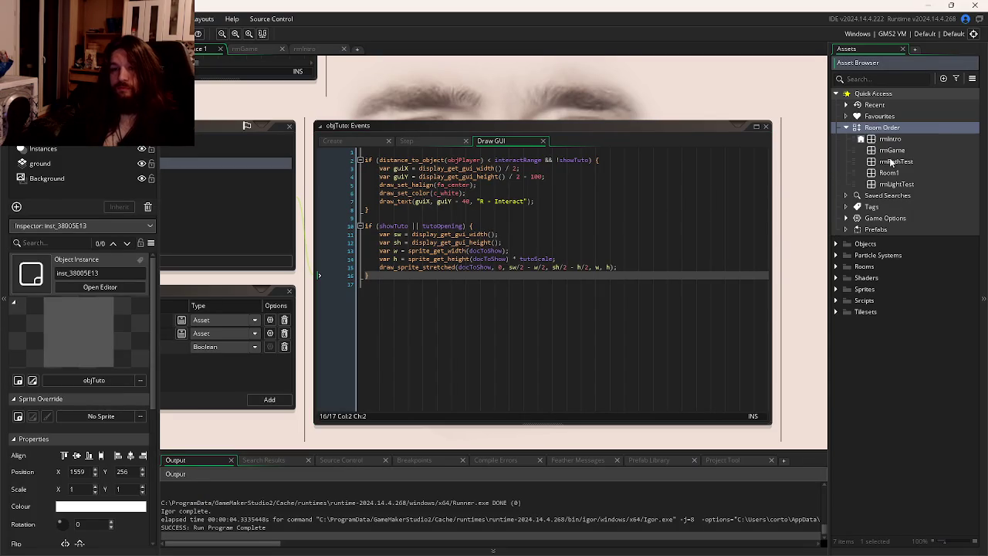
{"action": "left_click", "coordinate": [889, 173]}
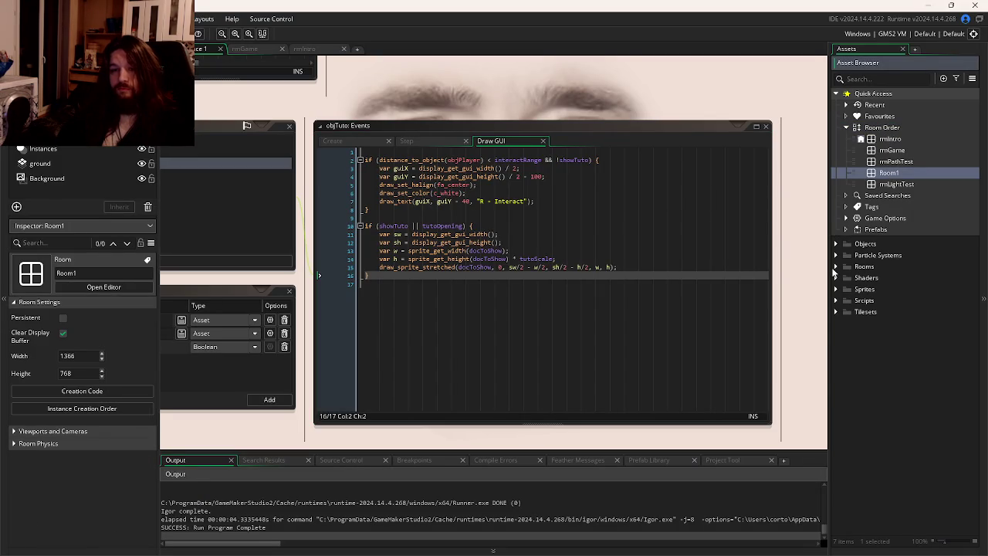
{"action": "left_click", "coordinate": [835, 267]}
{"action": "key", "text": "alt+Tab"}
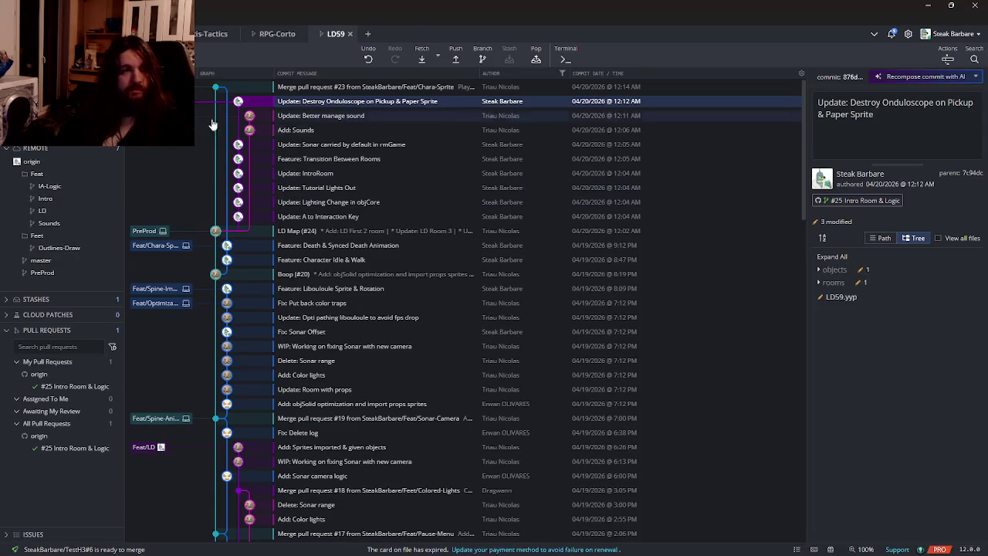
Check out PreProd, then the Feat/Intro branch in LD59's commit graph.
{"action": "double_click", "coordinate": [143, 231]}
{"action": "right_click", "coordinate": [145, 231]}
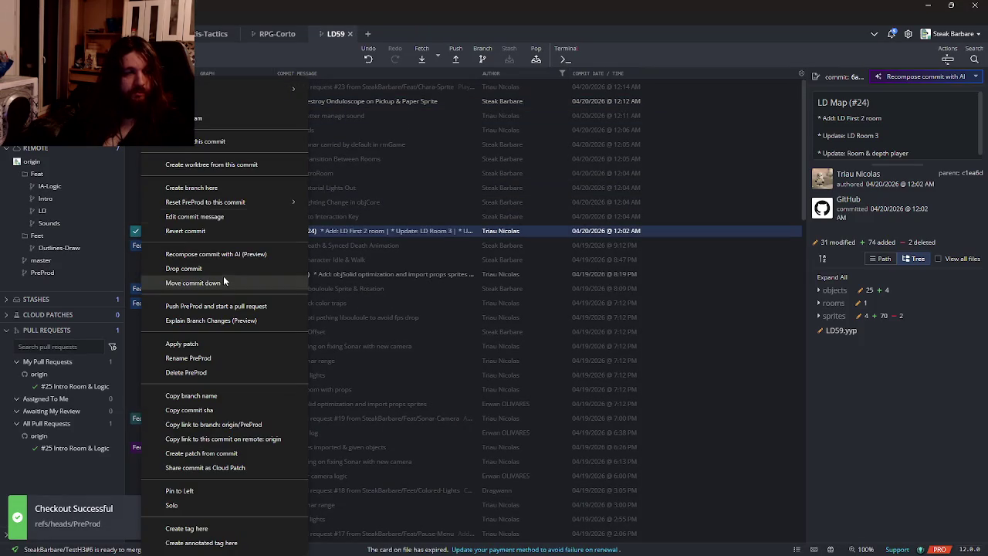
{"action": "left_click", "coordinate": [317, 188]}
{"action": "double_click", "coordinate": [358, 101]}
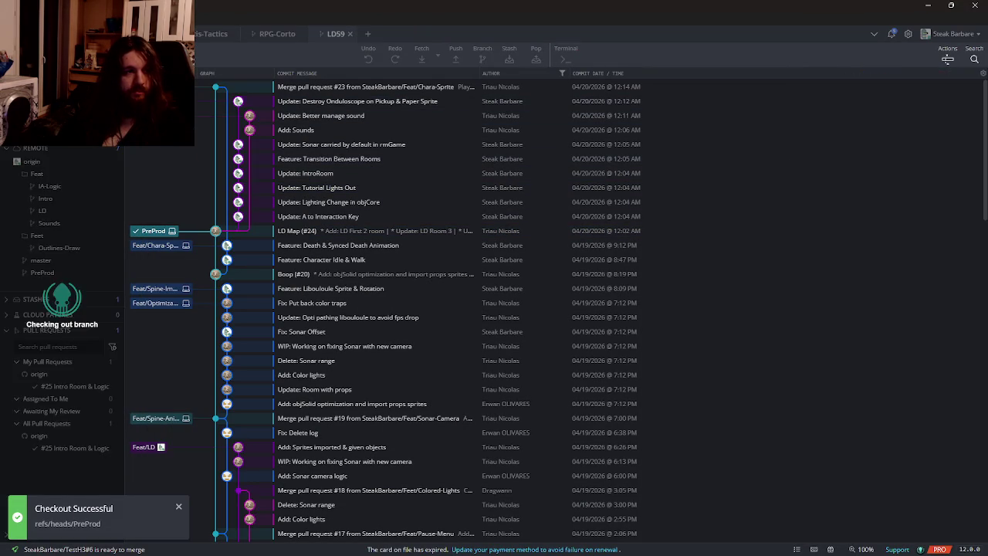
{"action": "right_click", "coordinate": [155, 101]}
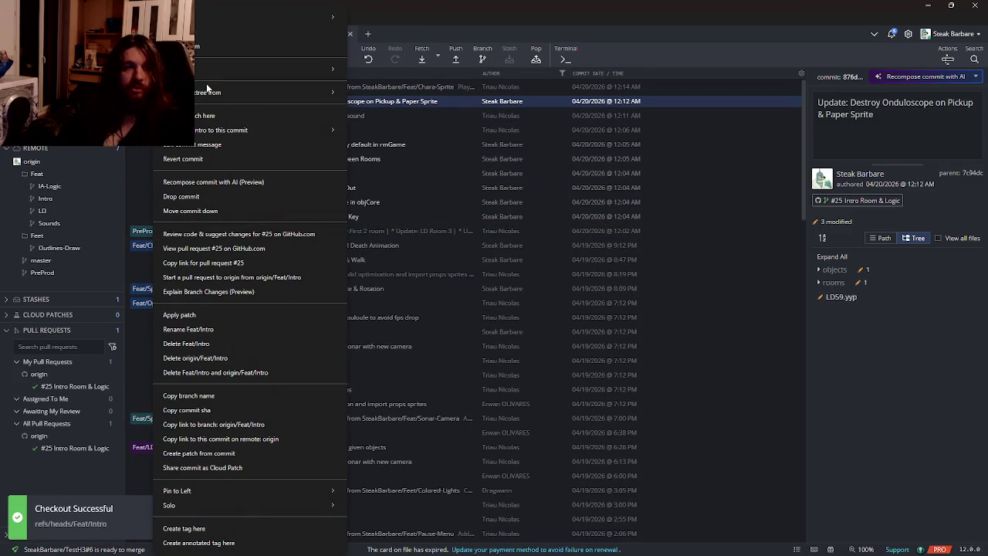
{"action": "mouse_move", "coordinate": [211, 93]}
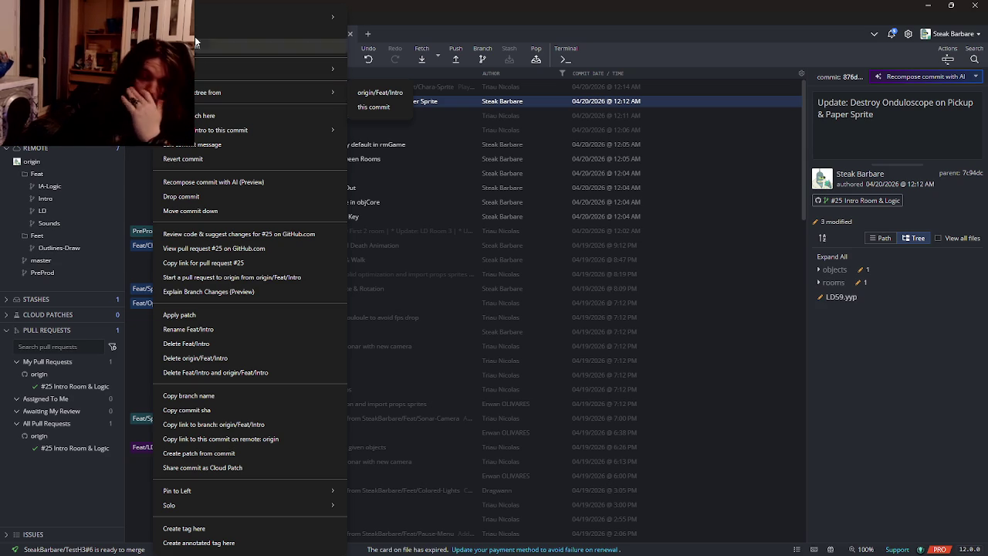
{"action": "left_click", "coordinate": [206, 117]}
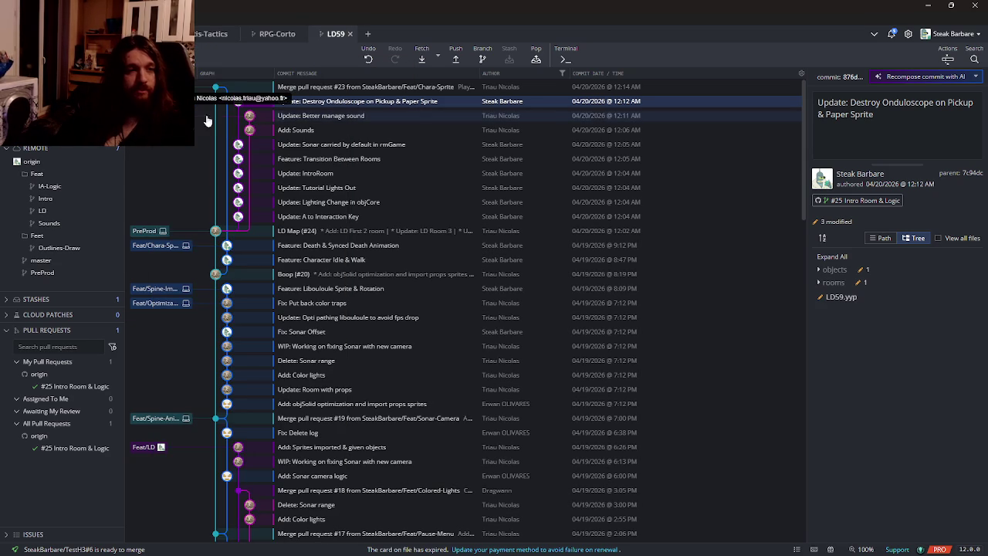
{"action": "key", "text": "alt+Tab"}
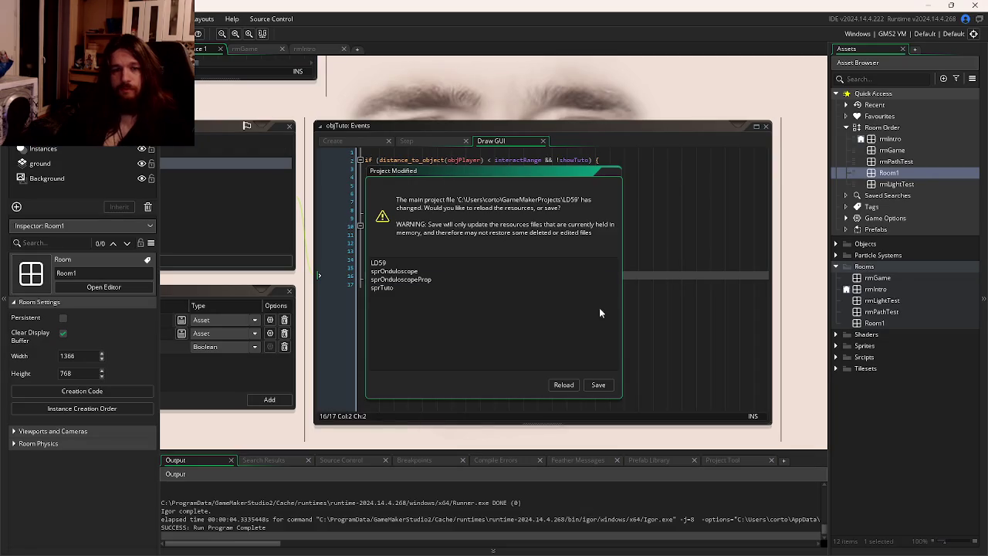
Reload the changed project files and select the pull request #23 merge commit in GitKraken.
{"action": "left_click", "coordinate": [564, 384]}
{"action": "key", "text": "alt+Tab"}
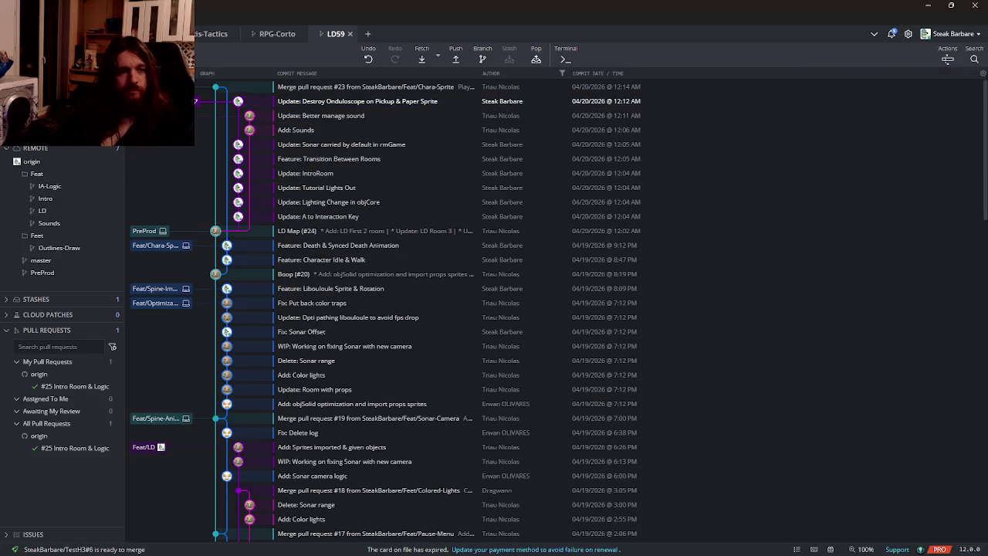
{"action": "key", "text": "alt+Tab"}
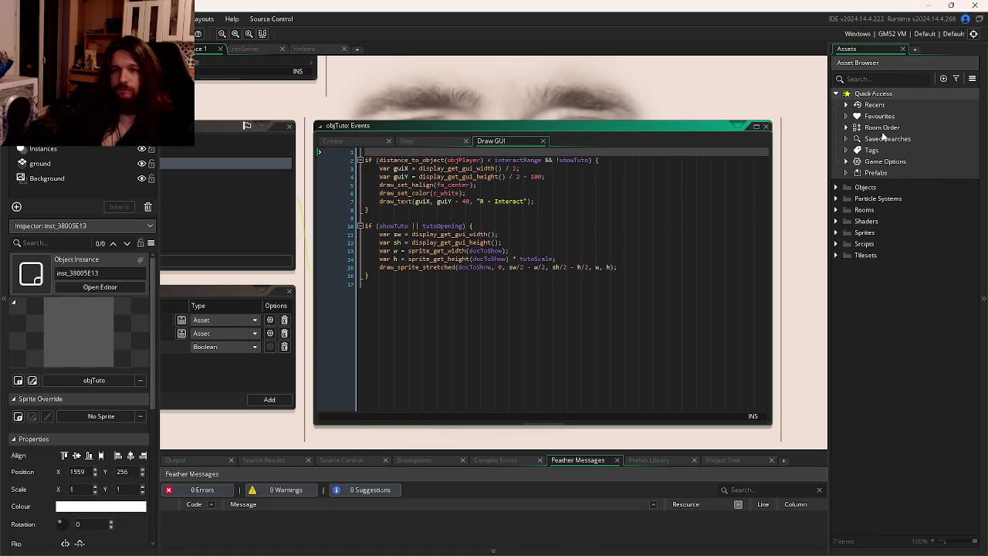
{"action": "key", "text": "alt+Tab"}
{"action": "key", "text": "alt+Tab"}
{"action": "key", "text": "alt+Tab"}
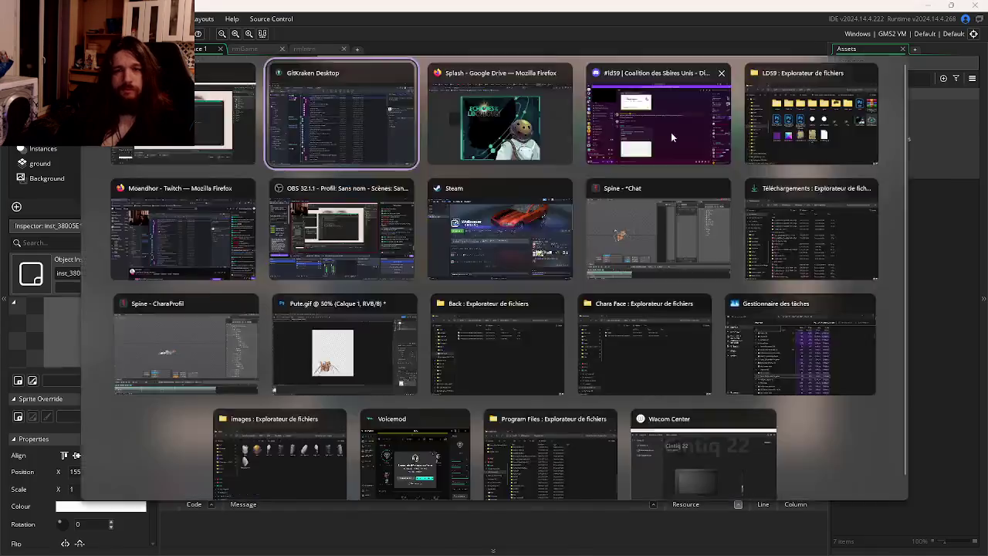
{"action": "left_click", "coordinate": [382, 87]}
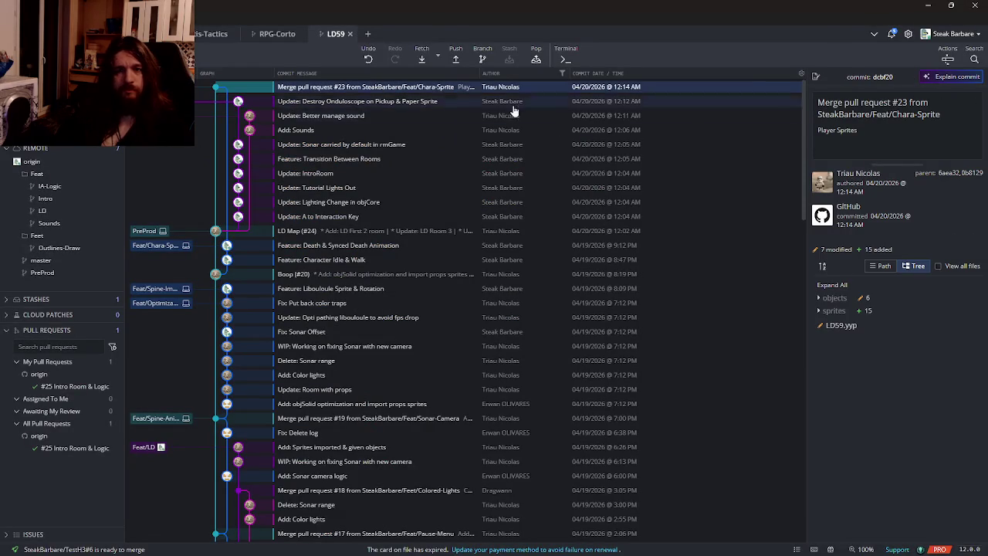
{"action": "key", "text": "alt+Tab"}
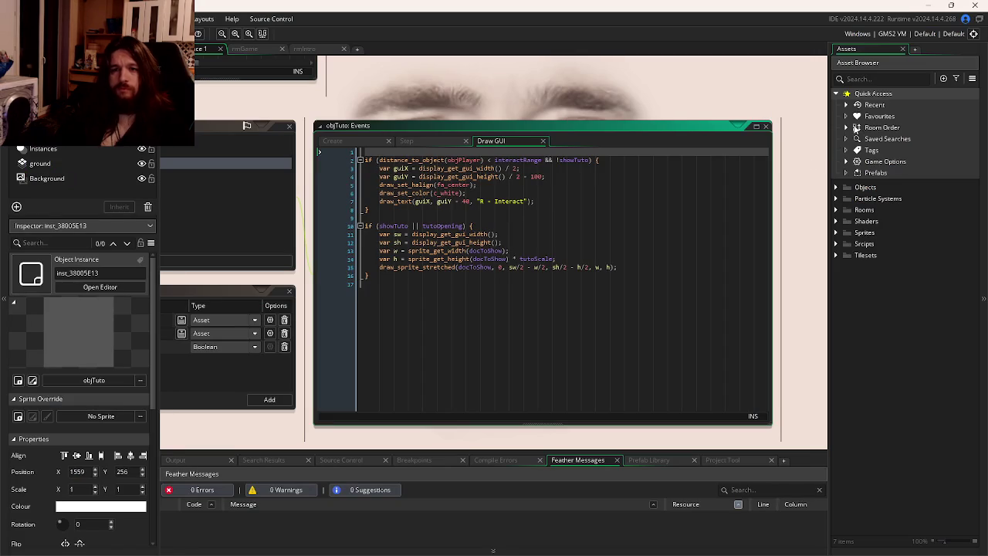
Expand the Room Order list and bring up the Rooms folder's actions menu.
{"action": "left_click", "coordinate": [847, 128]}
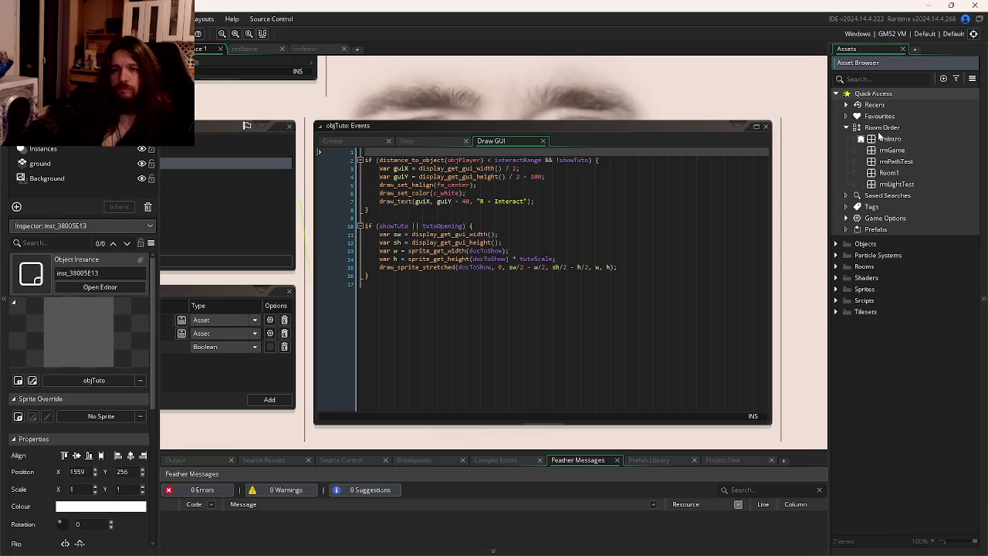
{"action": "right_click", "coordinate": [879, 131]}
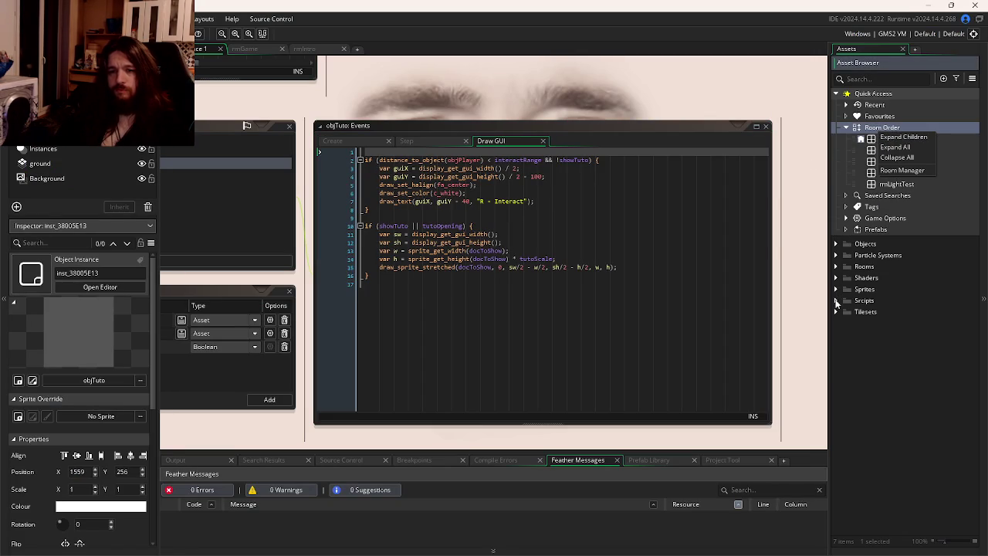
{"action": "left_click", "coordinate": [837, 274]}
{"action": "left_click", "coordinate": [860, 267]}
{"action": "right_click", "coordinate": [863, 267]}
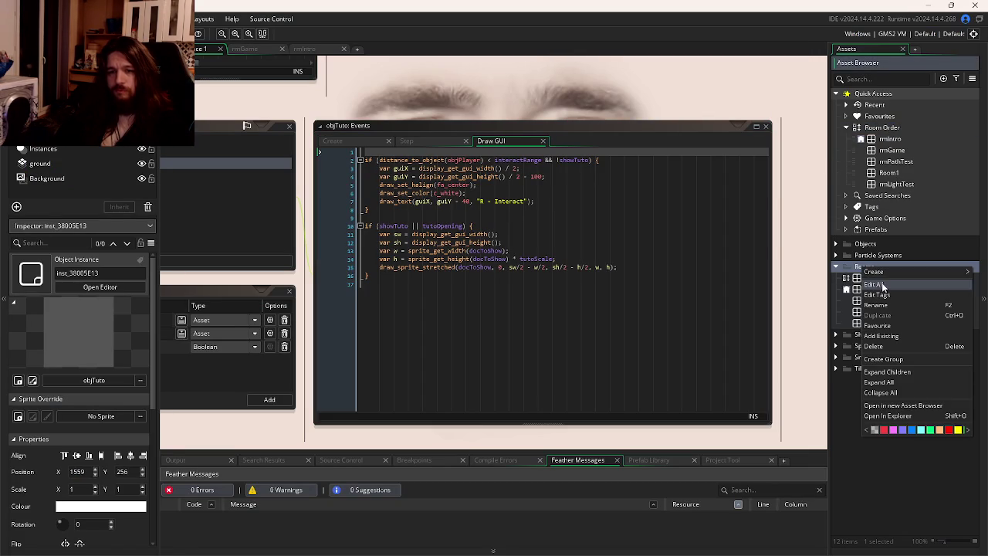
Create a room named rmMainMenu in the Rooms folder, then expand the Sprites folder.
{"action": "mouse_move", "coordinate": [886, 273]}
{"action": "left_click", "coordinate": [823, 359]}
{"action": "type", "text": "rmMainMenu"}
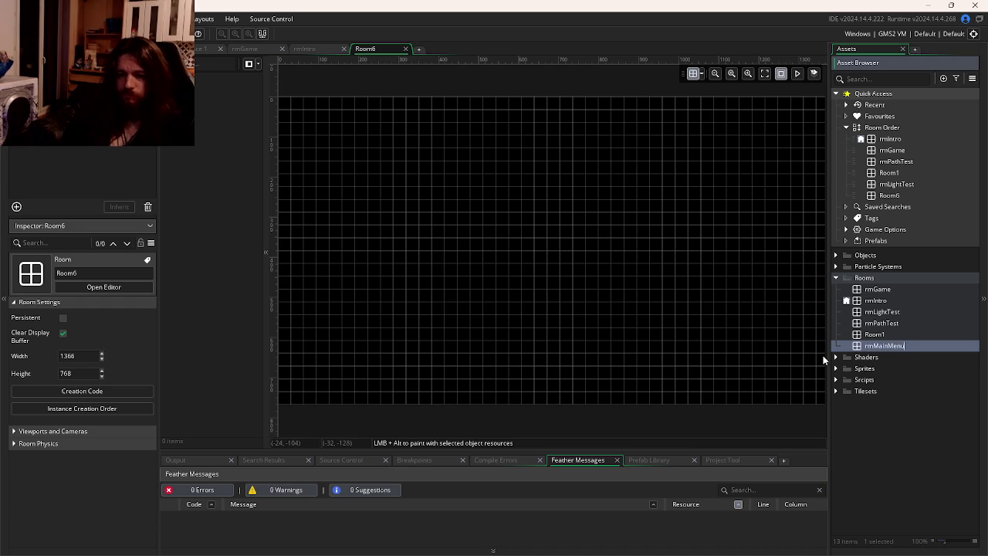
{"action": "key", "text": "Return"}
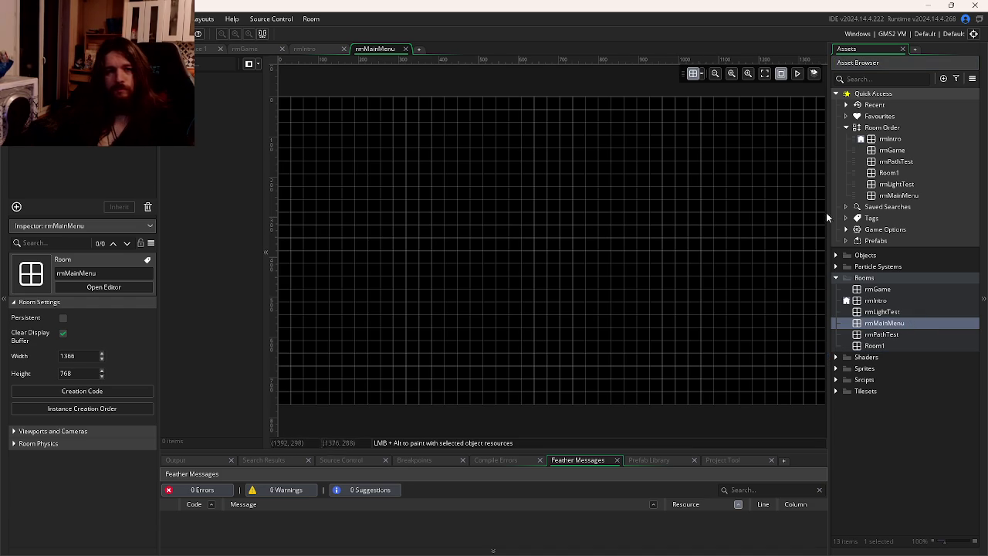
{"action": "left_click_drag", "start_coordinate": [651, 193], "coordinate": [666, 204]}
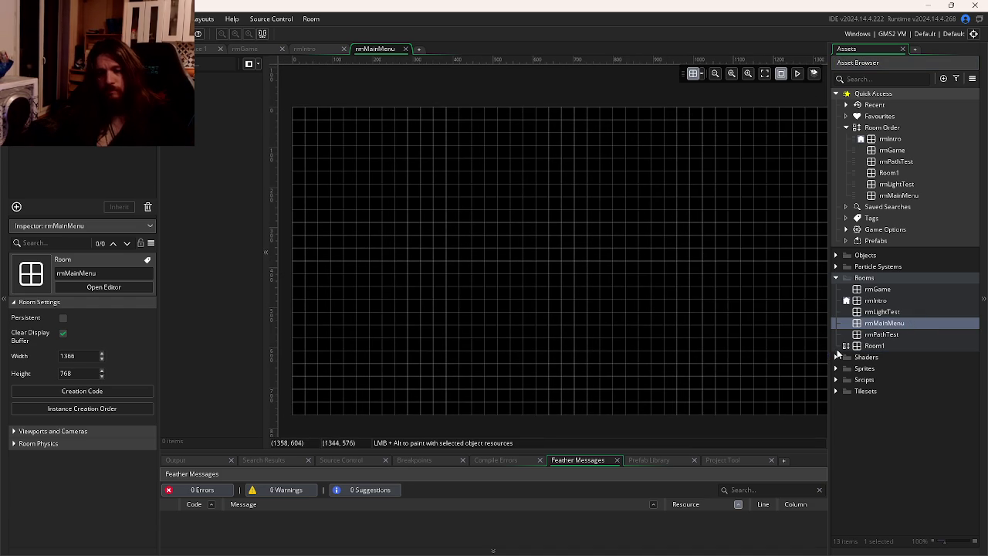
{"action": "left_click", "coordinate": [835, 369]}
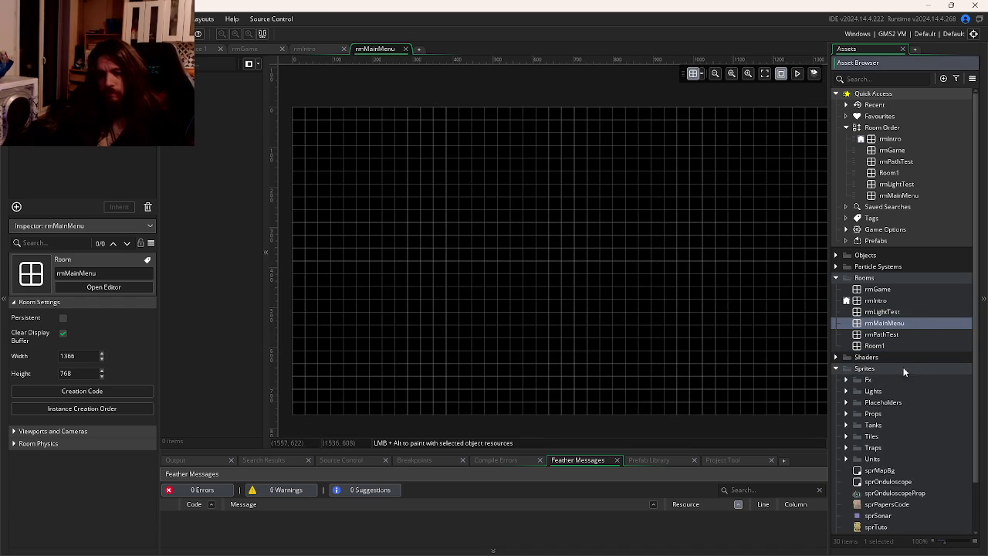
{"action": "scroll", "coordinate": [903, 367], "scroll_direction": "down", "scroll_amount": 2}
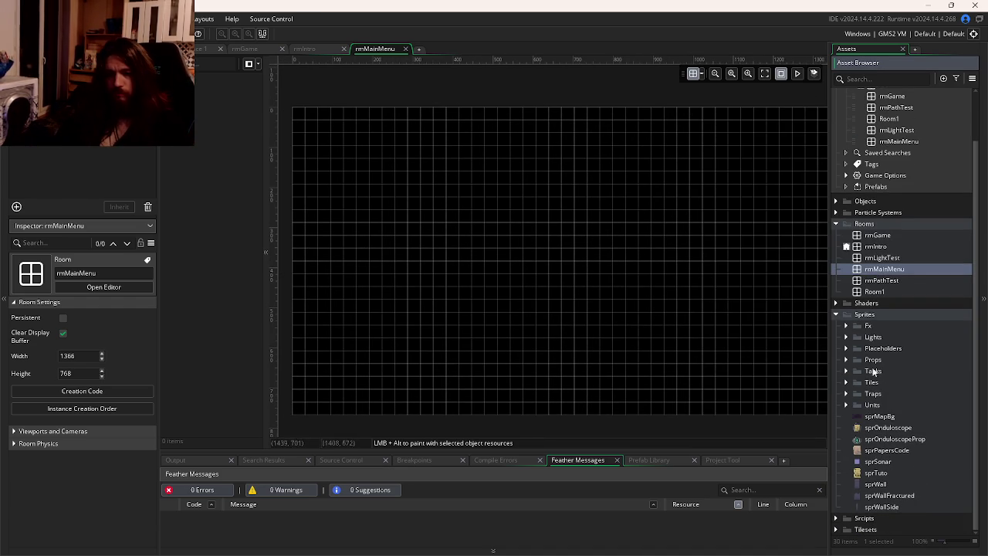
Create a new sprite named sprSplash in the Sprites folder.
{"action": "right_click", "coordinate": [871, 315]}
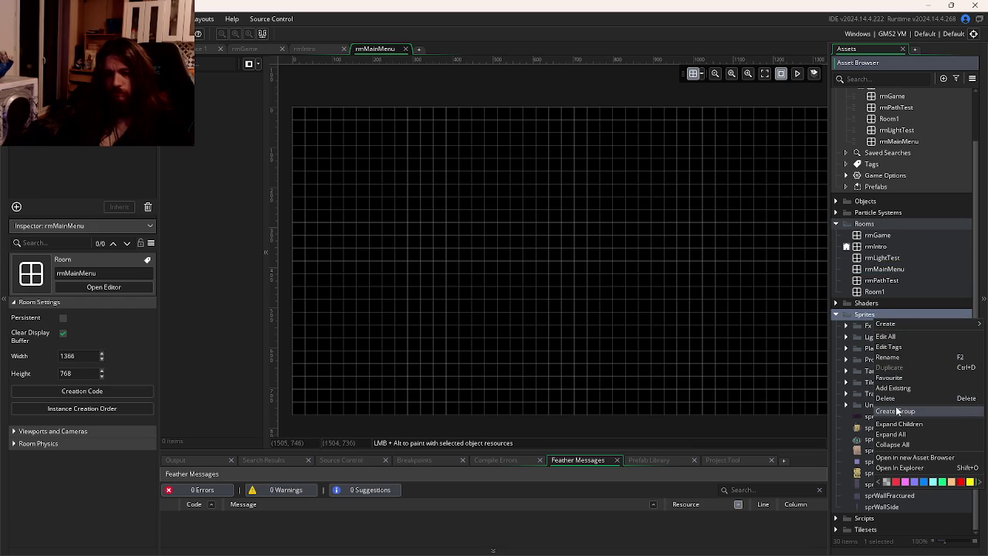
{"action": "mouse_move", "coordinate": [888, 324]}
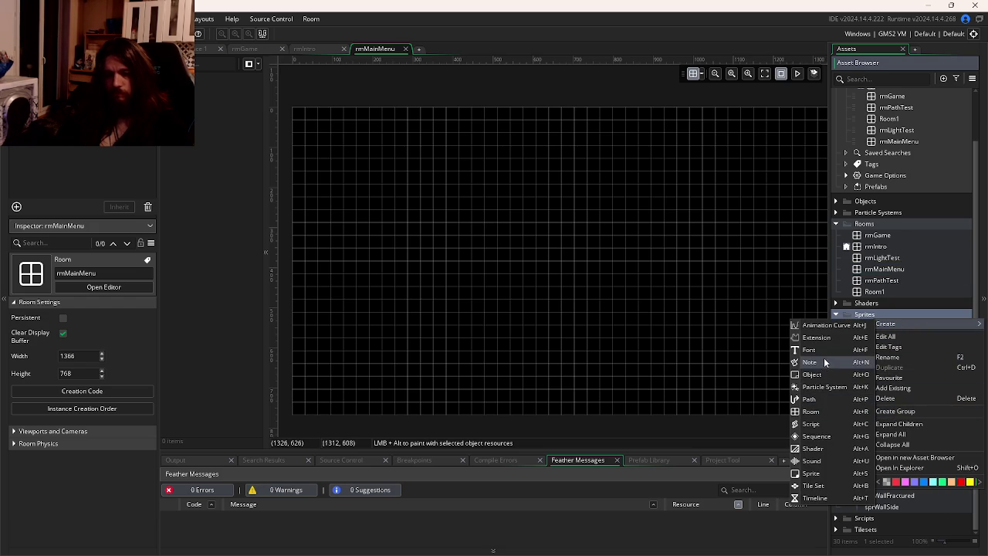
{"action": "left_click", "coordinate": [821, 474]}
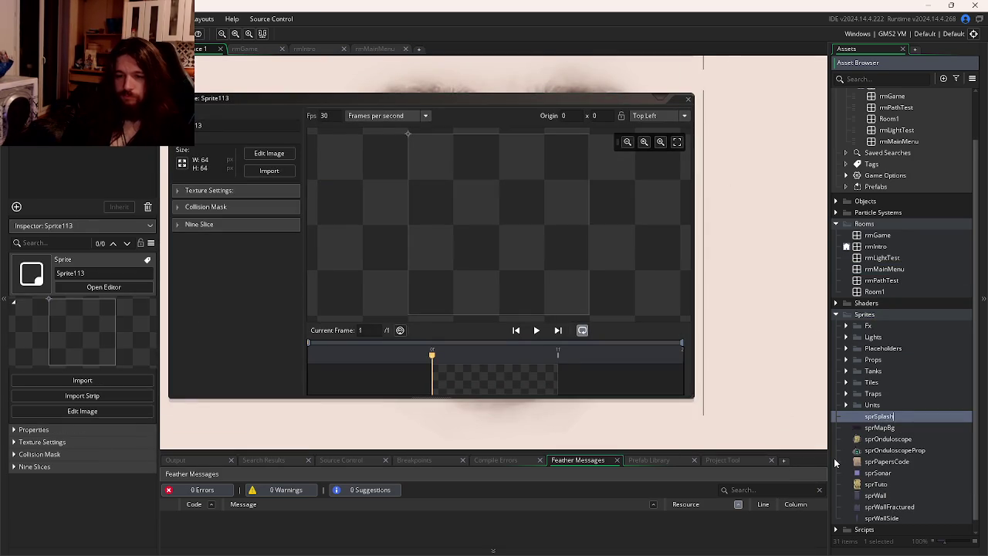
{"action": "key", "text": "Return"}
Import the SplashHighRes splash image into sprSplash and close the sprite editor.
{"action": "double_click", "coordinate": [888, 416]}
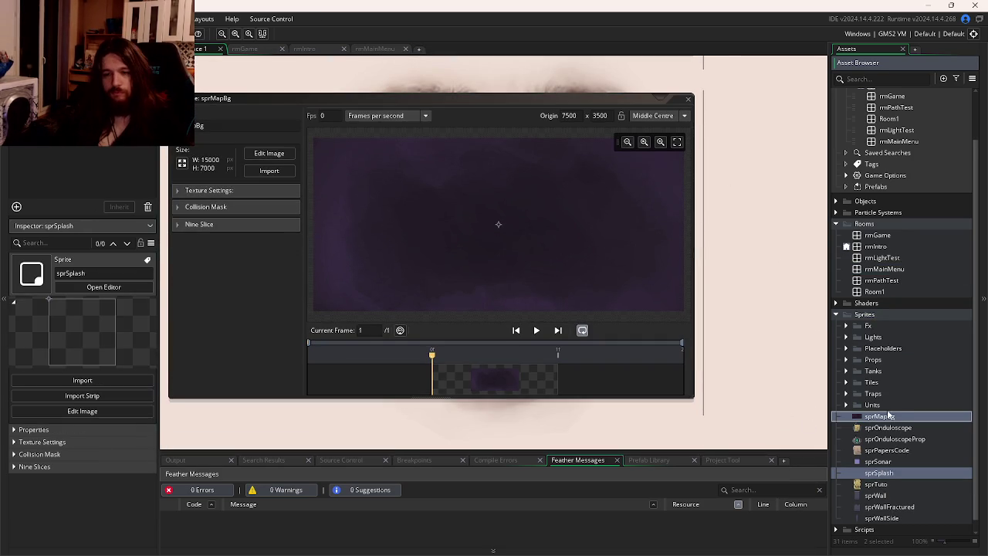
{"action": "double_click", "coordinate": [886, 474]}
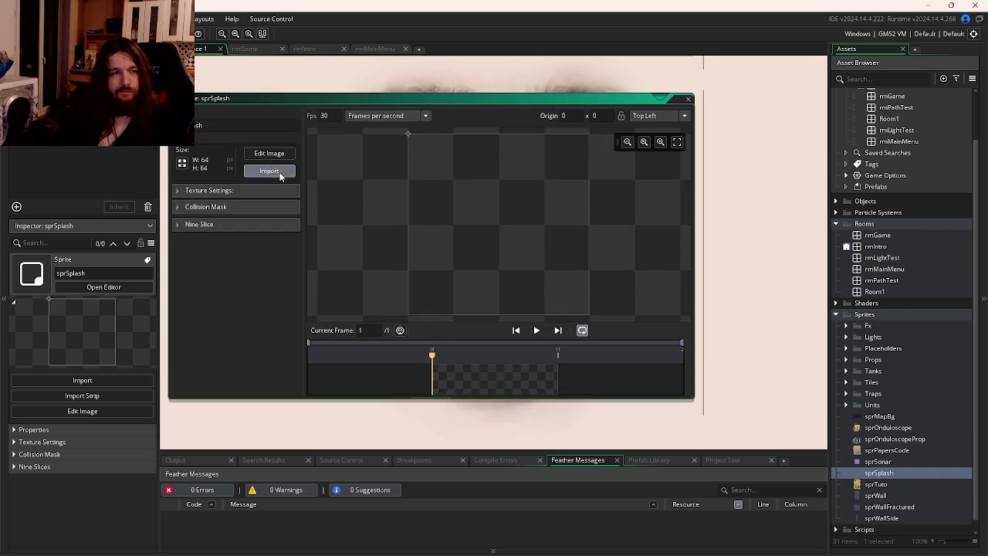
{"action": "scroll", "coordinate": [339, 177], "scroll_direction": "down", "scroll_amount": 1}
{"action": "double_click", "coordinate": [176, 207]}
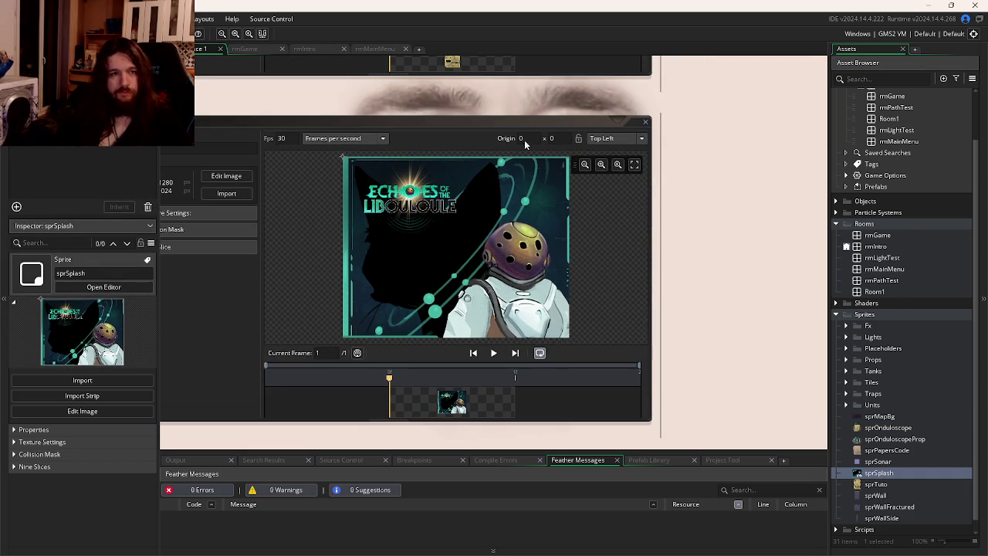
{"action": "left_click", "coordinate": [374, 50]}
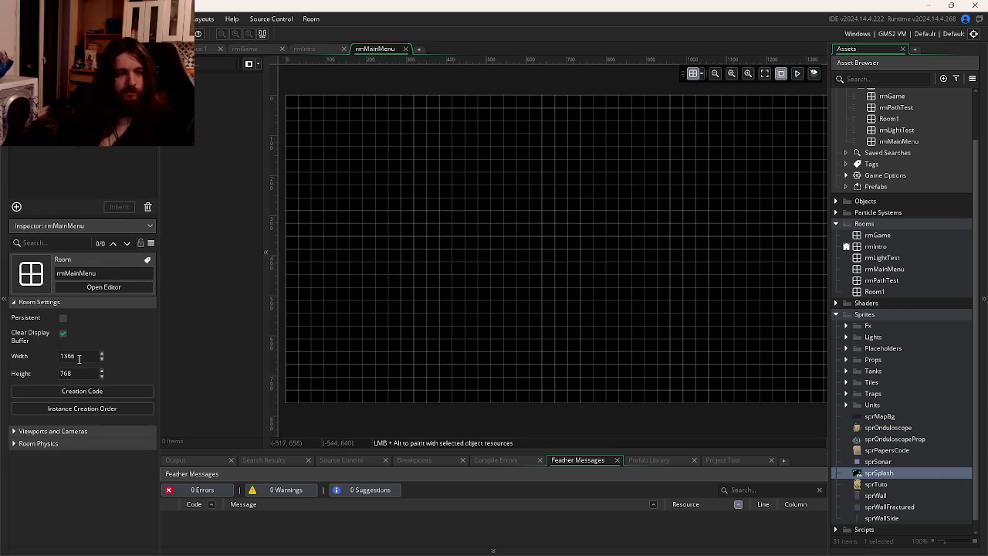
Set the rmMainMenu room width to 1280, checking the splash sprite's dimensions.
{"action": "left_click", "coordinate": [79, 360]}
{"action": "type", "text": "1280"}
{"action": "key", "text": "Return"}
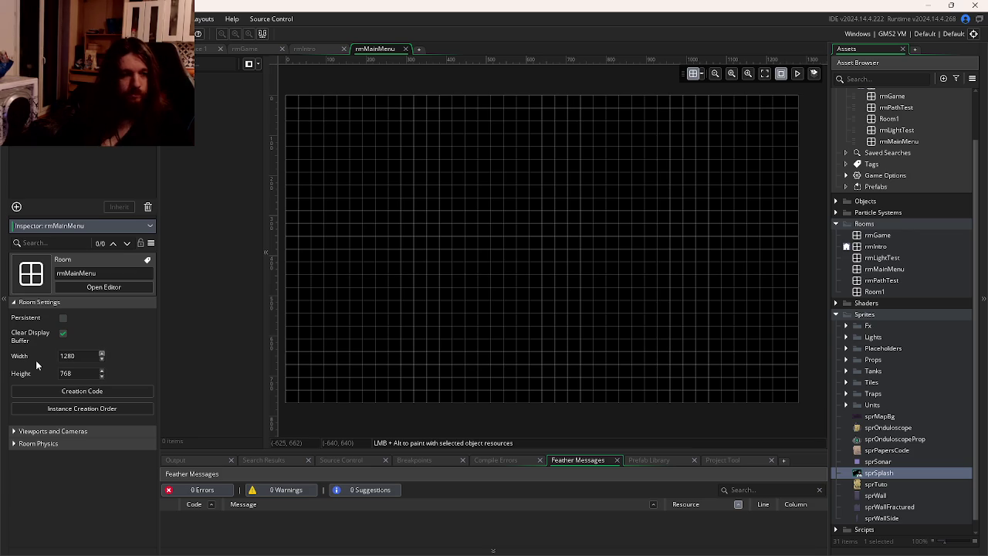
{"action": "key", "text": "Tab"}
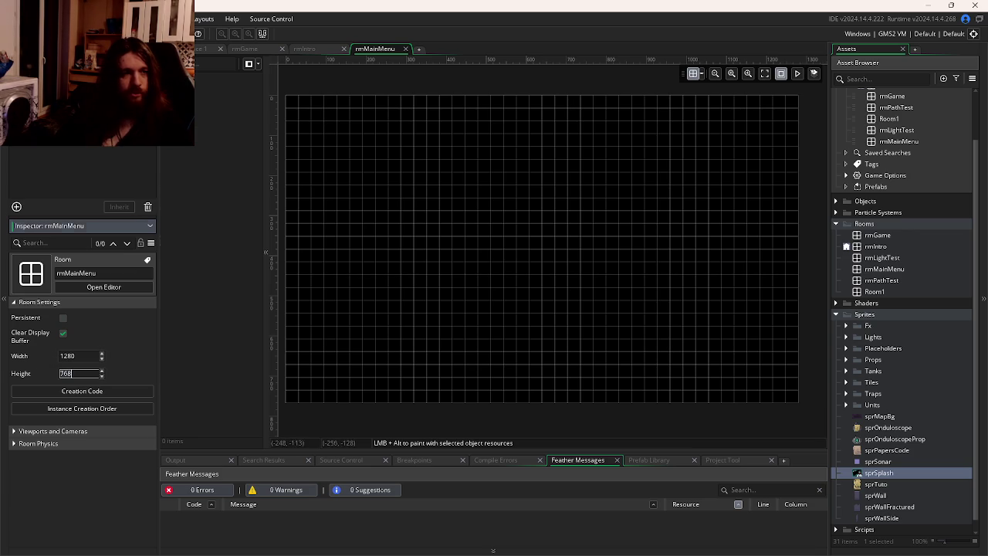
{"action": "left_click", "coordinate": [202, 49]}
{"action": "left_click", "coordinate": [376, 49]}
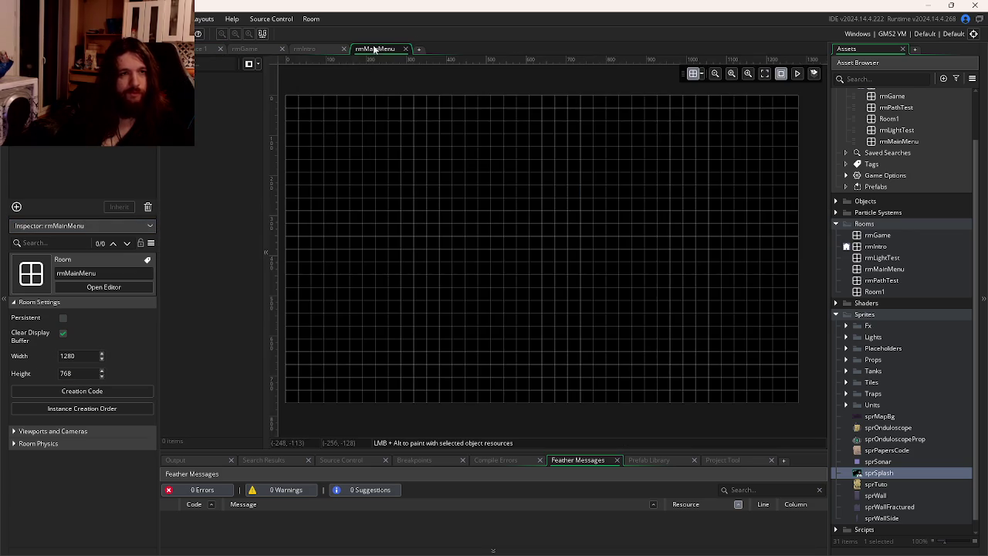
Set the room height to 1024 and request deletion of the Instances layer.
{"action": "left_click", "coordinate": [32, 375]}
{"action": "type", "text": "10"}
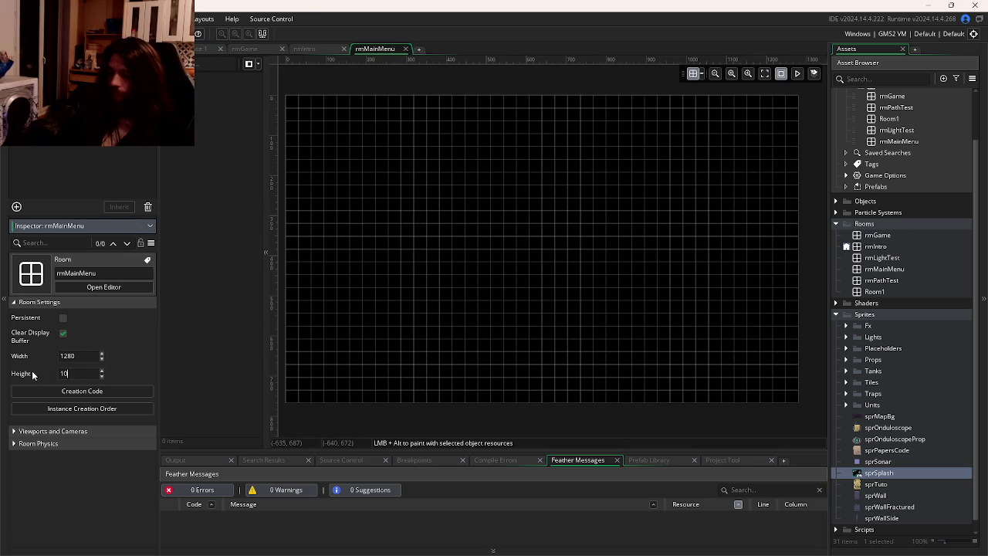
{"action": "type", "text": "24"}
{"action": "left_click", "coordinate": [327, 283]}
{"action": "left_click", "coordinate": [125, 128]}
{"action": "left_click", "coordinate": [148, 206]}
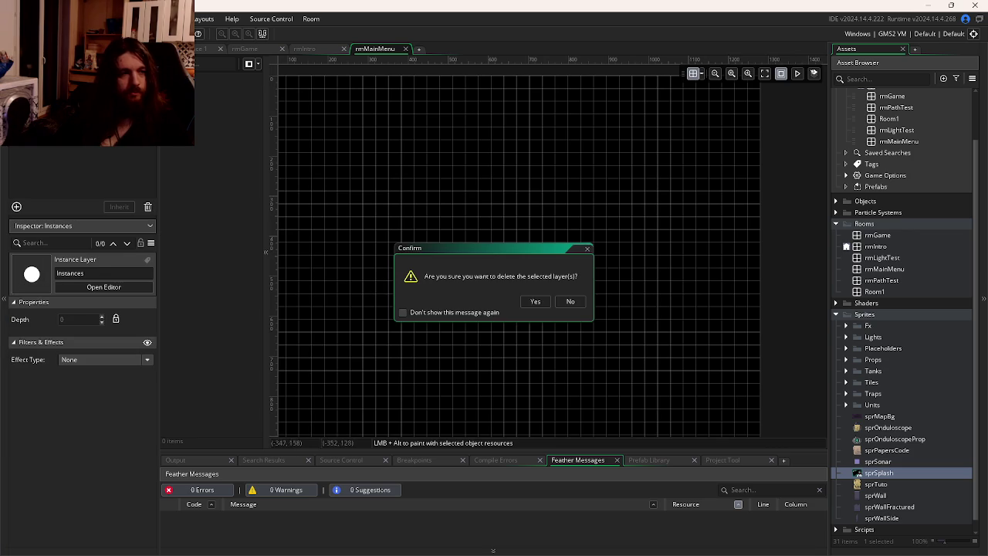
Confirm deleting the Instances layer and set the Background layer sprite to sprSplash.
{"action": "left_click", "coordinate": [535, 301]}
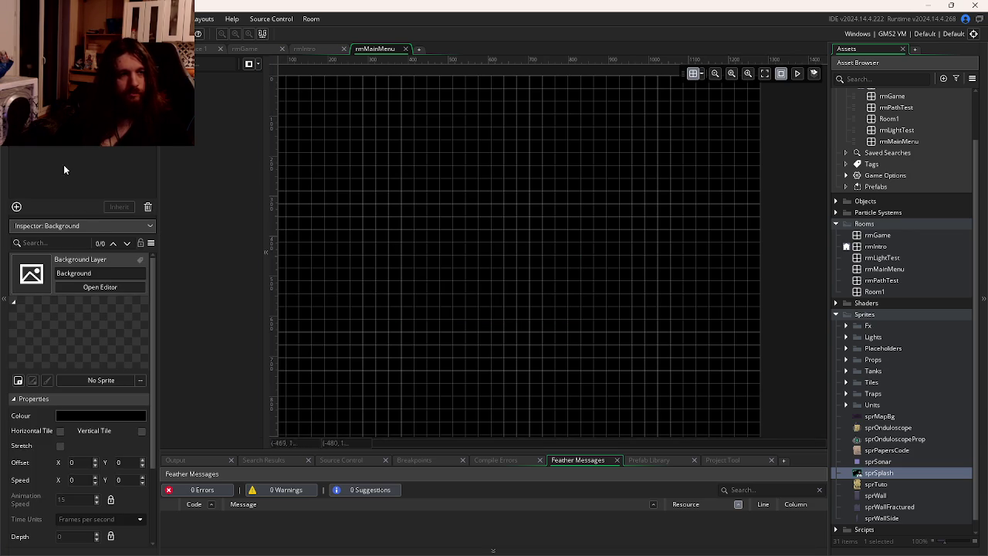
{"action": "left_click", "coordinate": [92, 379]}
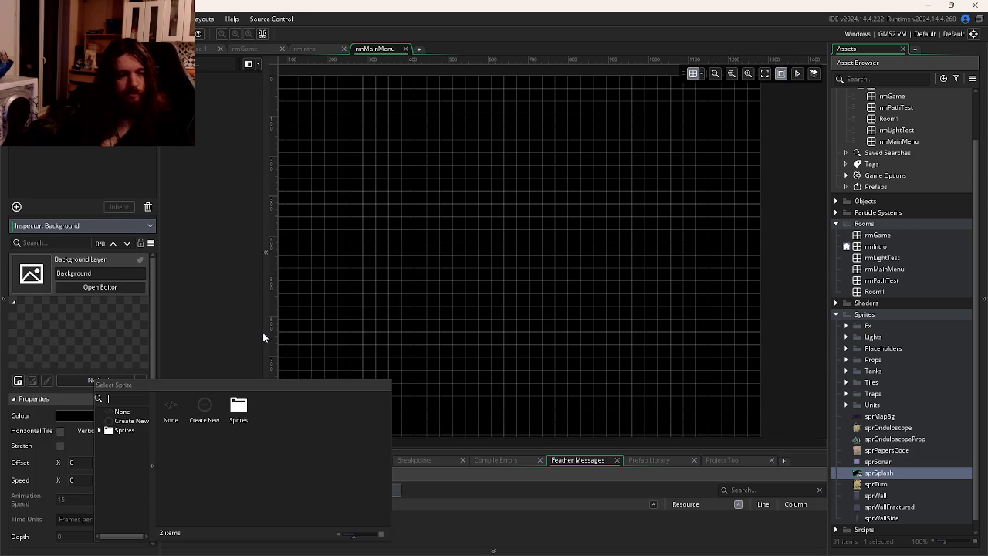
{"action": "double_click", "coordinate": [239, 408]}
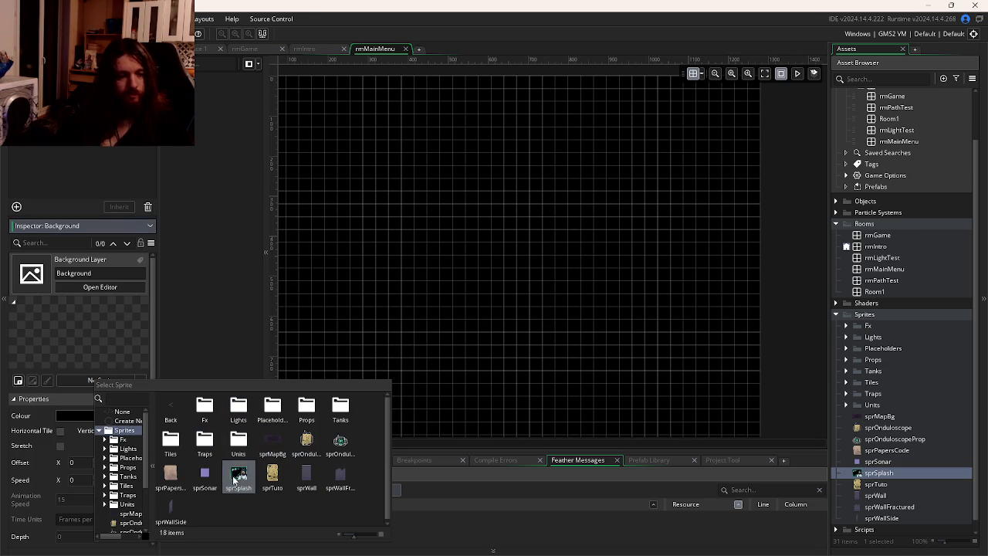
{"action": "left_click", "coordinate": [237, 473]}
Move rmMainMenu to the top of the Room Order and run the game with F5.
{"action": "scroll", "coordinate": [366, 214], "scroll_direction": "left", "scroll_amount": 3}
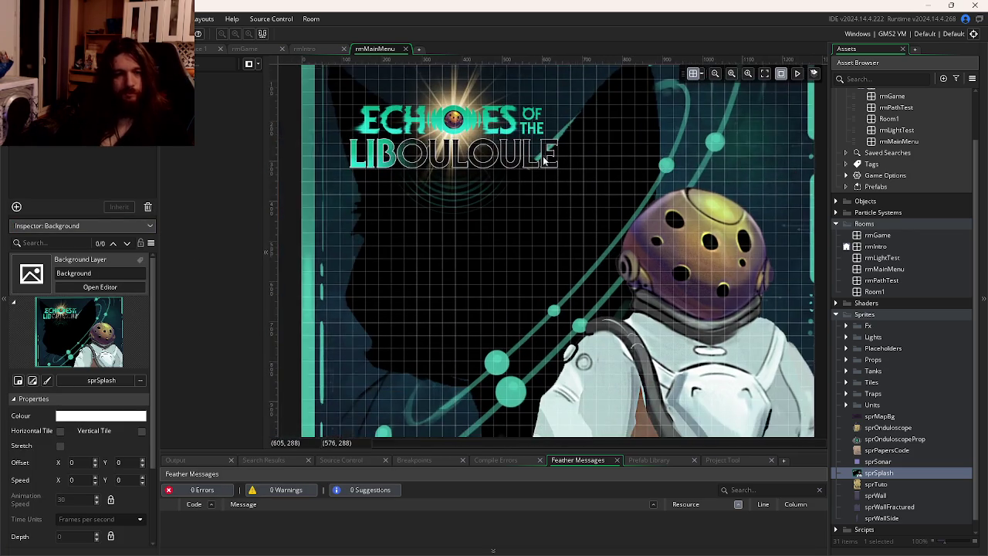
{"action": "scroll", "coordinate": [543, 156], "scroll_direction": "up", "scroll_amount": 1}
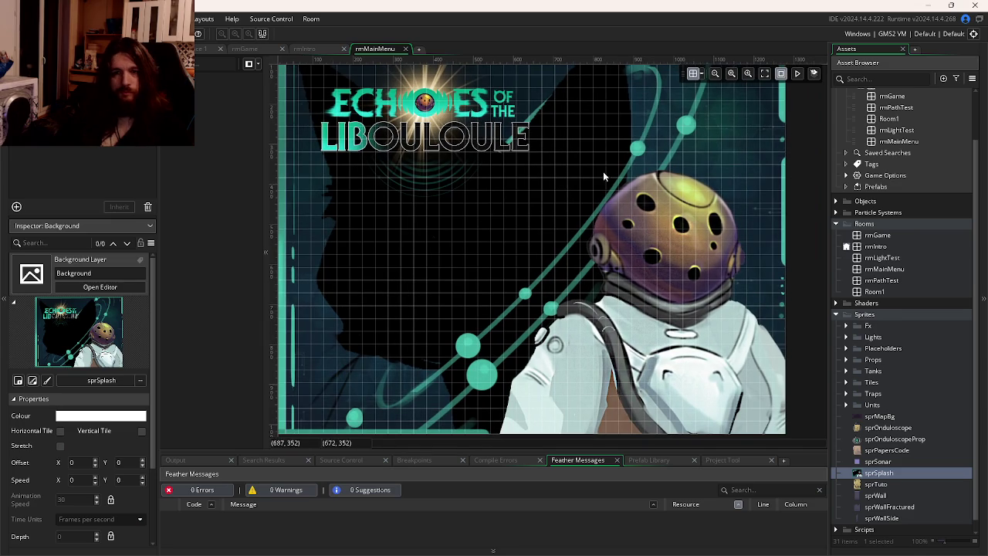
{"action": "scroll", "coordinate": [903, 178], "scroll_direction": "up", "scroll_amount": 2}
{"action": "left_click_drag", "start_coordinate": [898, 195], "coordinate": [893, 140]}
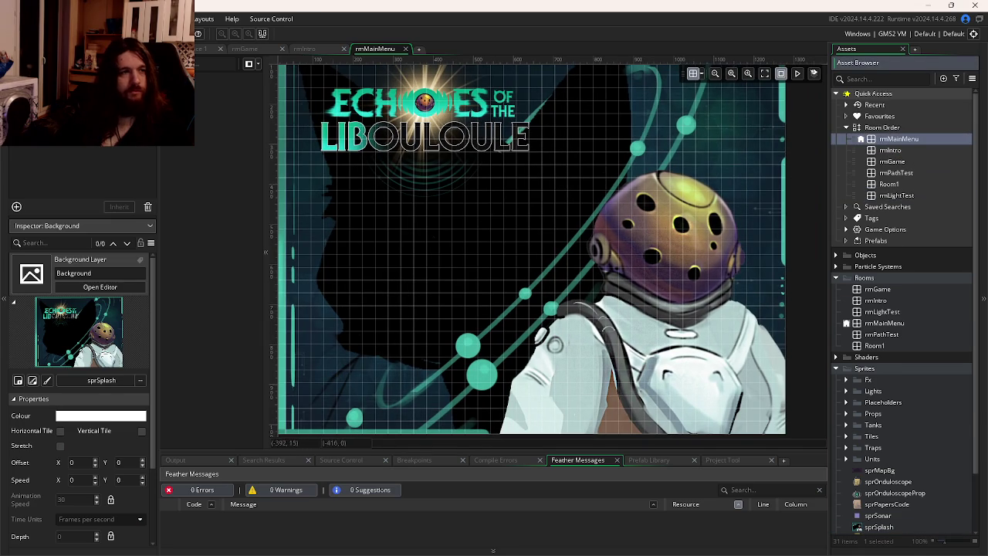
{"action": "key", "text": "F5"}
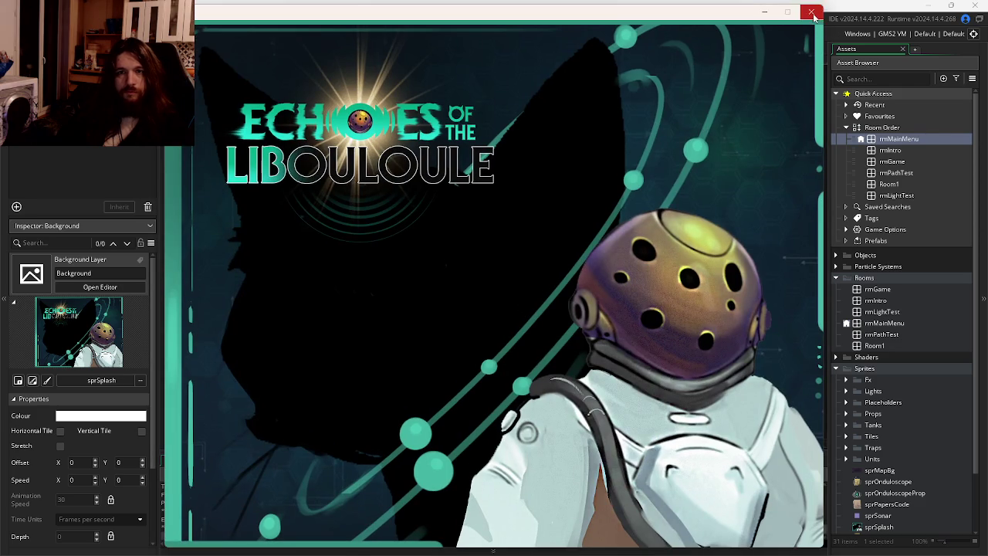
Close the running game window and return to the sprSplash sprite editor.
{"action": "left_click", "coordinate": [811, 12]}
{"action": "left_click", "coordinate": [196, 51]}
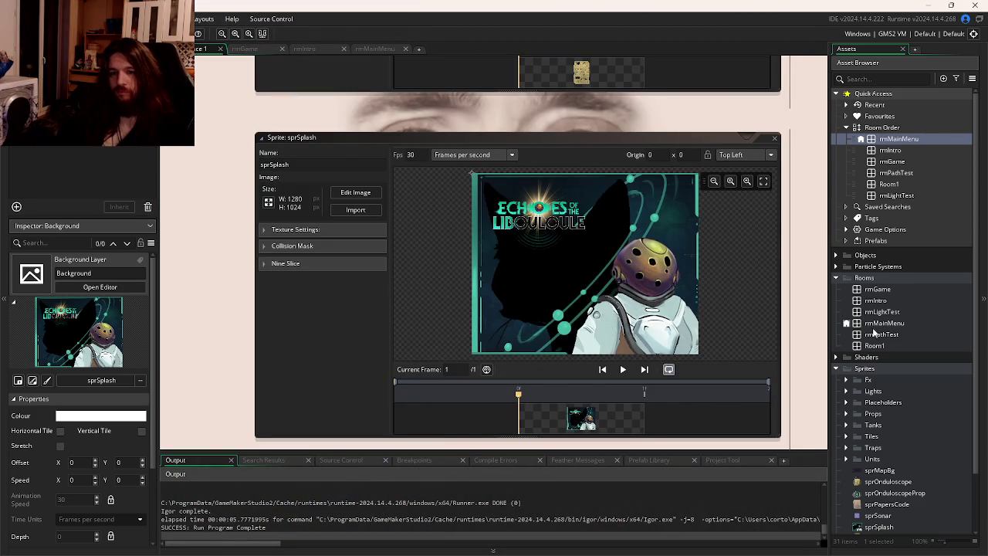
Expand Objects > UI and create a new object, Object41, inside the UI folder.
{"action": "scroll", "coordinate": [879, 394], "scroll_direction": "down", "scroll_amount": 3}
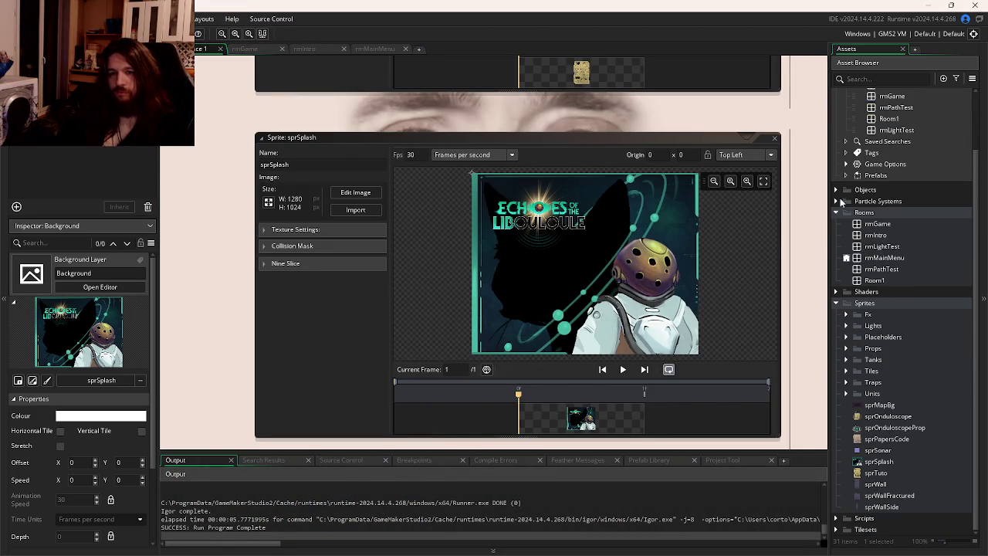
{"action": "left_click", "coordinate": [836, 190]}
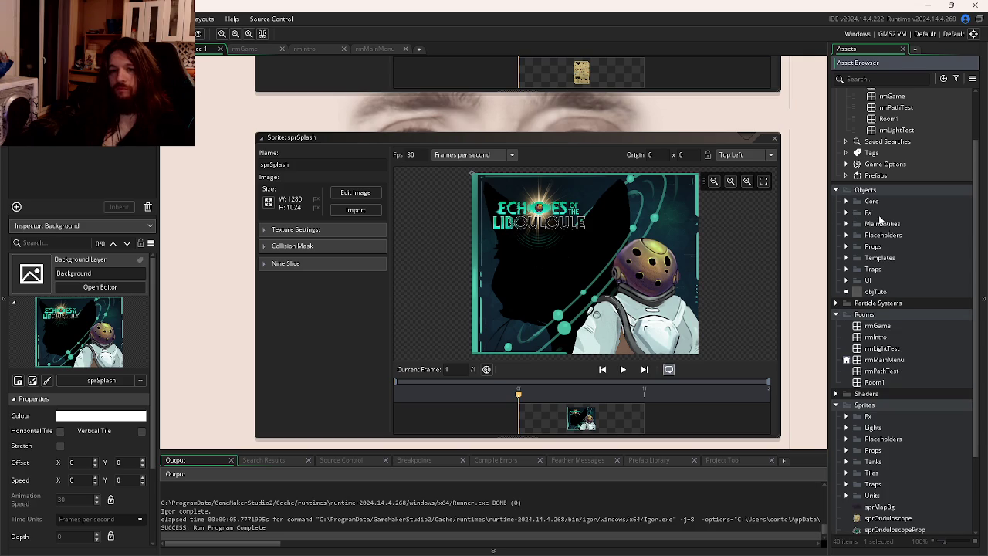
{"action": "left_click", "coordinate": [846, 281]}
{"action": "right_click", "coordinate": [873, 283]}
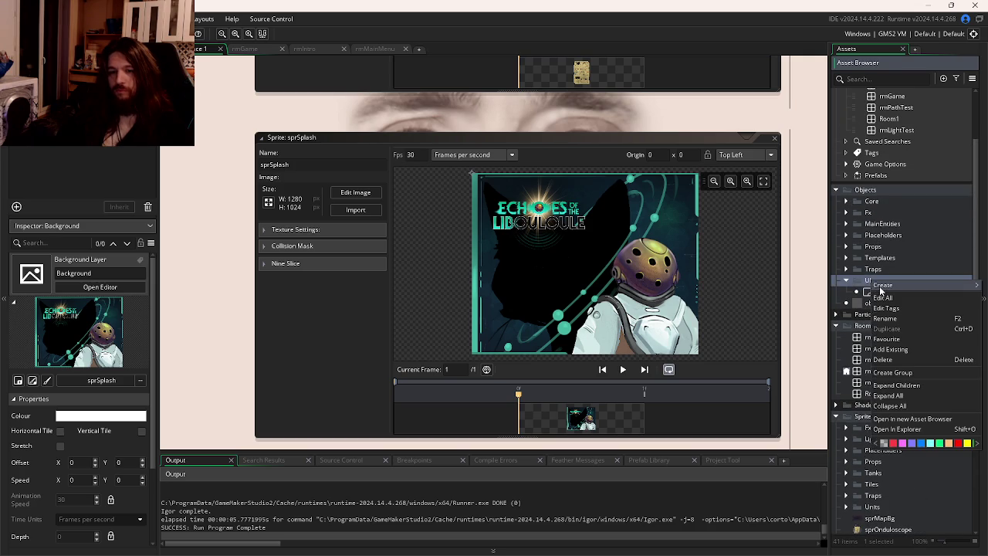
{"action": "mouse_move", "coordinate": [881, 287]}
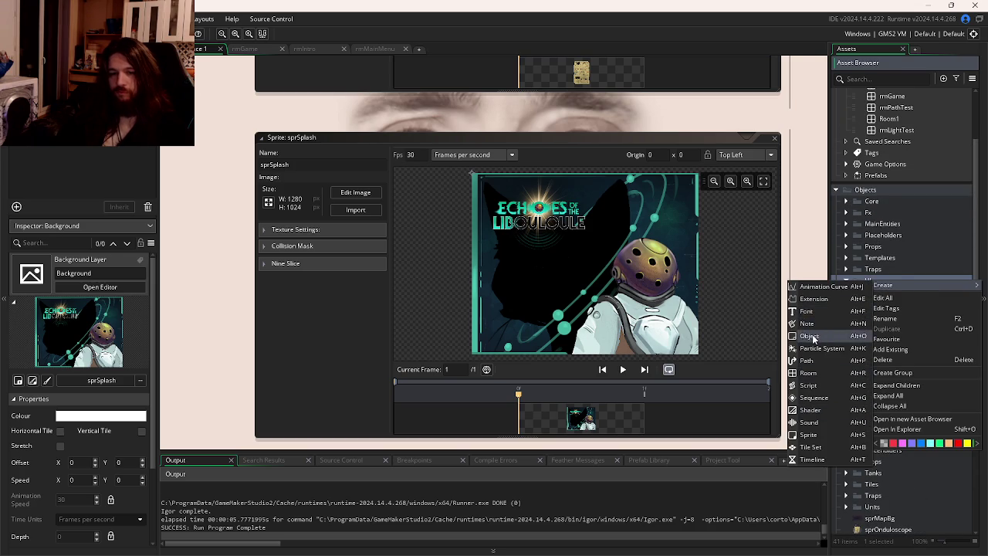
{"action": "left_click", "coordinate": [809, 336]}
{"action": "type", "text": "objMainMen"}
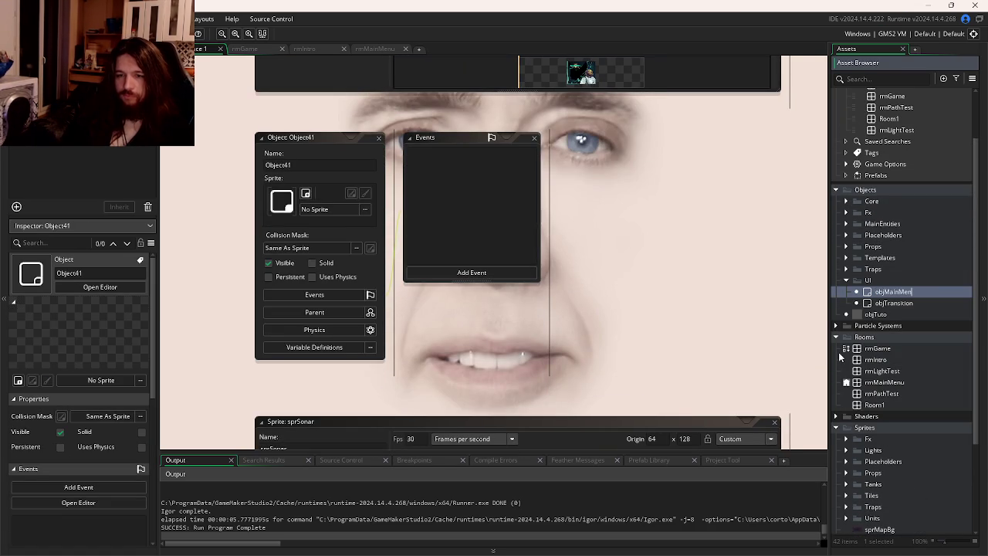
Name the object objMainMenu and give it an empty Create event.
{"action": "type", "text": "u"}
{"action": "key", "text": "Return"}
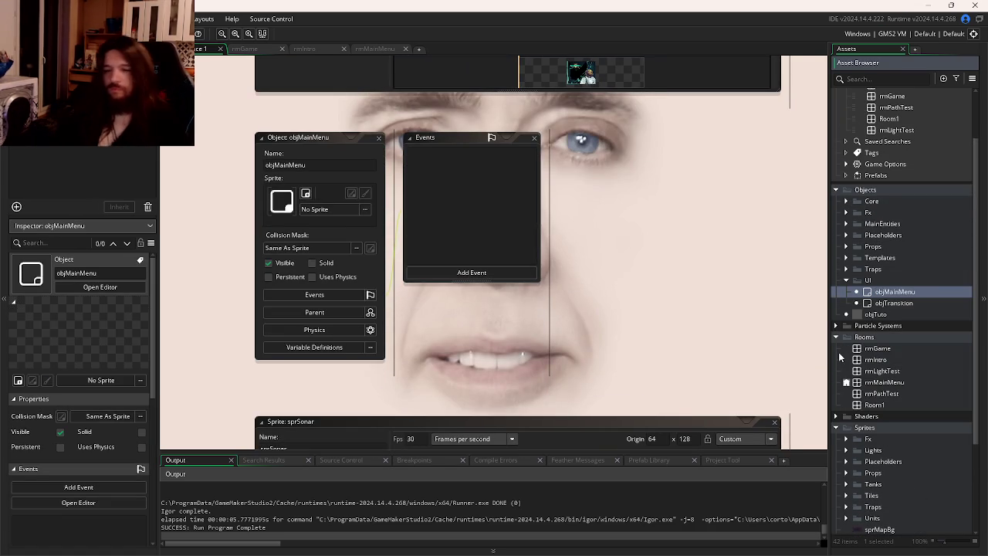
{"action": "double_click", "coordinate": [879, 292]}
{"action": "left_click", "coordinate": [470, 272]}
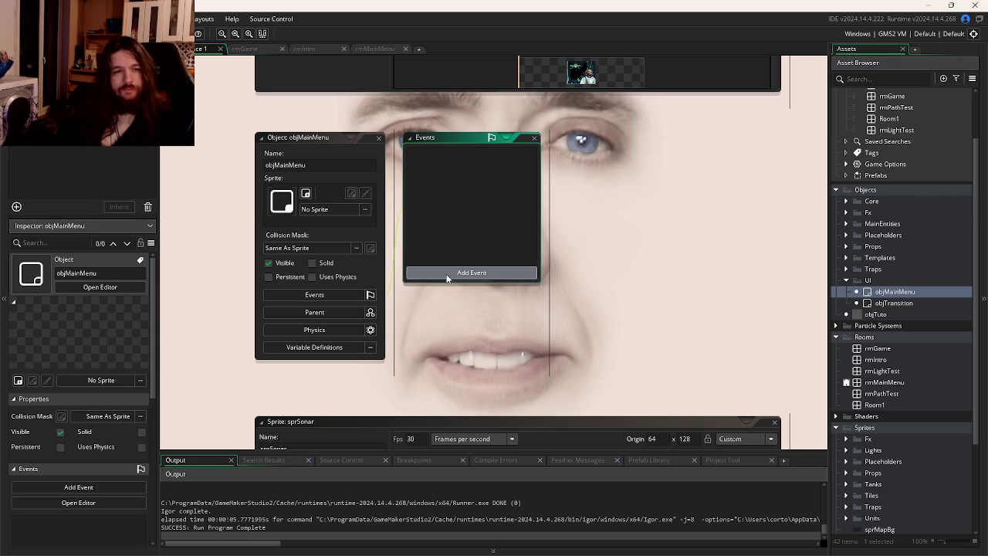
{"action": "left_click", "coordinate": [469, 281]}
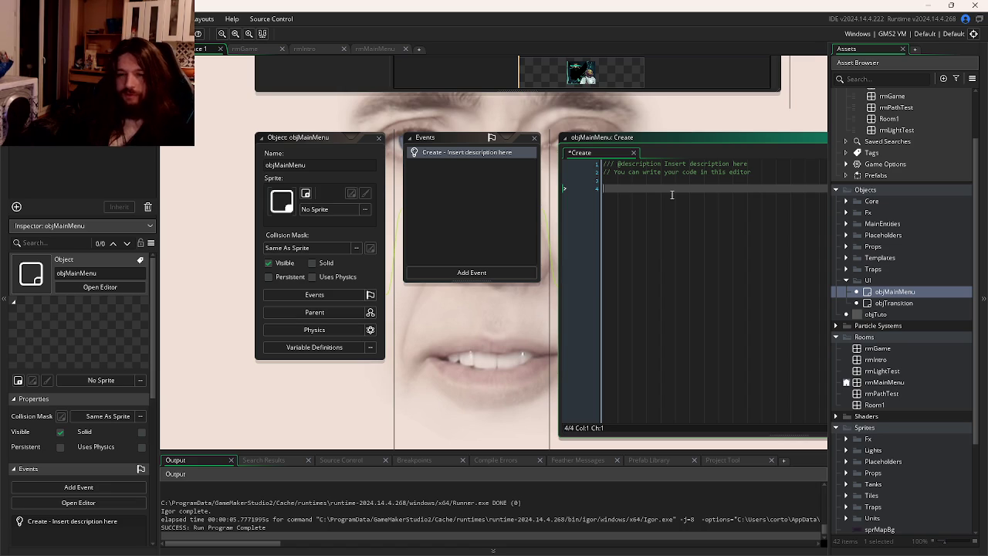
{"action": "left_click", "coordinate": [845, 202]}
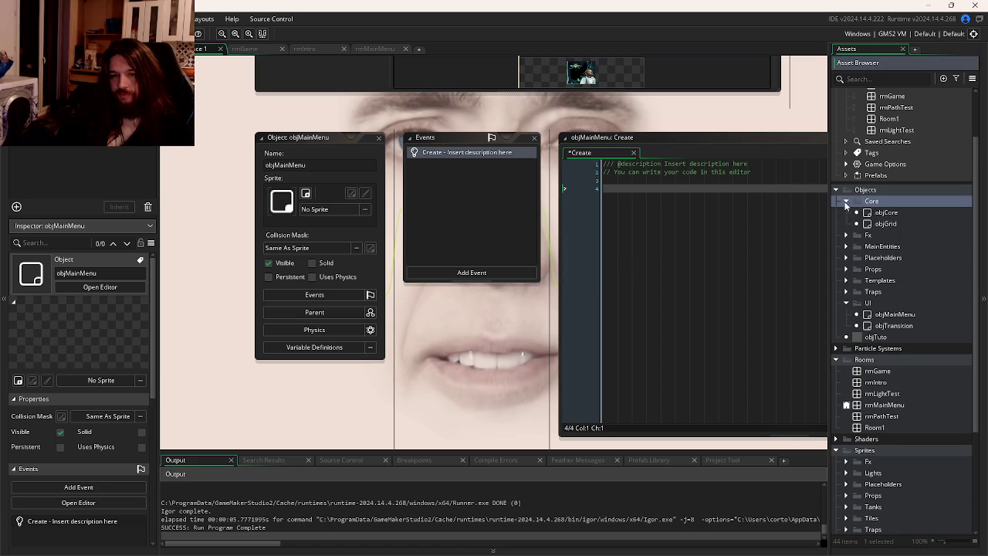
Search the project for 'fullscreen' and jump to that line in objCore's code.
{"action": "double_click", "coordinate": [886, 212]}
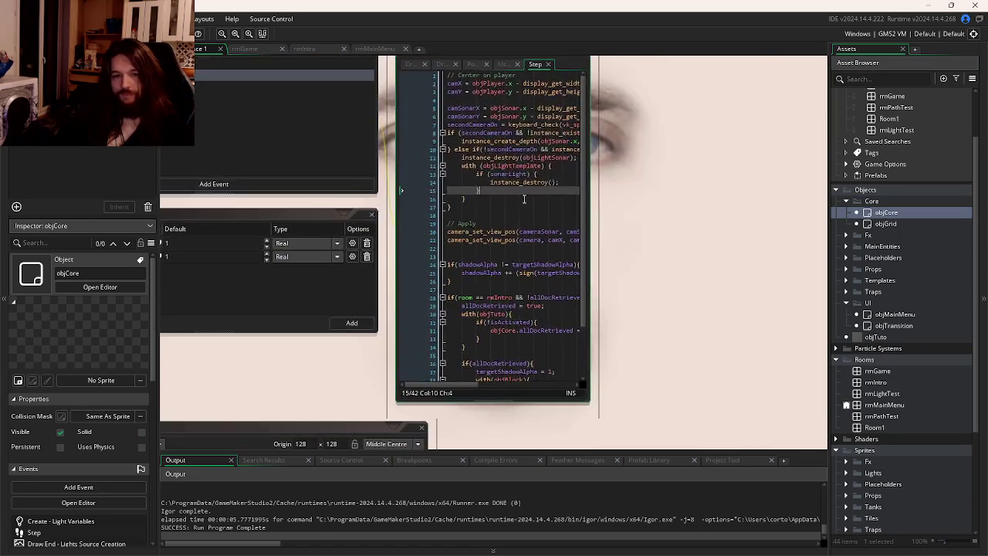
{"action": "left_click_drag", "start_coordinate": [589, 355], "coordinate": [827, 355]}
{"action": "scroll", "coordinate": [618, 231], "scroll_direction": "up", "scroll_amount": 3}
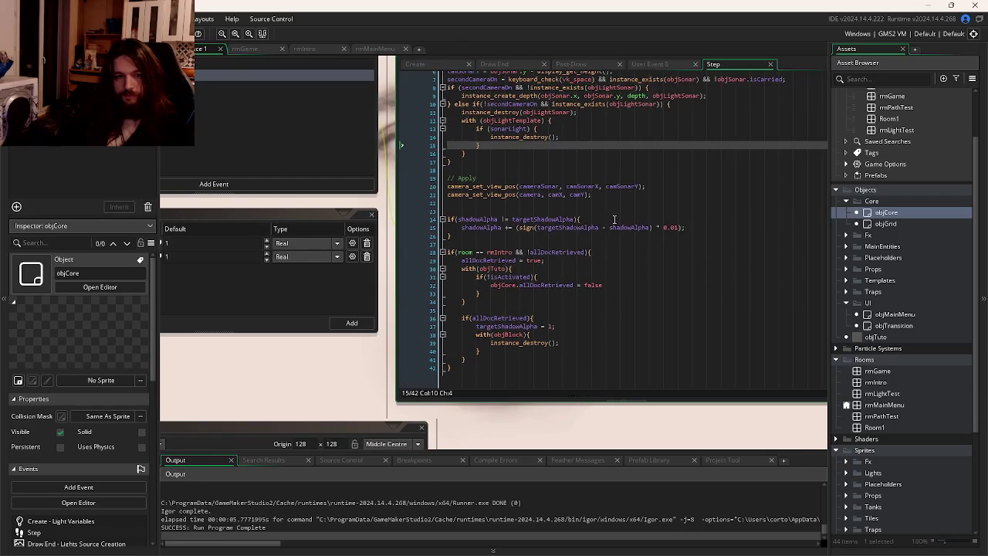
{"action": "scroll", "coordinate": [585, 260], "scroll_direction": "up", "scroll_amount": 2}
{"action": "key", "text": "ctrl+f"}
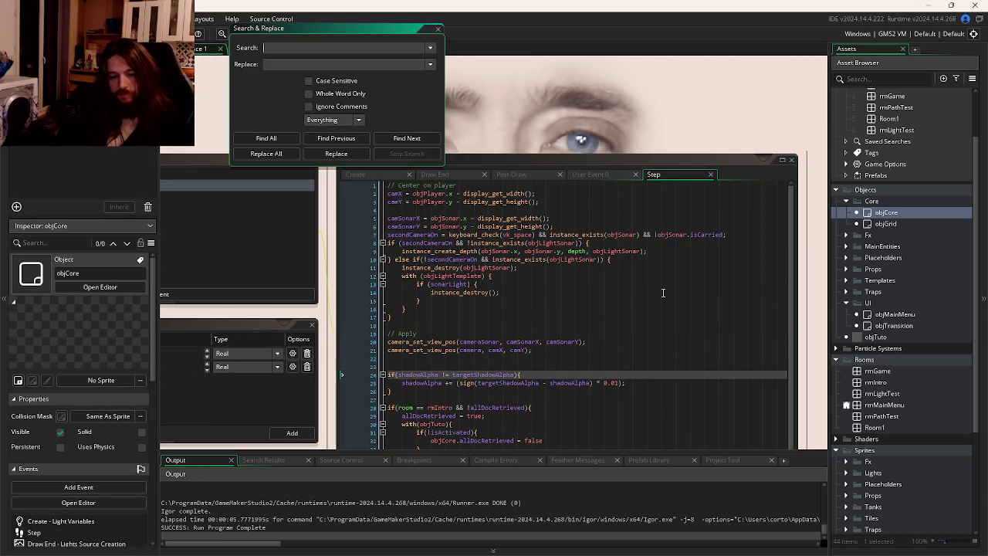
{"action": "type", "text": "fullscreen"}
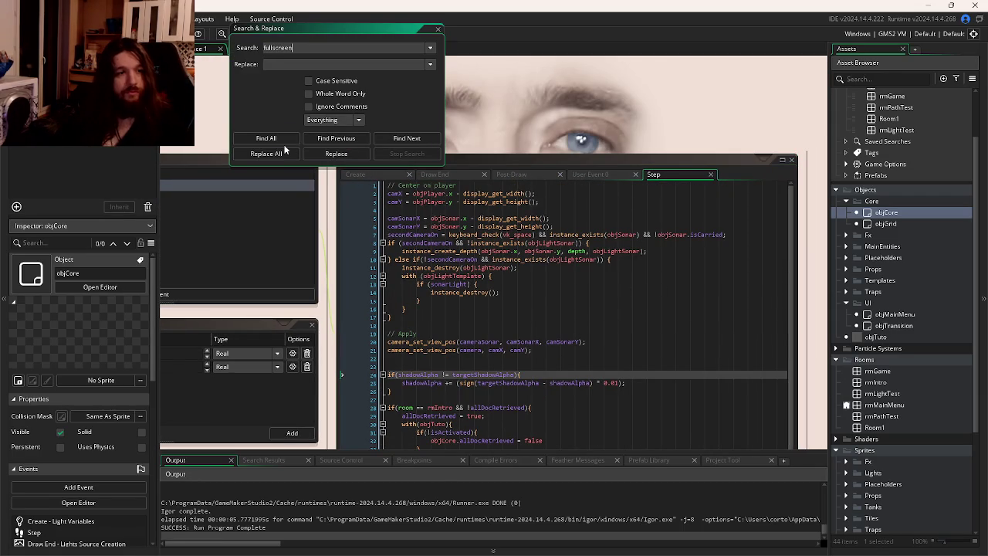
{"action": "left_click", "coordinate": [283, 141]}
{"action": "left_click", "coordinate": [316, 495]}
{"action": "double_click", "coordinate": [316, 495]}
Paste window_set_fullscreen(true) into objMainMenu's Create event, run the game, then show rmIntro.
{"action": "key", "text": "shift+Home"}
{"action": "key", "text": "ctrl+c"}
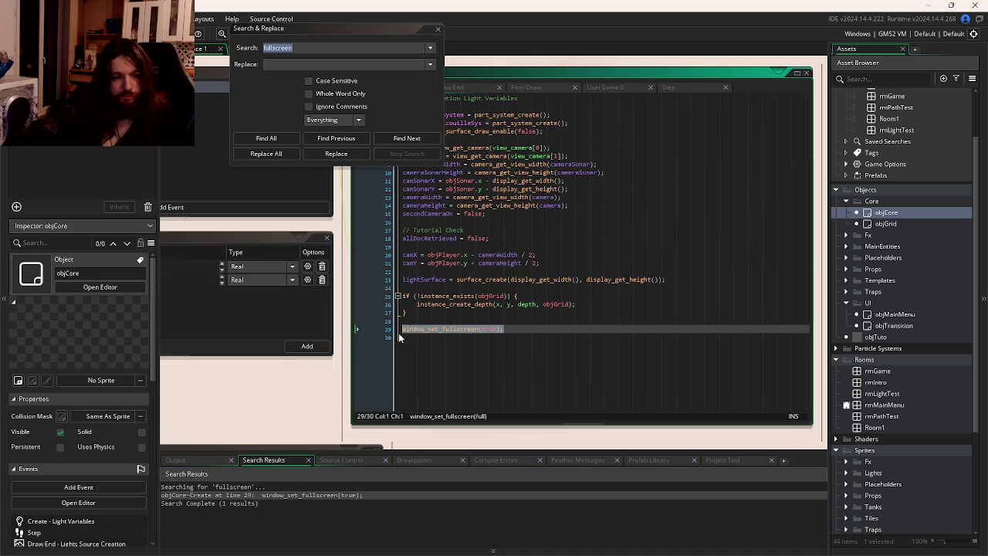
{"action": "key", "text": "ctrl+Tab"}
{"action": "left_click", "coordinate": [541, 245]}
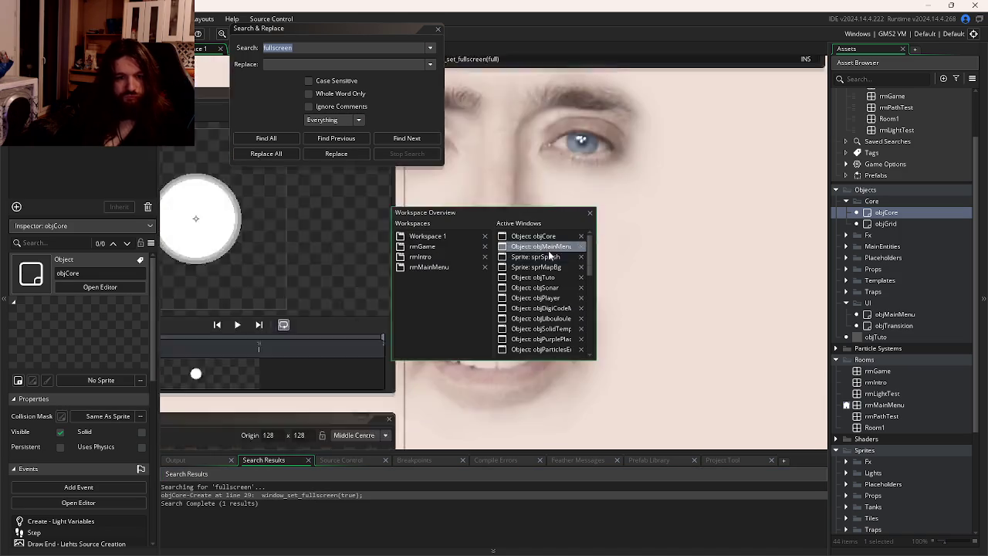
{"action": "key", "text": "ctrl+v"}
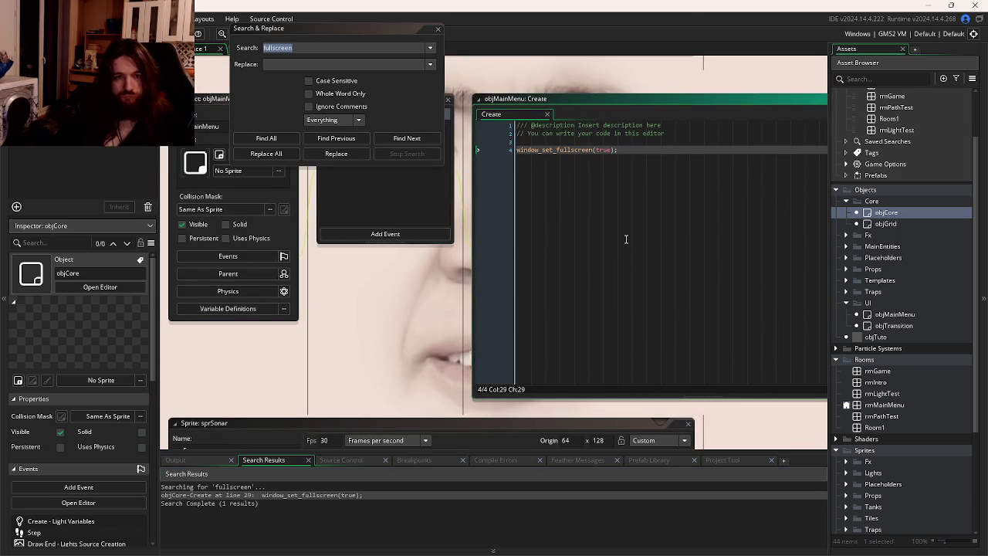
{"action": "key", "text": "F5"}
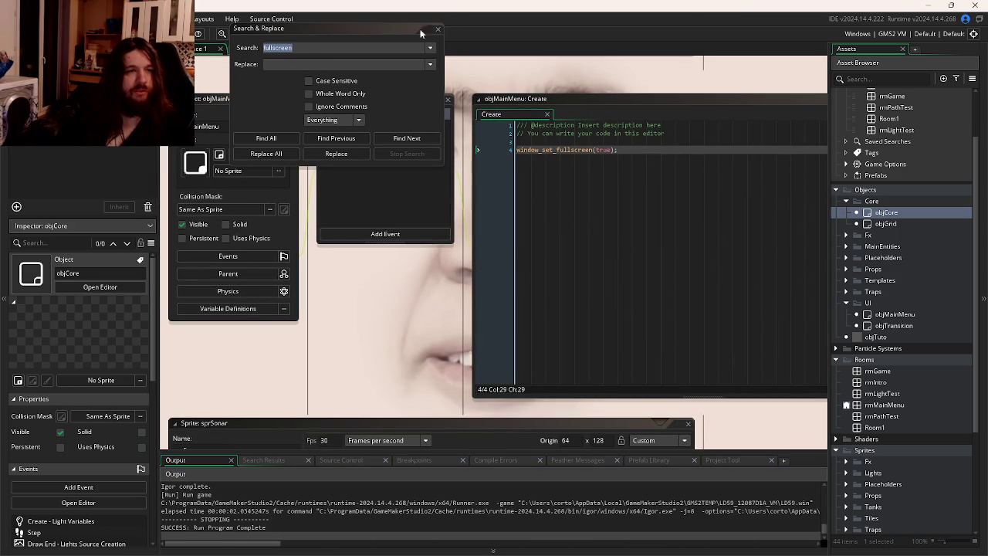
{"action": "left_click", "coordinate": [437, 28]}
{"action": "left_click", "coordinate": [312, 49]}
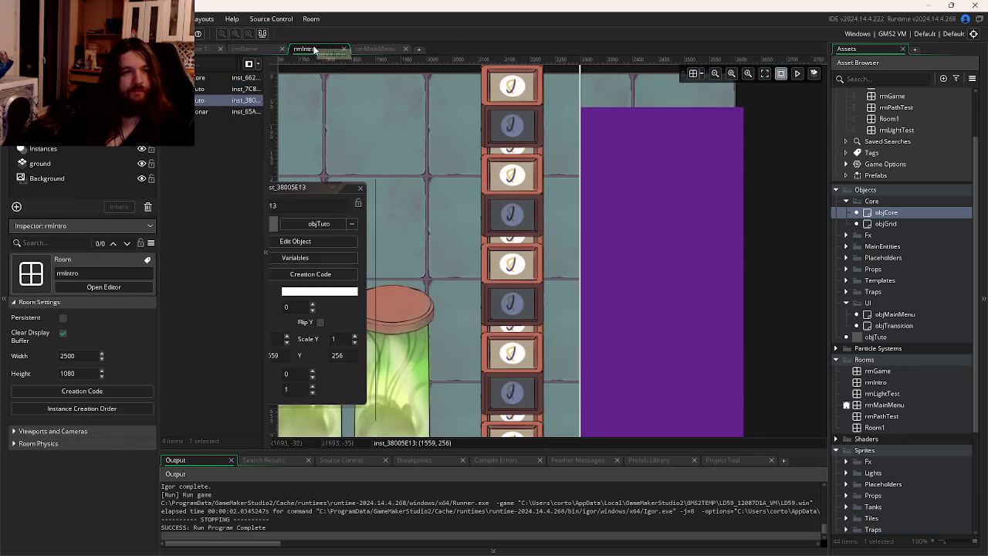
Add an instance layer named Srcipt to rmMainMenu, place an objMainMenu instance, and run.
{"action": "left_click", "coordinate": [373, 48]}
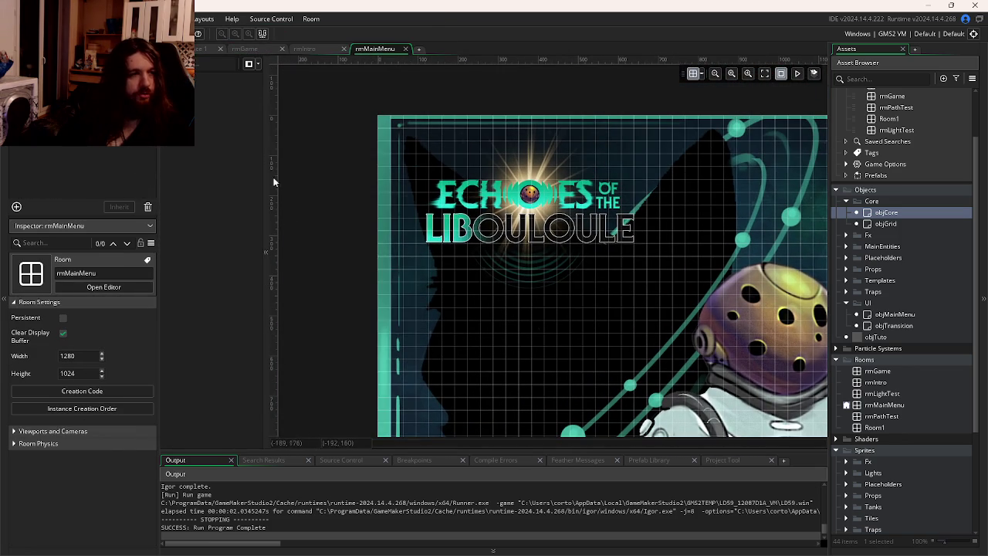
{"action": "left_click", "coordinate": [16, 207]}
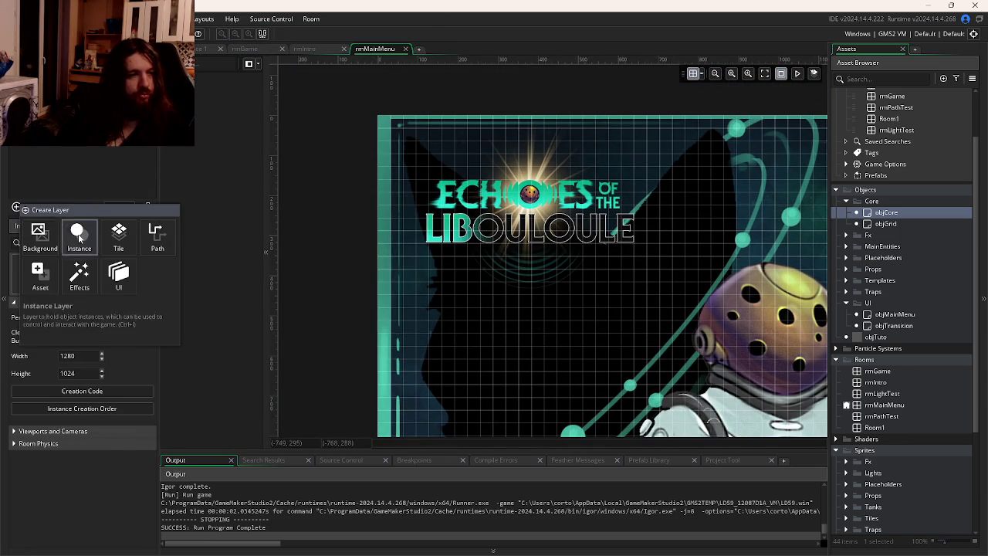
{"action": "left_click", "coordinate": [78, 232]}
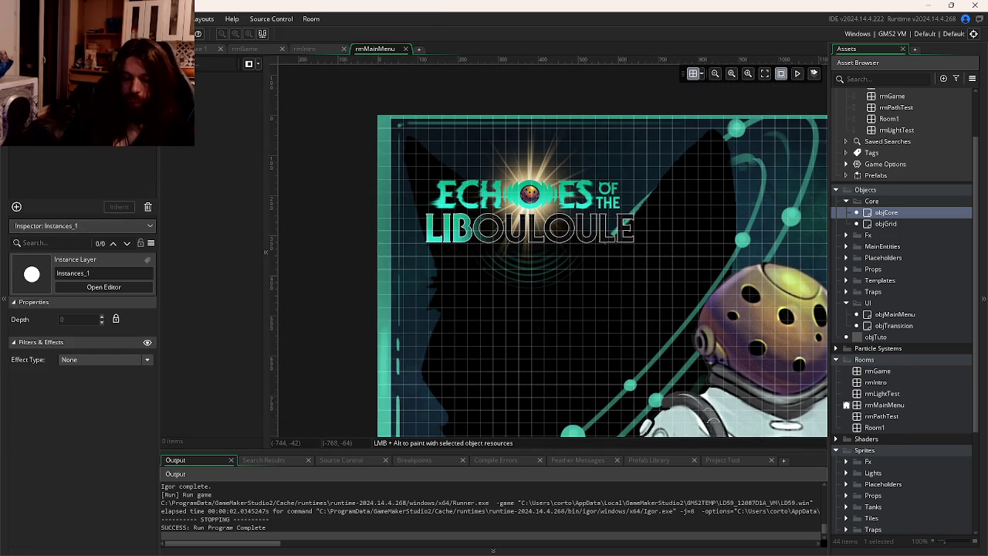
{"action": "type", "text": "Srcipt"}
{"action": "key", "text": "Return"}
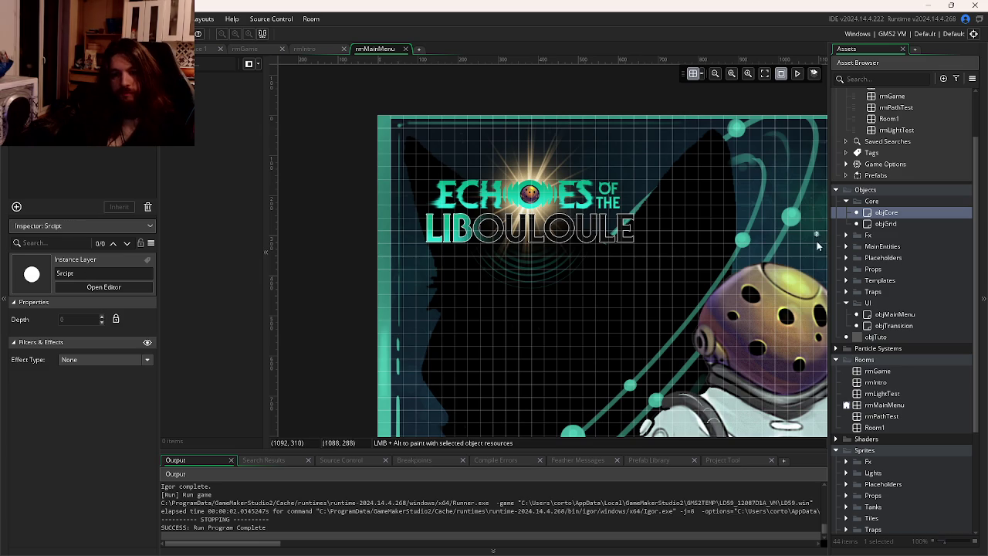
{"action": "left_click", "coordinate": [882, 214]}
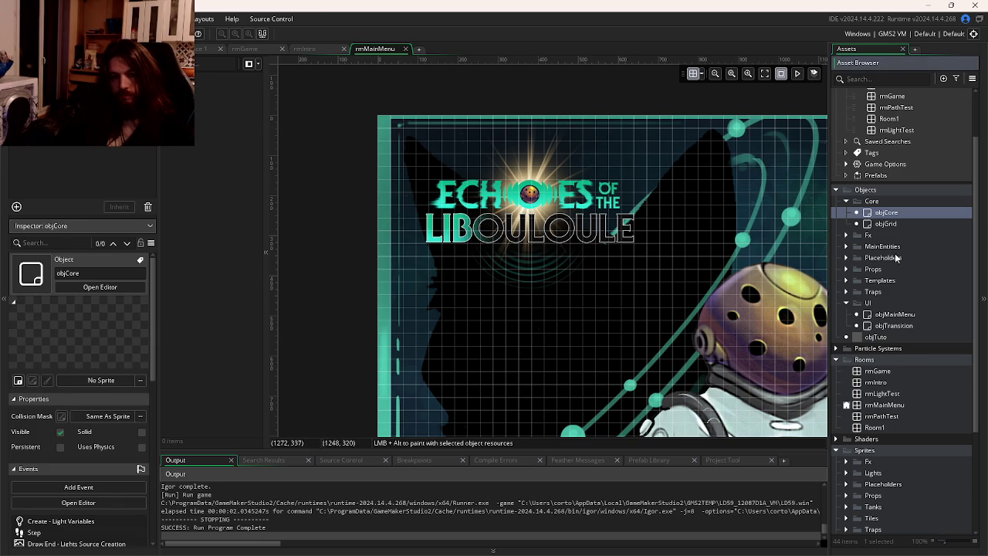
{"action": "mouse_move", "coordinate": [895, 314]}
{"action": "left_mouse_down"}
{"action": "mouse_move", "coordinate": [359, 238]}
{"action": "mouse_move", "coordinate": [446, 158]}
{"action": "left_mouse_up"}
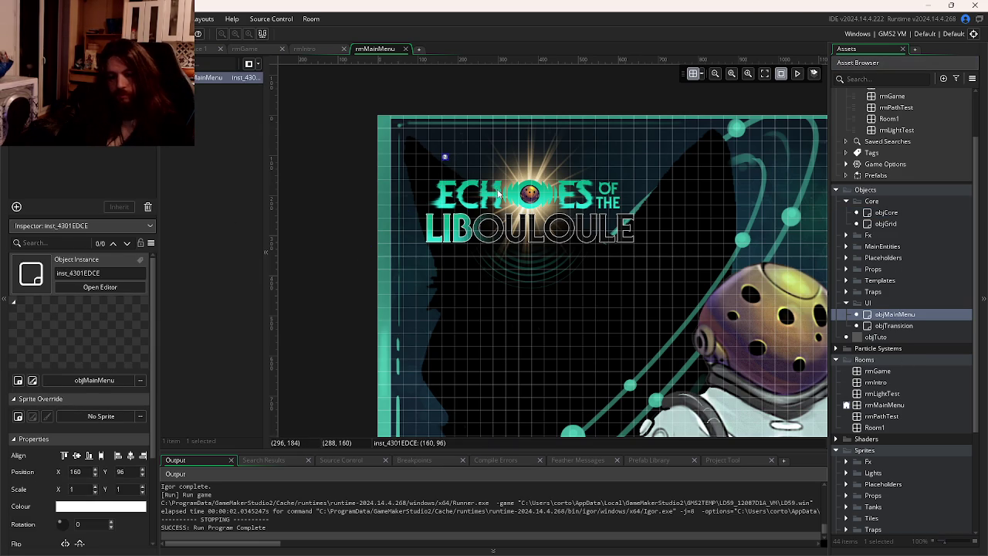
{"action": "key", "text": "F5"}
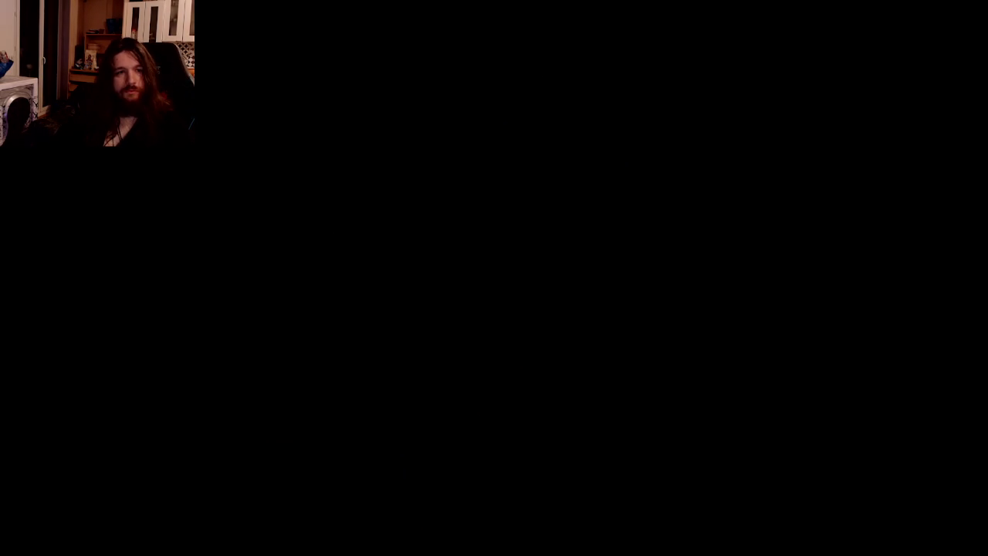
Scroll the Asset Browser down to the Sprites folder.
{"action": "scroll", "coordinate": [902, 381], "scroll_direction": "down", "scroll_amount": 4}
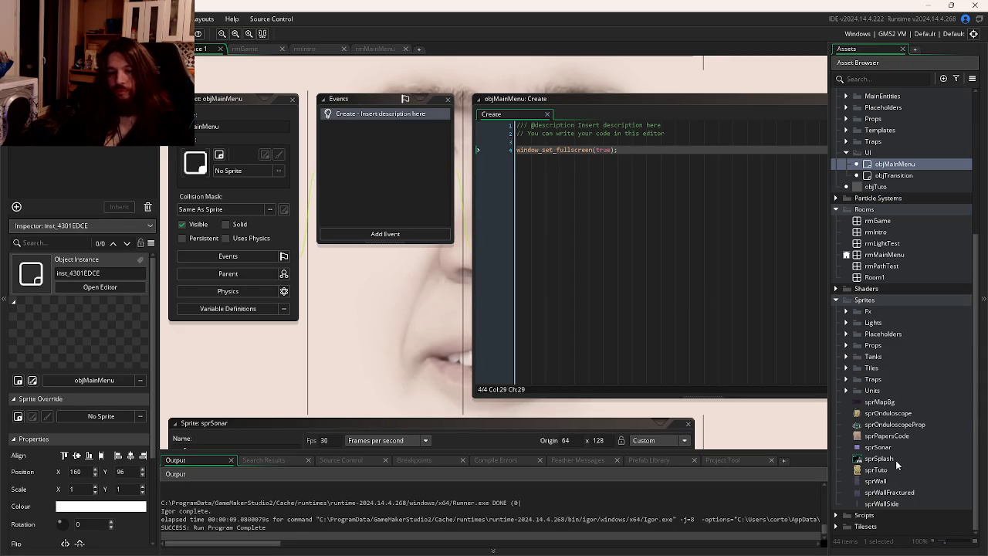
Resize sprSplash to 150 percent (1920×1536) and run the game again.
{"action": "double_click", "coordinate": [897, 461]}
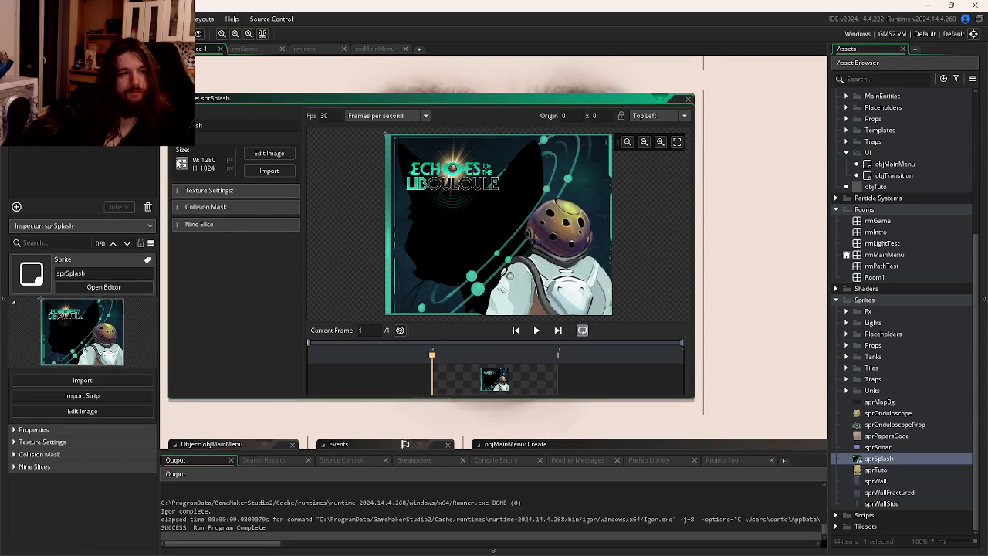
{"action": "left_click", "coordinate": [181, 163]}
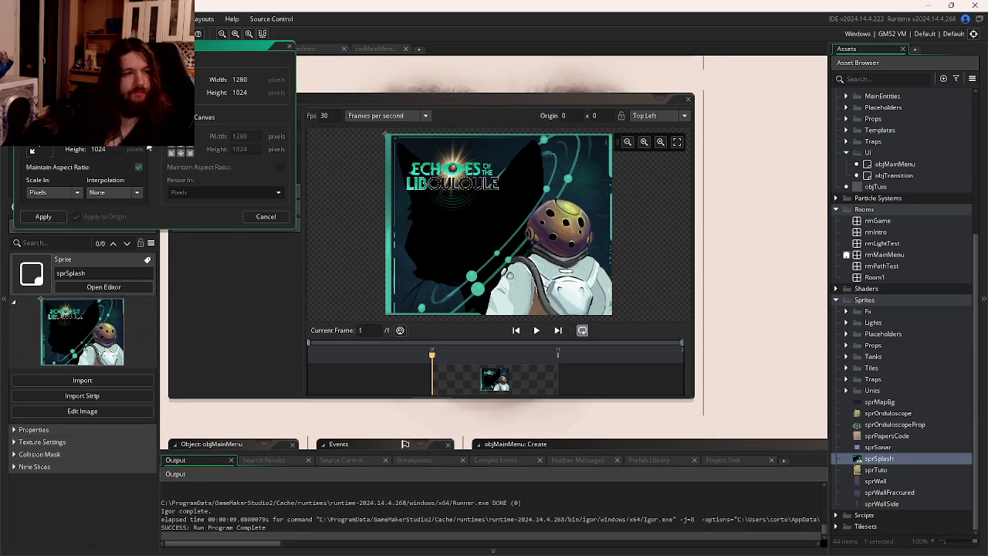
{"action": "left_click", "coordinate": [65, 192]}
{"action": "left_click", "coordinate": [43, 213]}
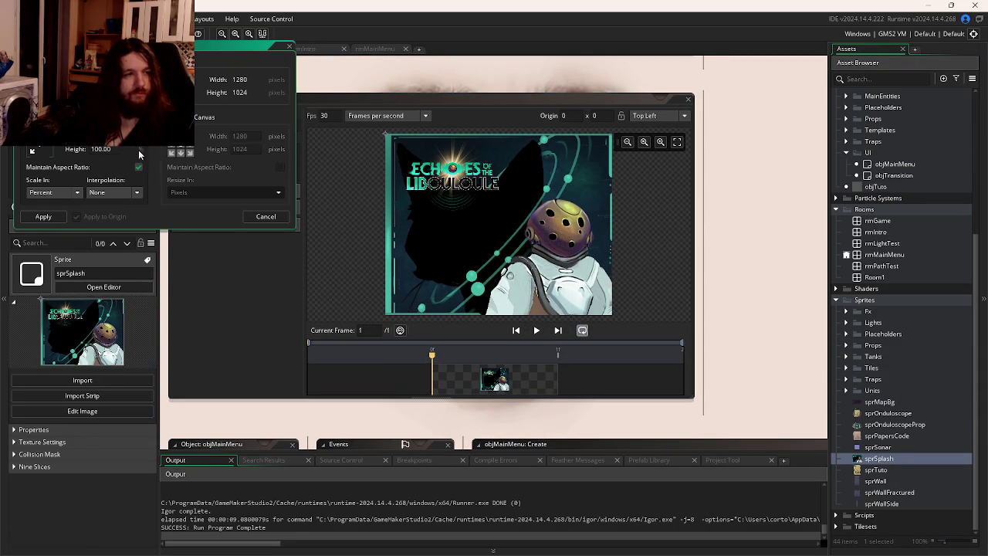
{"action": "double_click", "coordinate": [100, 149]}
{"action": "type", "text": "150"}
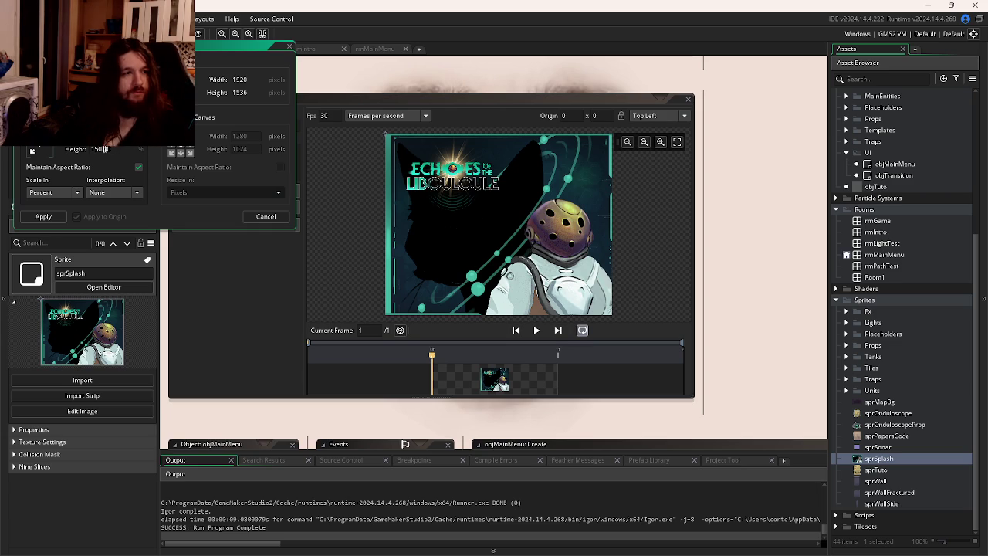
{"action": "left_click", "coordinate": [48, 216]}
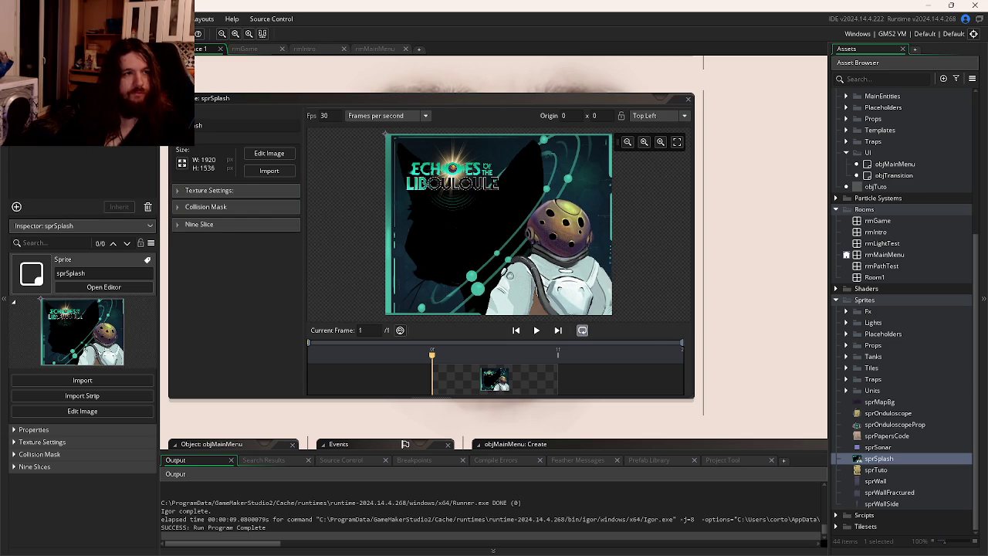
{"action": "key", "text": "F5"}
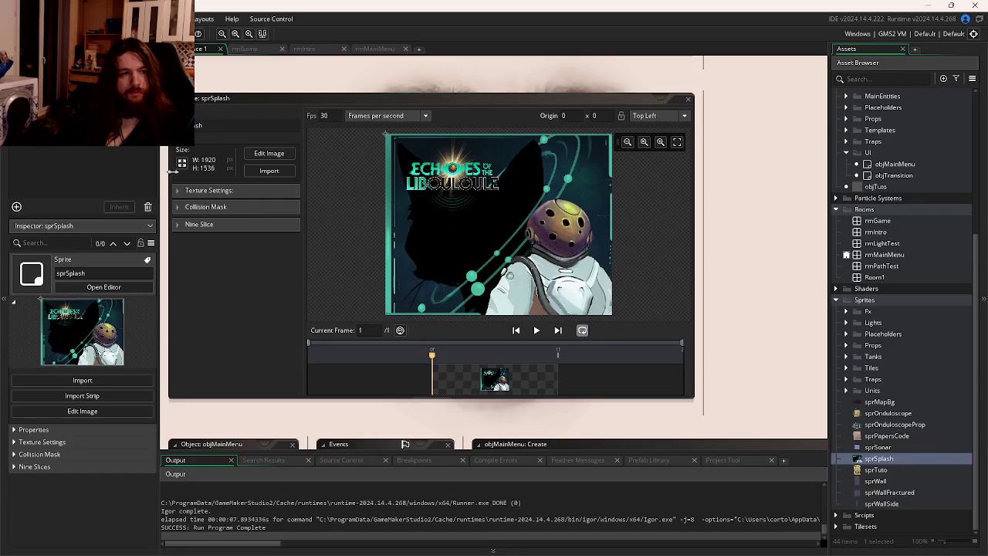
Close the running test game and return to the sprSplash sprite editor.
{"action": "left_click", "coordinate": [179, 170]}
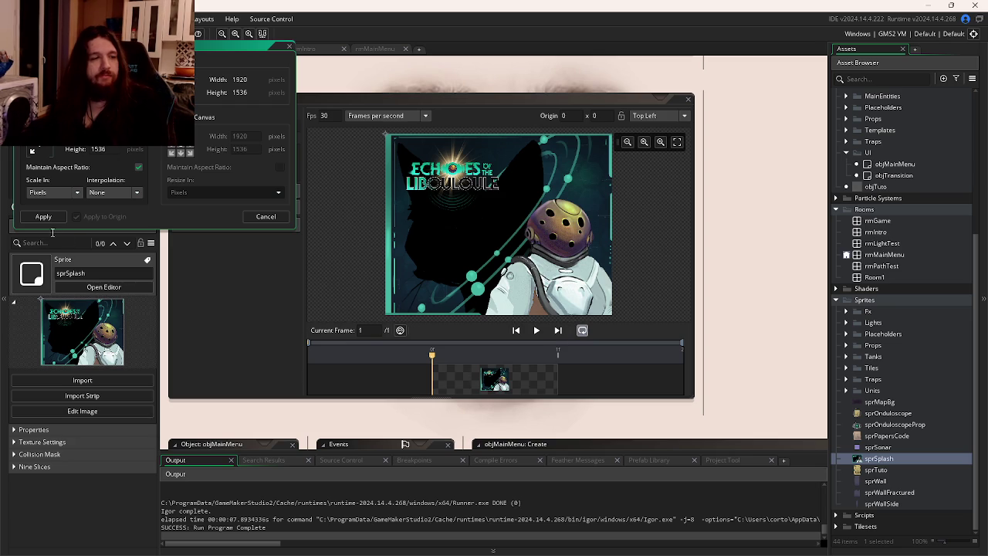
Resize the sprSplash canvas to 1920×1080 by setting Canvas height to 1080 and applying it.
{"action": "left_click", "coordinate": [266, 217]}
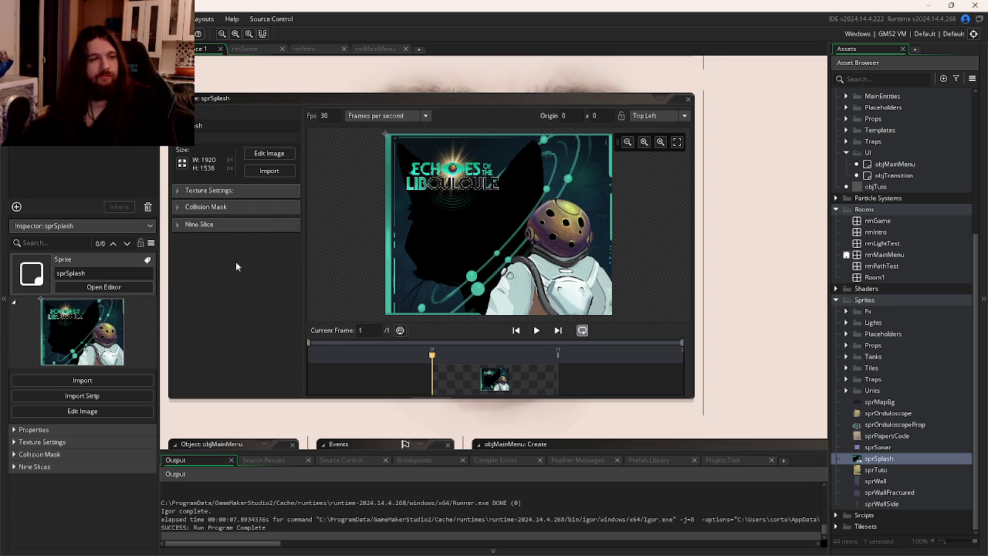
{"action": "left_click", "coordinate": [226, 195]}
{"action": "left_click", "coordinate": [240, 149]}
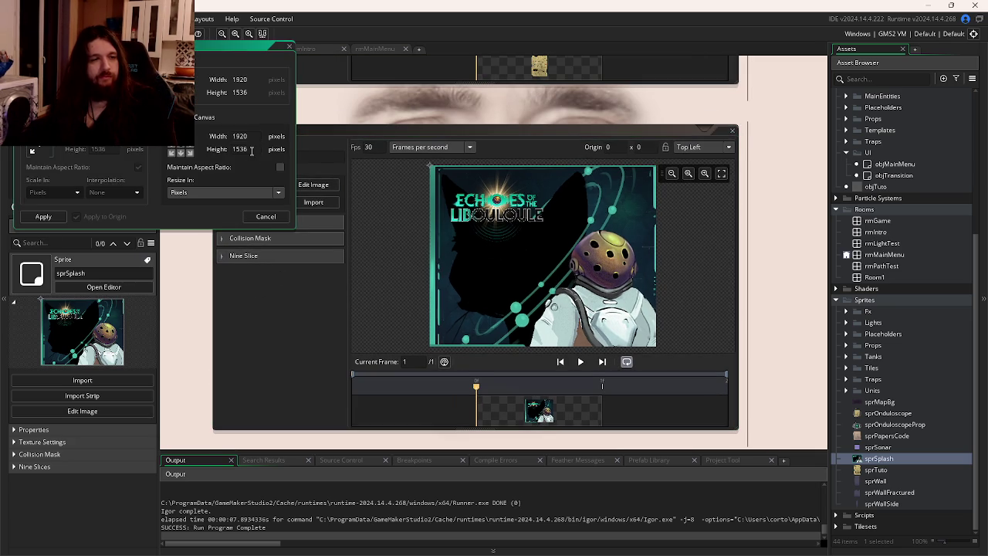
{"action": "type", "text": "1080"}
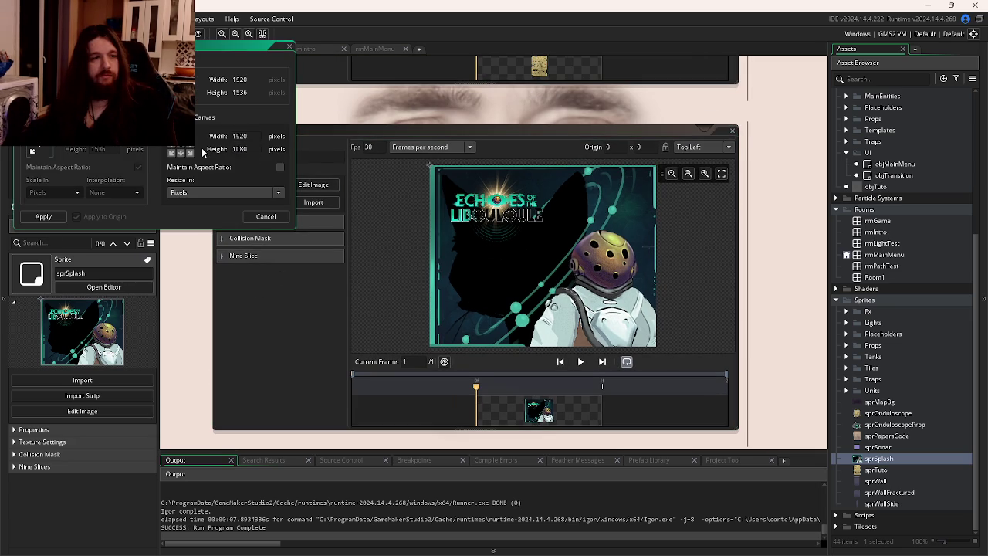
{"action": "left_click", "coordinate": [182, 152]}
{"action": "left_click", "coordinate": [44, 218]}
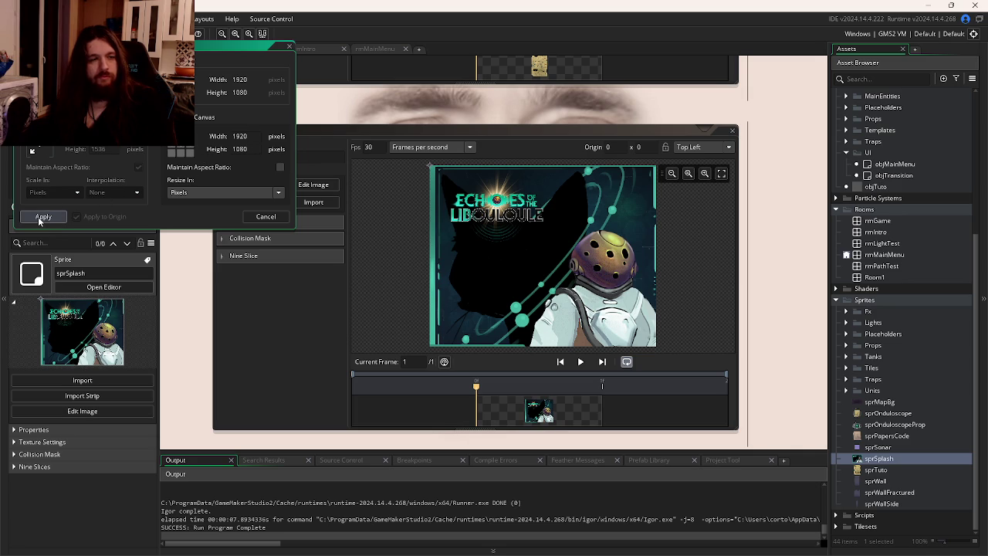
{"action": "left_click", "coordinate": [40, 217]}
{"action": "left_click", "coordinate": [532, 249]}
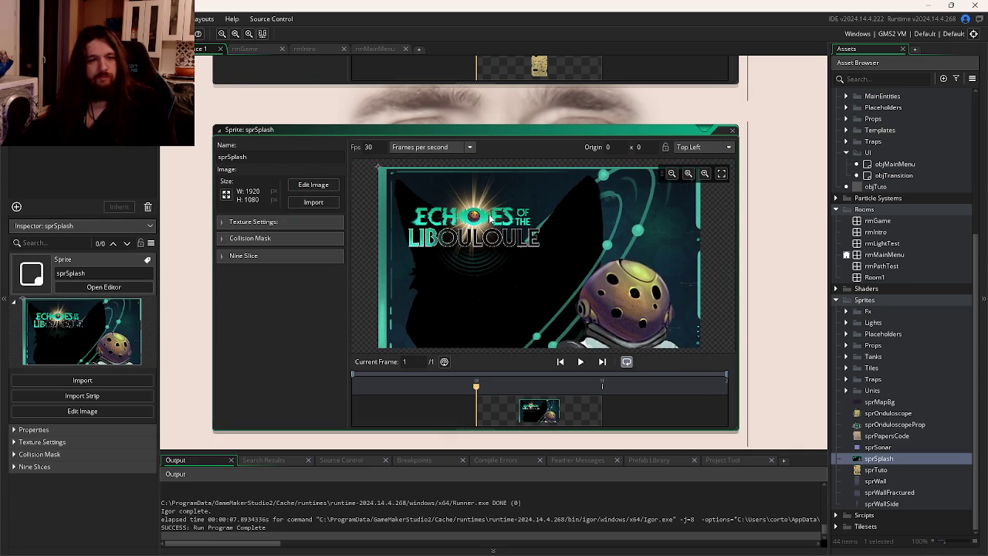
Set rmMainMenu to width 1920 and height 1080, test-run it with F5, then reopen the room.
{"action": "left_click", "coordinate": [388, 48]}
{"action": "type", "text": "1920"}
{"action": "key", "text": "Tab"}
{"action": "type", "text": "1080"}
{"action": "key", "text": "Return"}
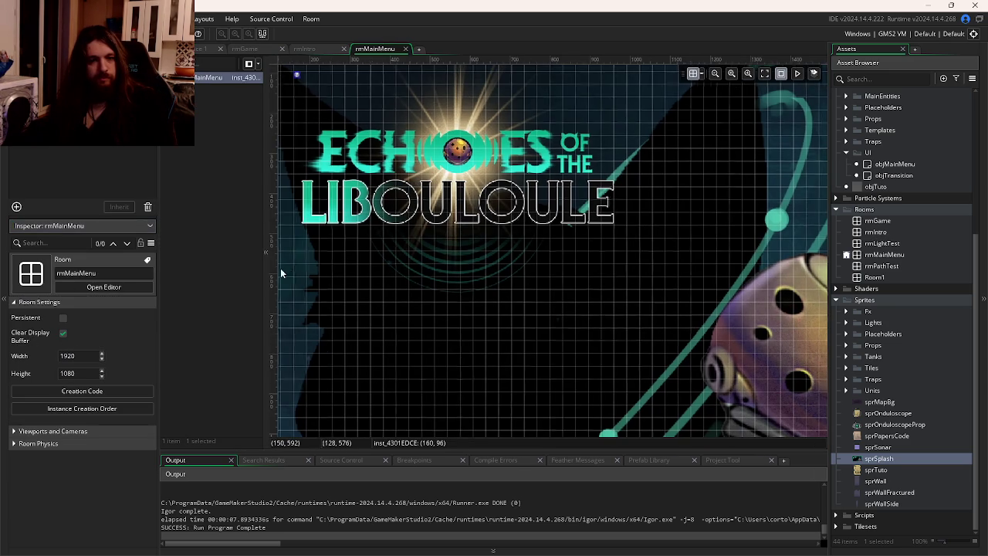
{"action": "key", "text": "F5"}
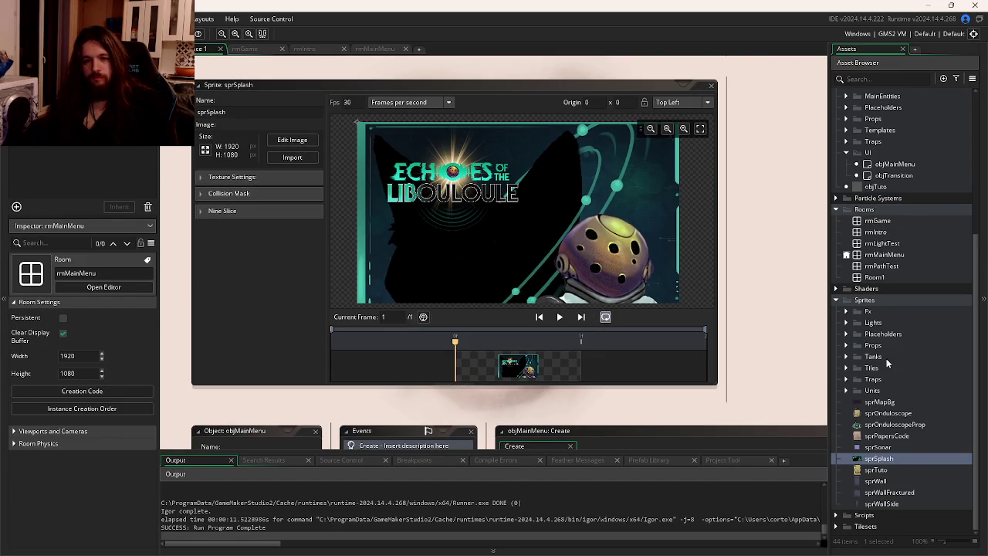
{"action": "double_click", "coordinate": [884, 255]}
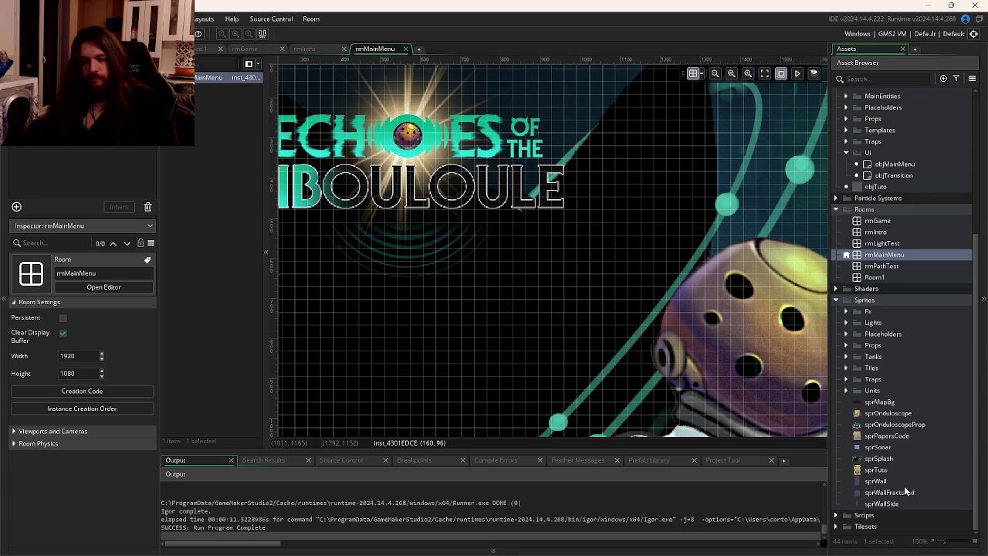
Open objMainMenu and add a Draw GUI event to it.
{"action": "scroll", "coordinate": [888, 320], "scroll_direction": "up", "scroll_amount": 3}
{"action": "double_click", "coordinate": [892, 332]}
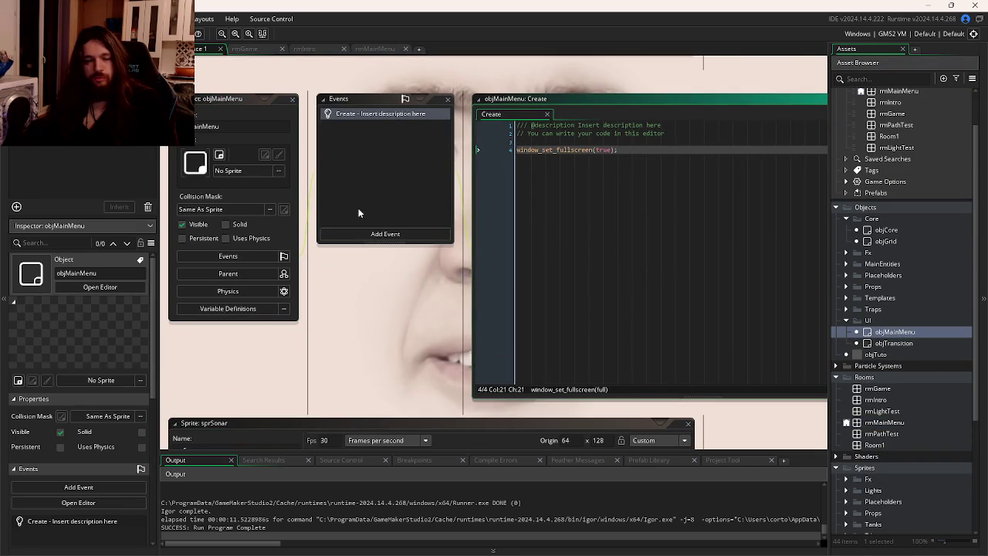
{"action": "left_click", "coordinate": [385, 234]}
{"action": "mouse_move", "coordinate": [392, 285]}
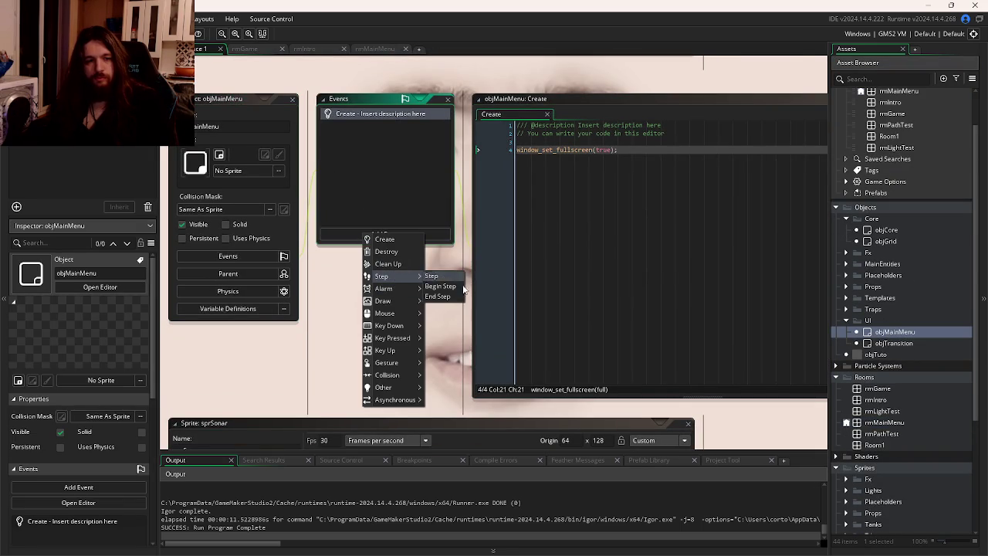
{"action": "mouse_move", "coordinate": [390, 325]}
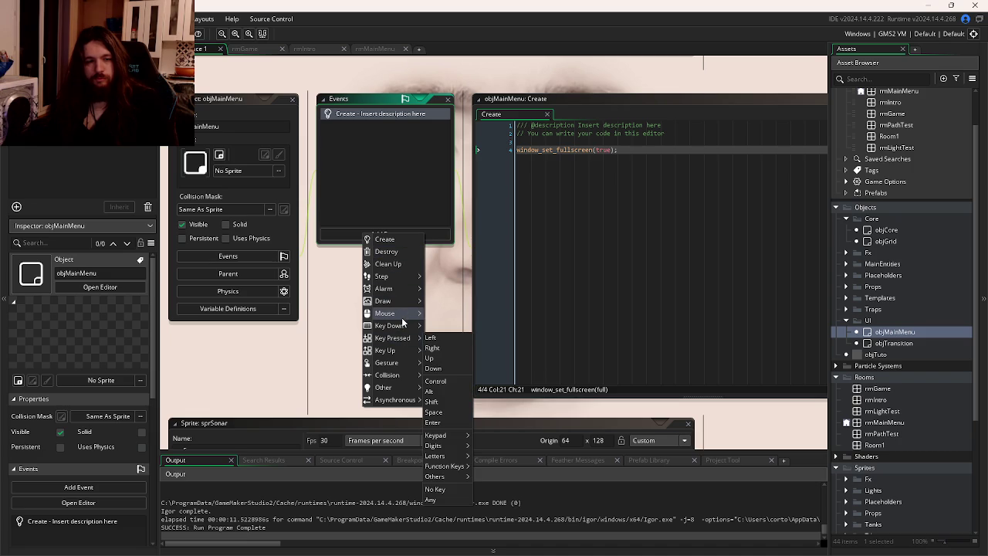
{"action": "mouse_move", "coordinate": [401, 303]}
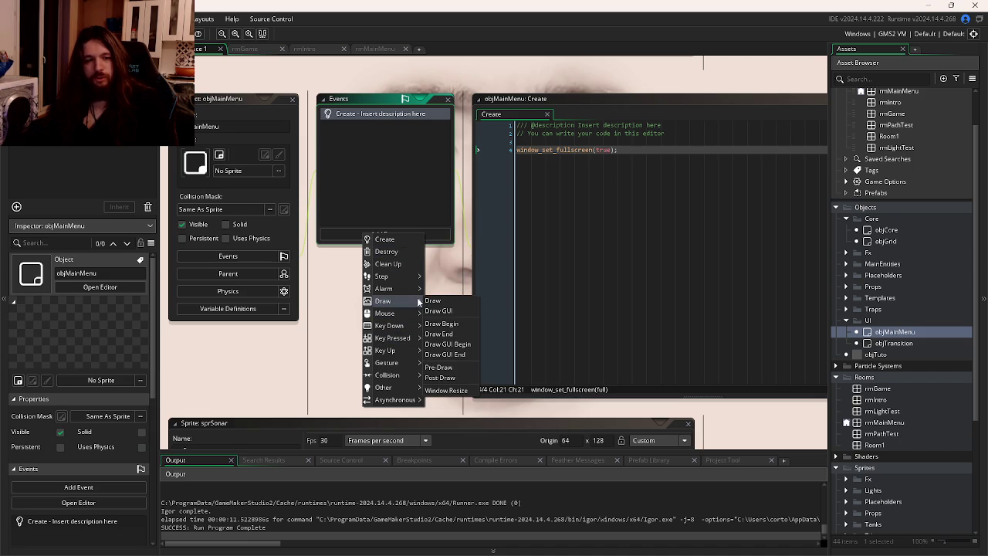
{"action": "left_click", "coordinate": [439, 310]}
Write draw_text(display_get_gui_width() / 2, display_get_gui_height() / 2, "Press Any Key to Start") in Draw GUI.
{"action": "key", "text": "Return"}
{"action": "type", "text": "d"}
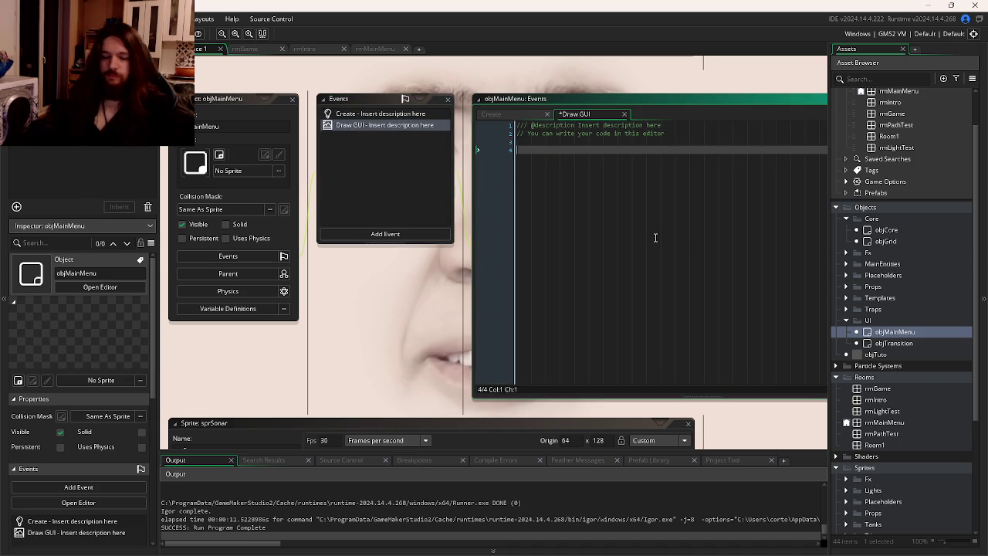
{"action": "type", "text": "ra"}
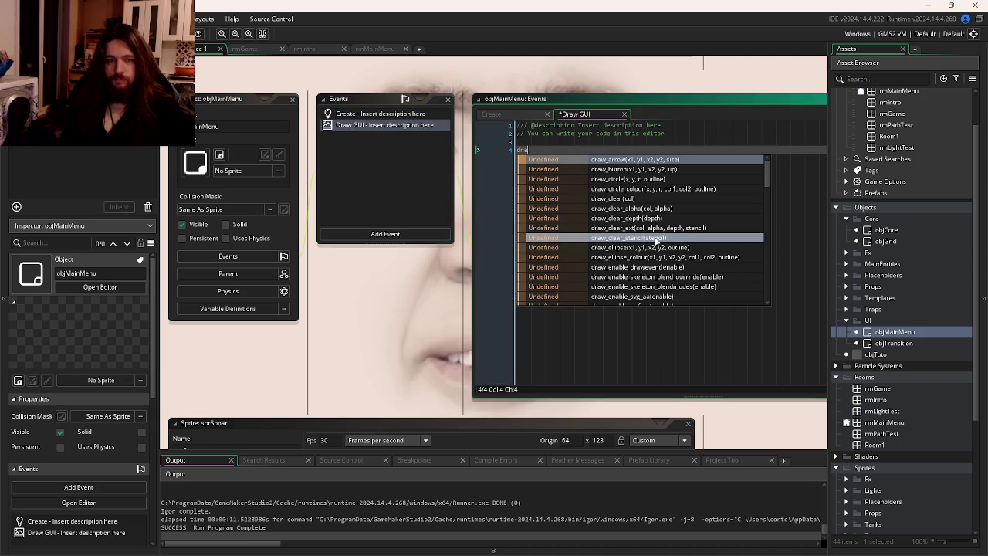
{"action": "type", "text": "w_test"}
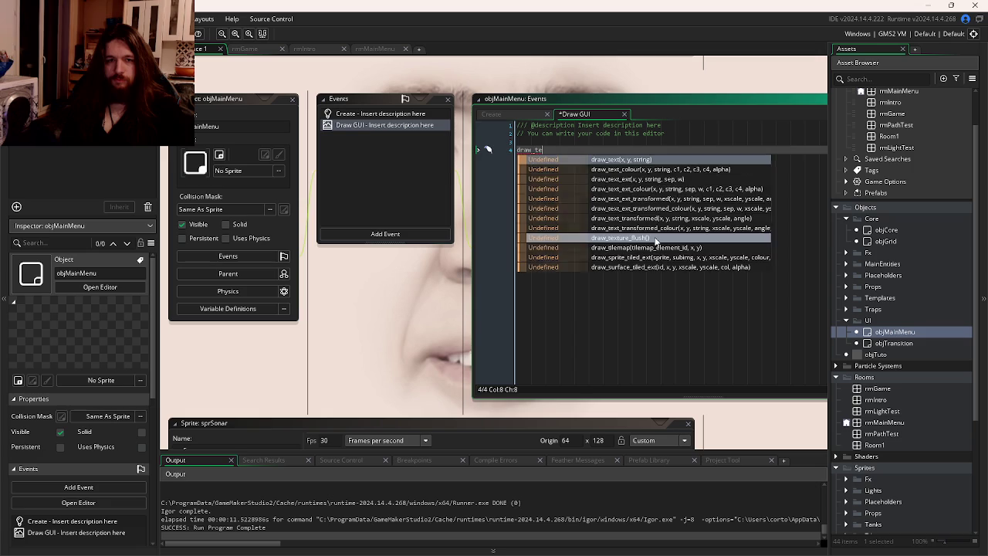
{"action": "key", "text": "Return"}
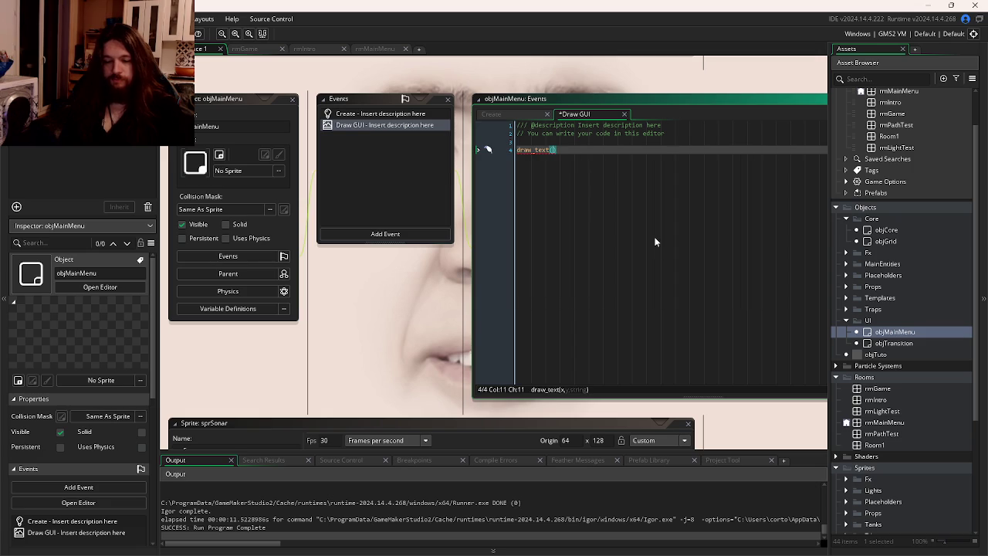
{"action": "type", "text": "displa"}
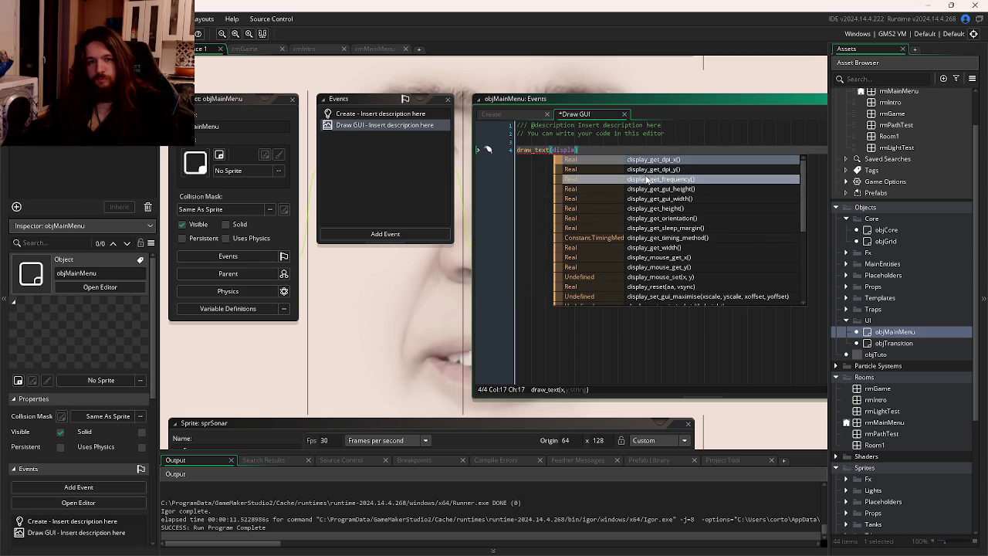
{"action": "double_click", "coordinate": [692, 199]}
{"action": "type", "text": "/ 2"}
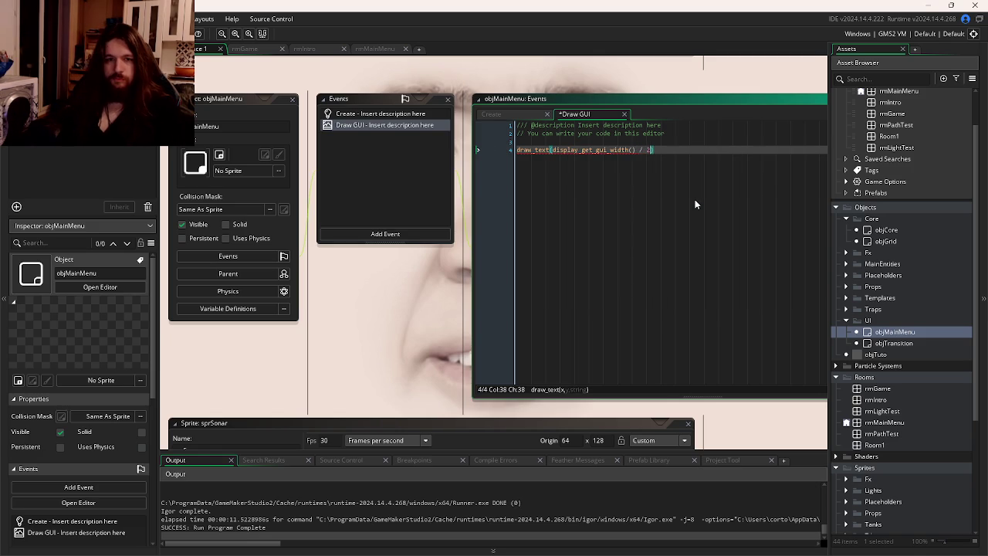
{"action": "type", "text": ", displa"}
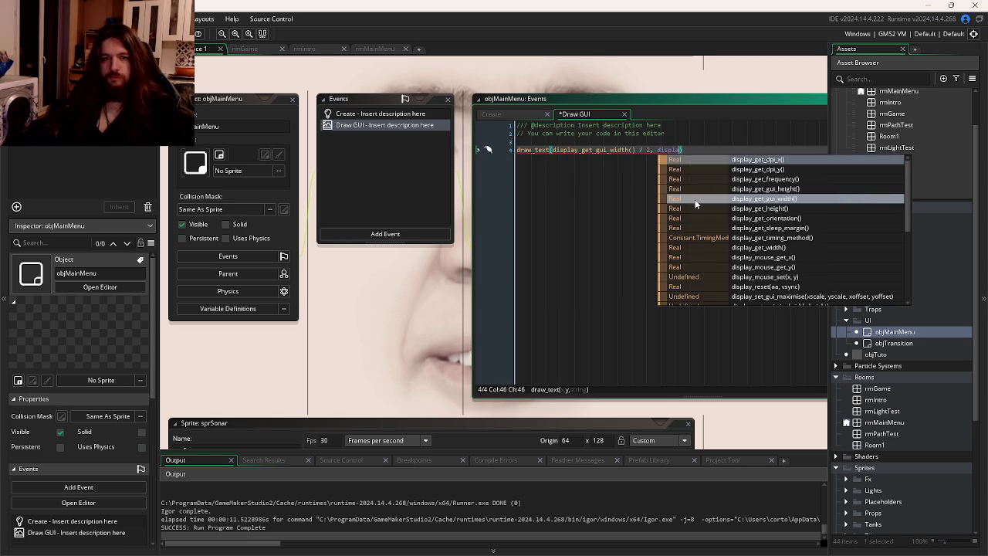
{"action": "key", "text": "Return"}
{"action": "type", "text": "/ 2)"}
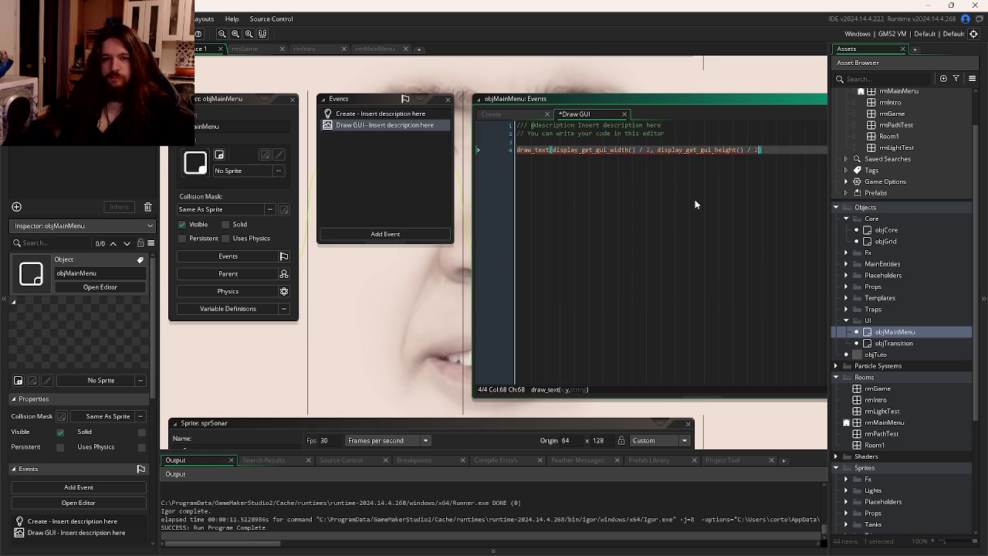
{"action": "key", "text": "Left"}
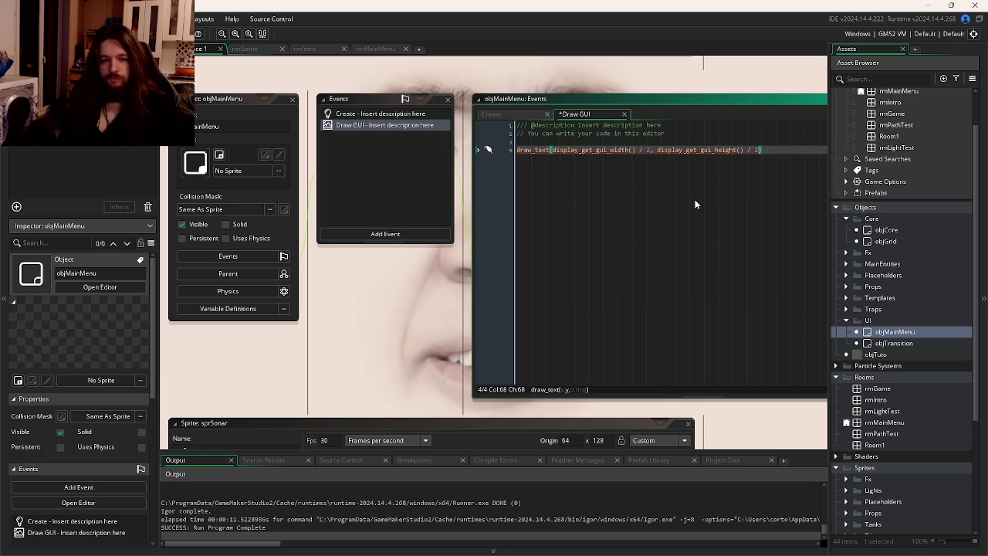
{"action": "type", "text": ", \"P"}
{"action": "type", "text": "ress "}
{"action": "type", "text": "Any Key "}
{"action": "type", "text": "to Start"}
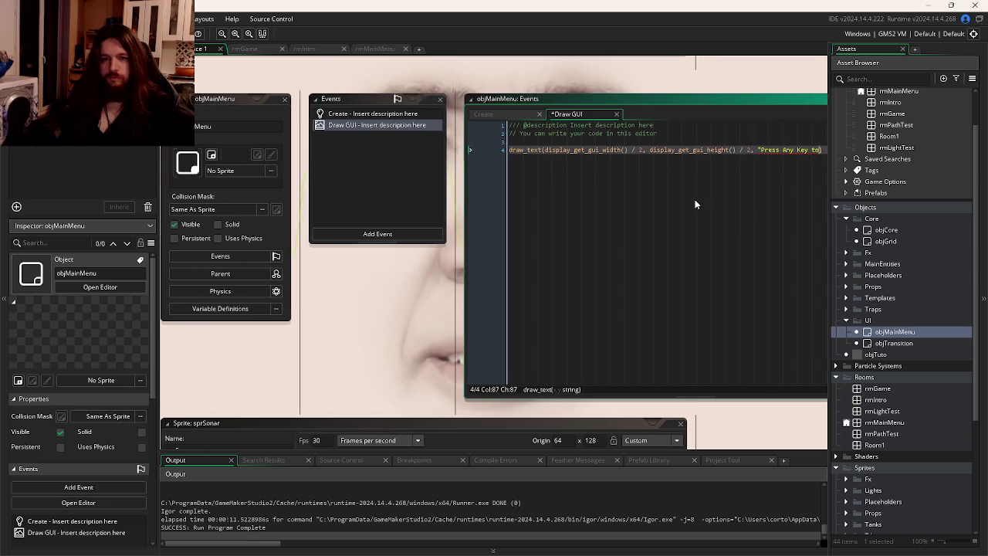
{"action": "type", "text": "\""}
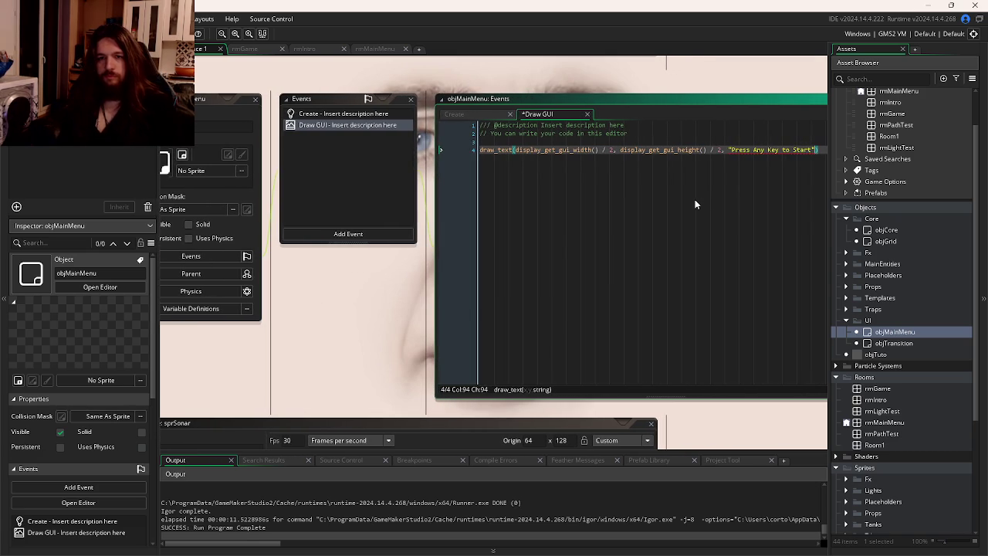
{"action": "left_click", "coordinate": [536, 135]}
{"action": "key", "text": "End"}
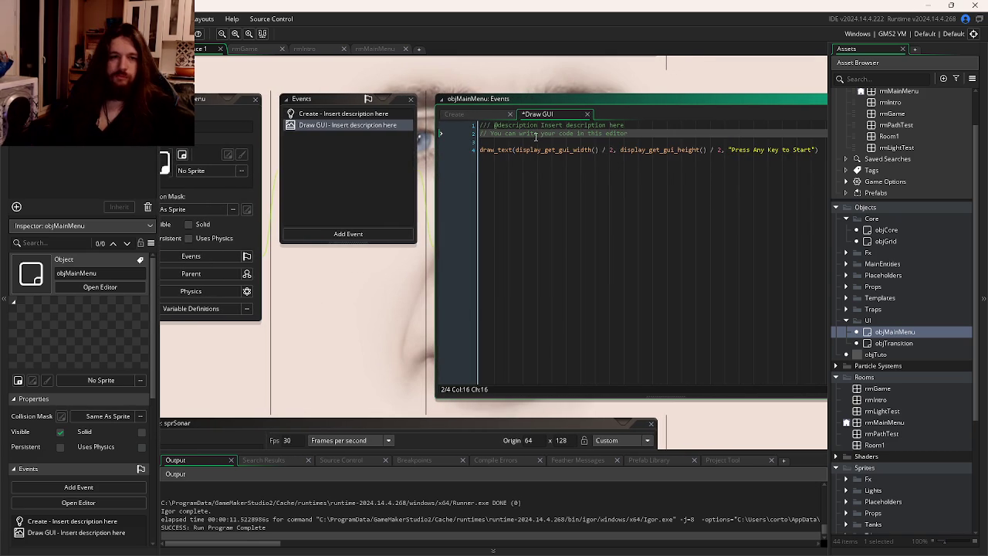
Add draw_set_halign(fa_center); above the draw_text call.
{"action": "key", "text": "Return"}
{"action": "key", "text": "Return"}
{"action": "type", "text": "draw_set"}
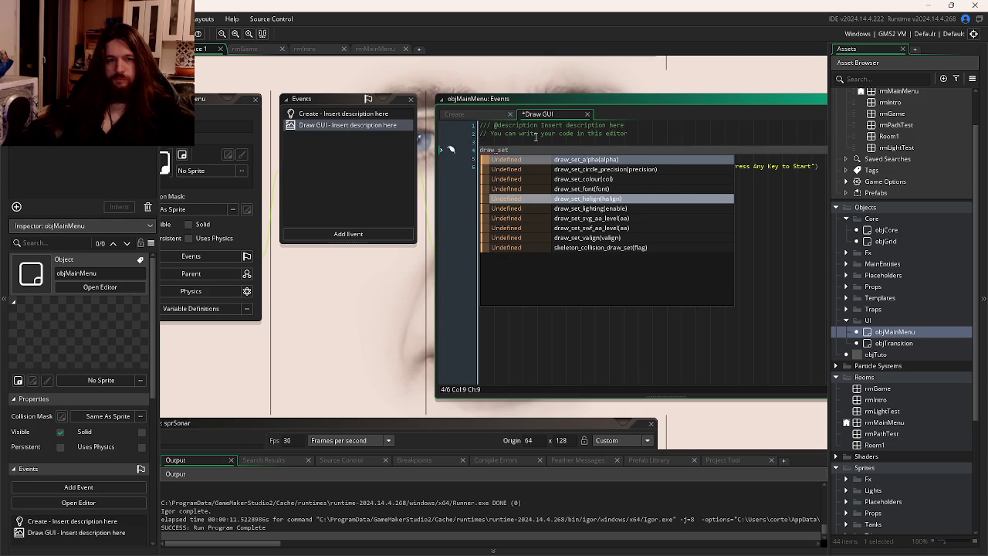
{"action": "key", "text": "Return"}
{"action": "key", "text": "ctrl+z"}
{"action": "type", "text": "_halign("}
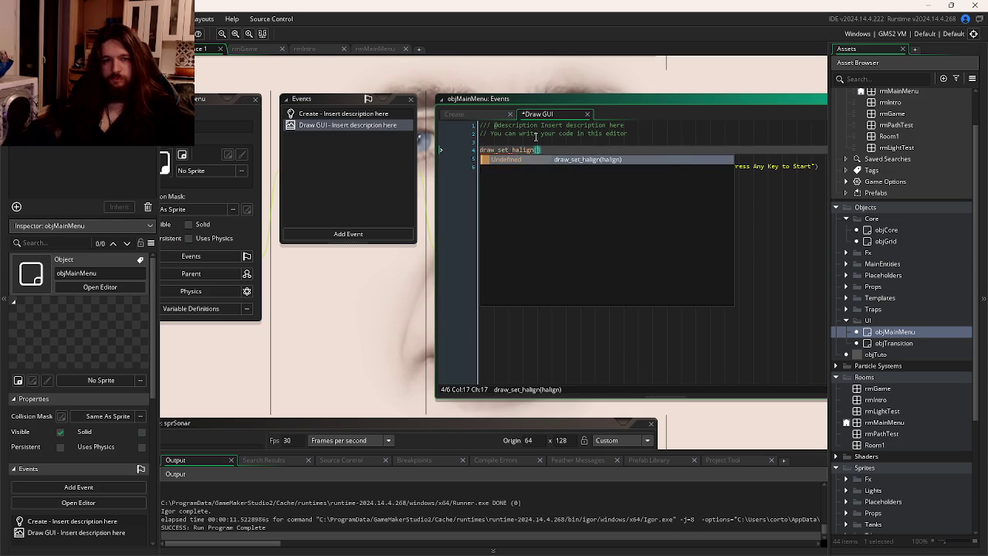
{"action": "key", "text": "Return"}
{"action": "type", "text": "fa_c"}
{"action": "key", "text": "Return"}
{"action": "key", "text": "End"}
{"action": "type", "text": ";"}
Add draw_set_valign(fa_middle), copying the fa_middle constant from the manual.
{"action": "key", "text": "Return"}
{"action": "type", "text": "draw_set_"}
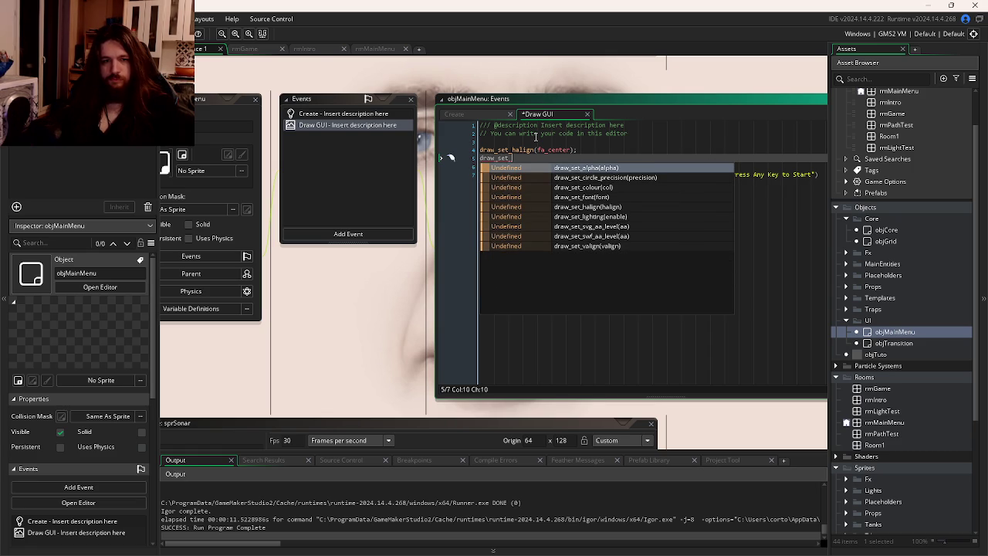
{"action": "type", "text": "v"}
{"action": "key", "text": "Return"}
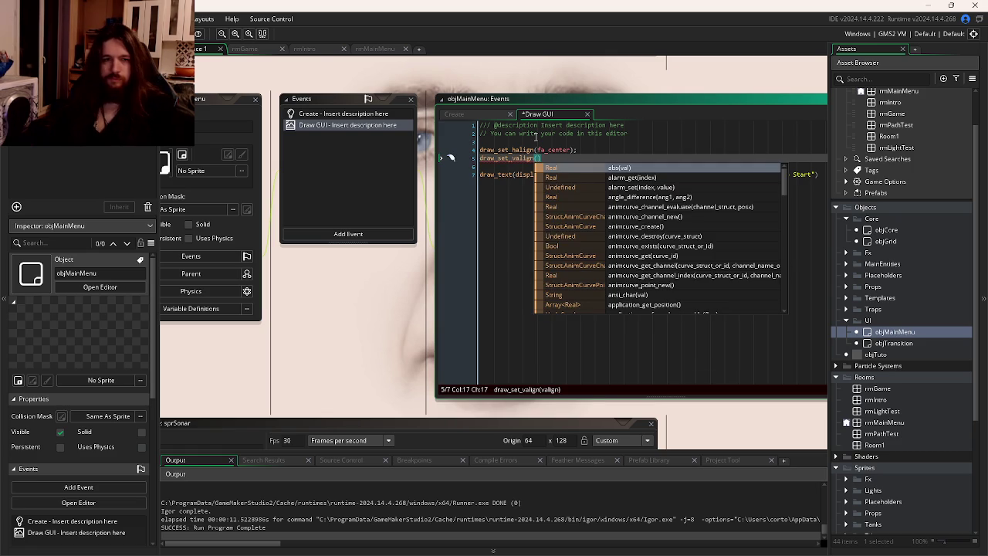
{"action": "key", "text": "alt+Tab"}
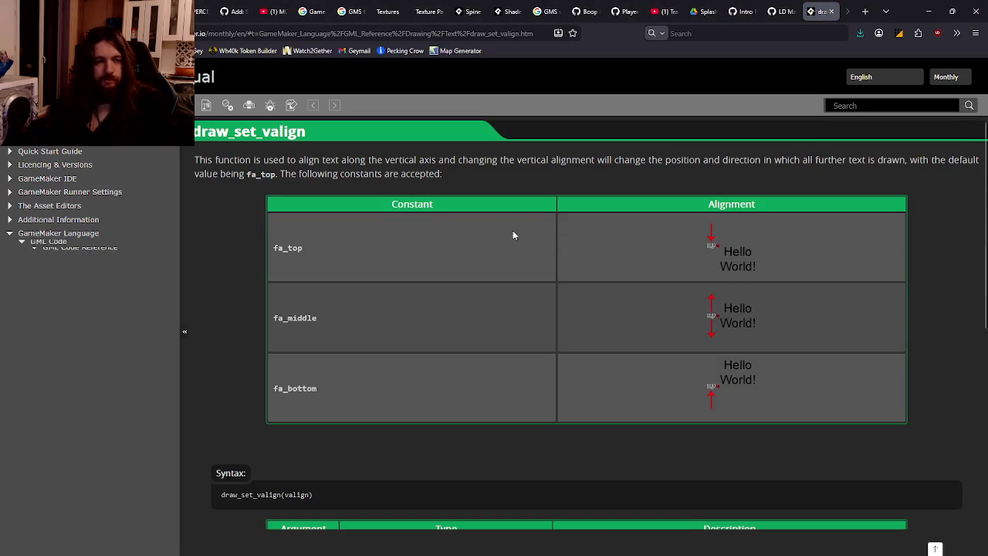
{"action": "double_click", "coordinate": [297, 317]}
{"action": "key", "text": "ctrl+c"}
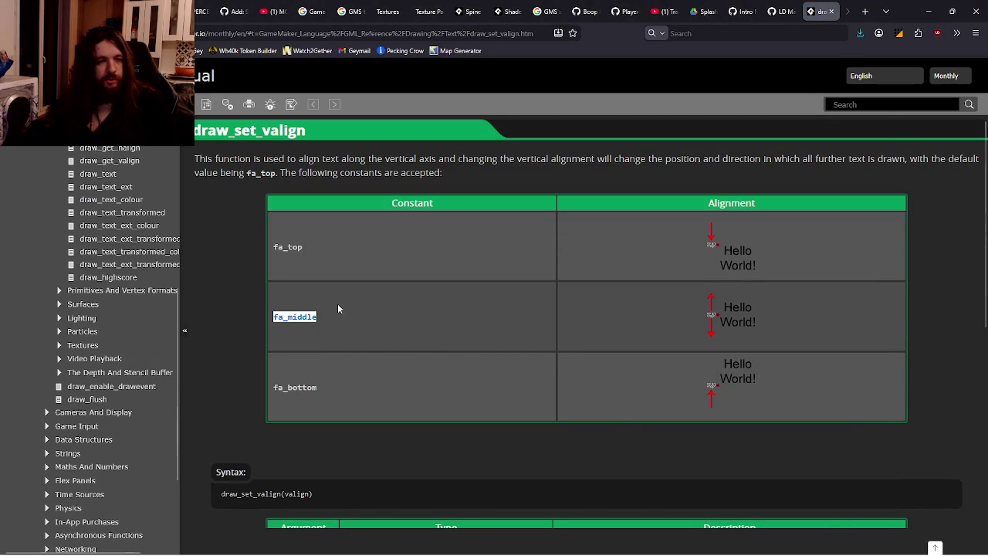
{"action": "key", "text": "alt+Tab"}
{"action": "key", "text": "ctrl+v"}
{"action": "type", "text": ")"}
{"action": "left_click", "coordinate": [620, 175]}
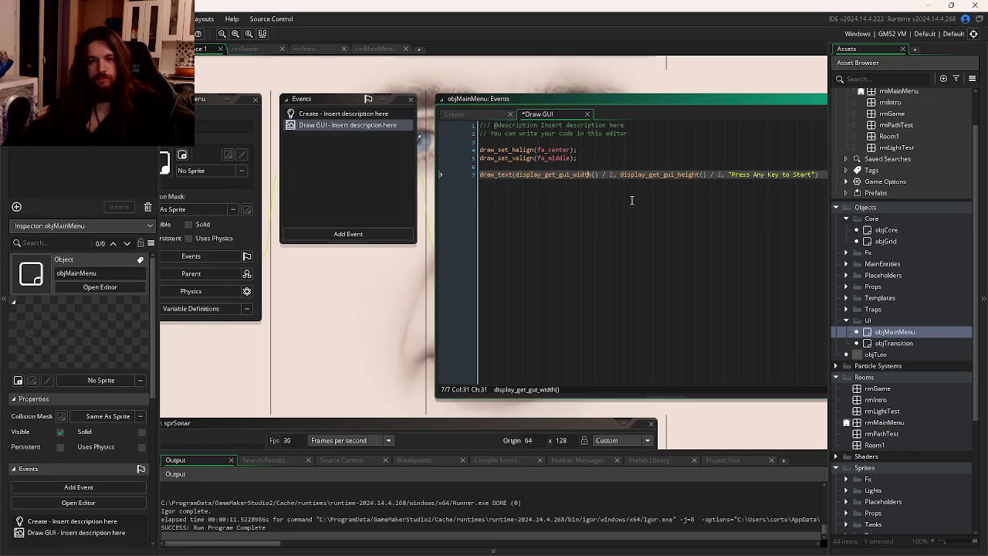
End the draw_text line with a semicolon, add a new line below, and save.
{"action": "scroll", "coordinate": [898, 266], "scroll_direction": "up", "scroll_amount": 2}
{"action": "left_click", "coordinate": [763, 175]}
{"action": "type", "text": ";"}
{"action": "key", "text": "Return"}
{"action": "key", "text": "Return"}
{"action": "key", "text": "ctrl+s"}
Duplicate the two alignment lines onto line 9 and open draw_set_valign's manual page.
{"action": "left_click_drag", "start_coordinate": [479, 155], "coordinate": [378, 147]}
{"action": "key", "text": "ctrl+c"}
{"action": "left_click", "coordinate": [406, 191]}
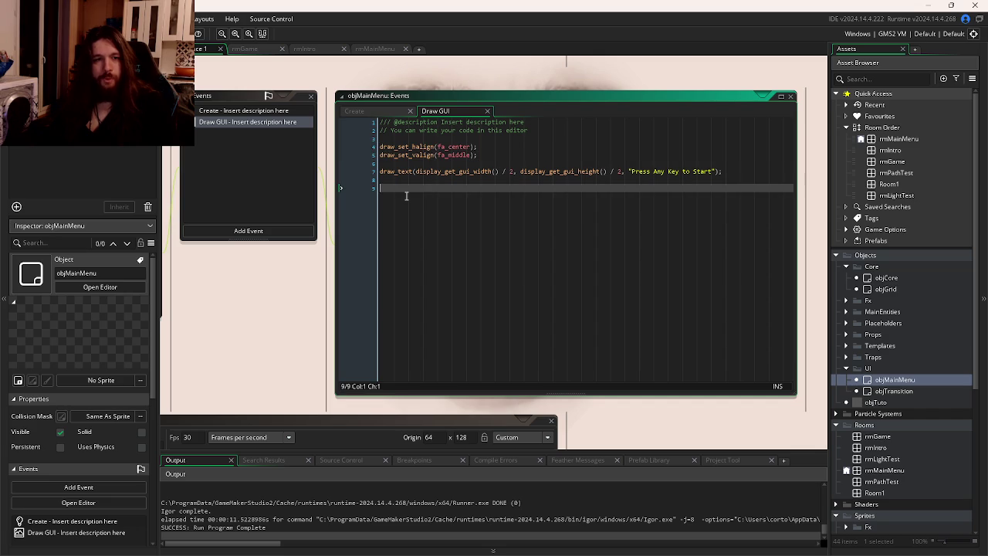
{"action": "key", "text": "ctrl+v"}
{"action": "left_click", "coordinate": [424, 148]}
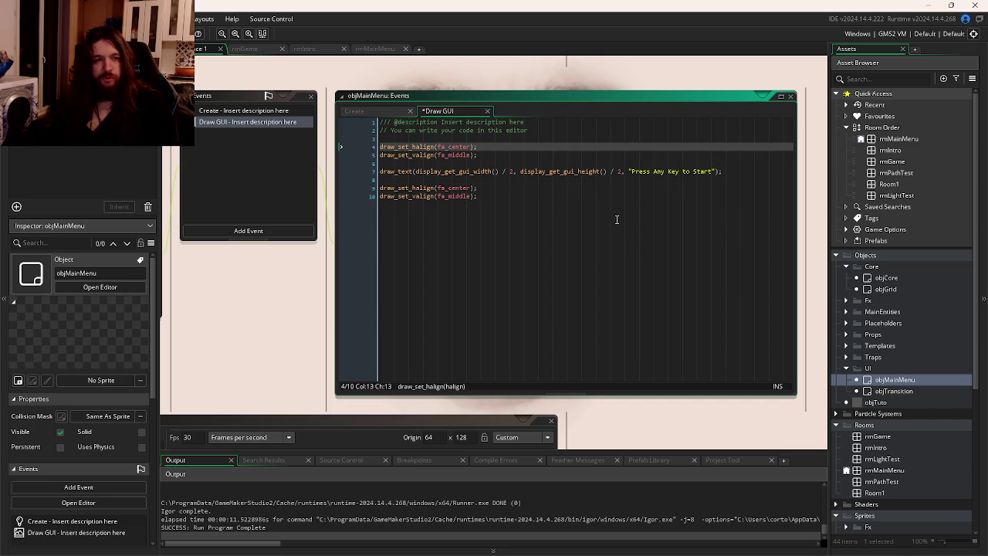
{"action": "middle_click", "coordinate": [400, 158]}
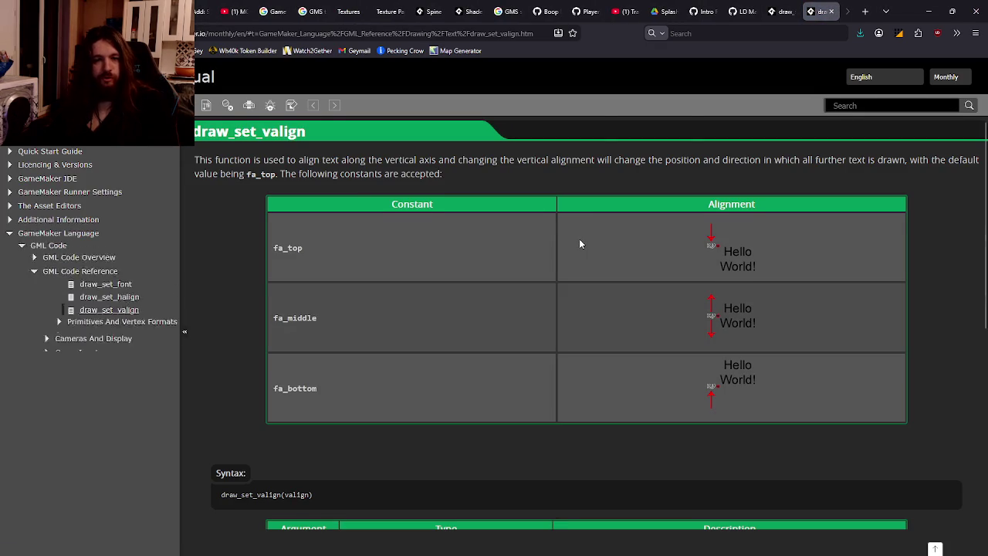
Note the default fa_top on the draw_set_valign page, cancel the Save As dialog, and return to GameMaker.
{"action": "double_click", "coordinate": [261, 173]}
{"action": "key", "text": "ctrl+s"}
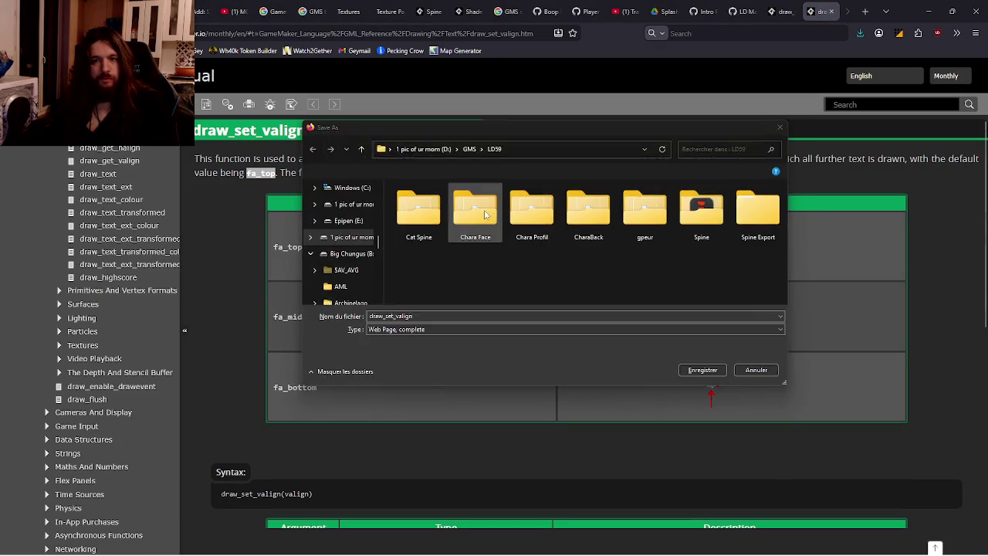
{"action": "left_click", "coordinate": [756, 369]}
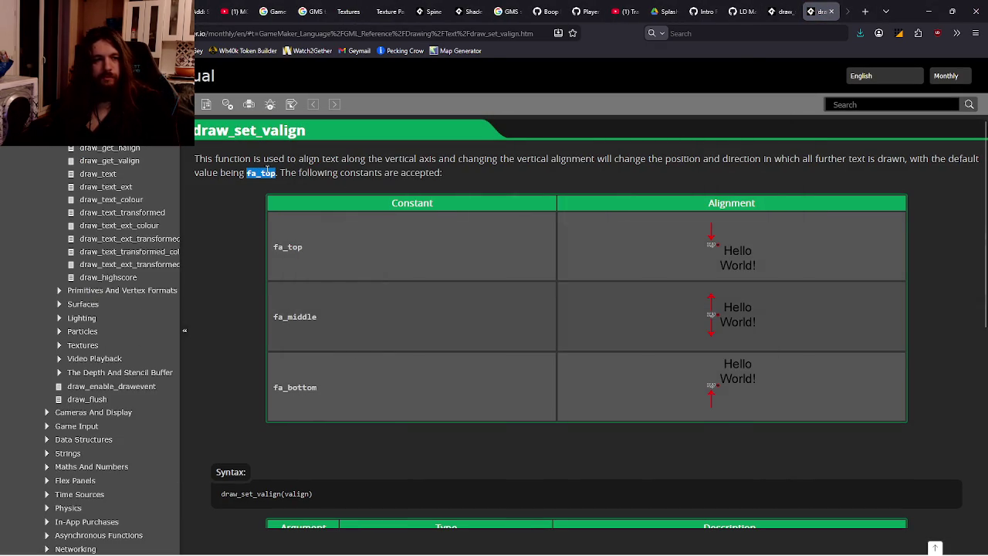
{"action": "key", "text": "alt+Tab"}
{"action": "key", "text": "ctrl+shift+Tab"}
{"action": "key", "text": "alt+Tab"}
{"action": "double_click", "coordinate": [452, 196]}
Change the reset alignment lines to fa_top and fa_left and save the Draw GUI code.
{"action": "type", "text": "fa_top"}
{"action": "double_click", "coordinate": [452, 188]}
{"action": "type", "text": "fa_left"}
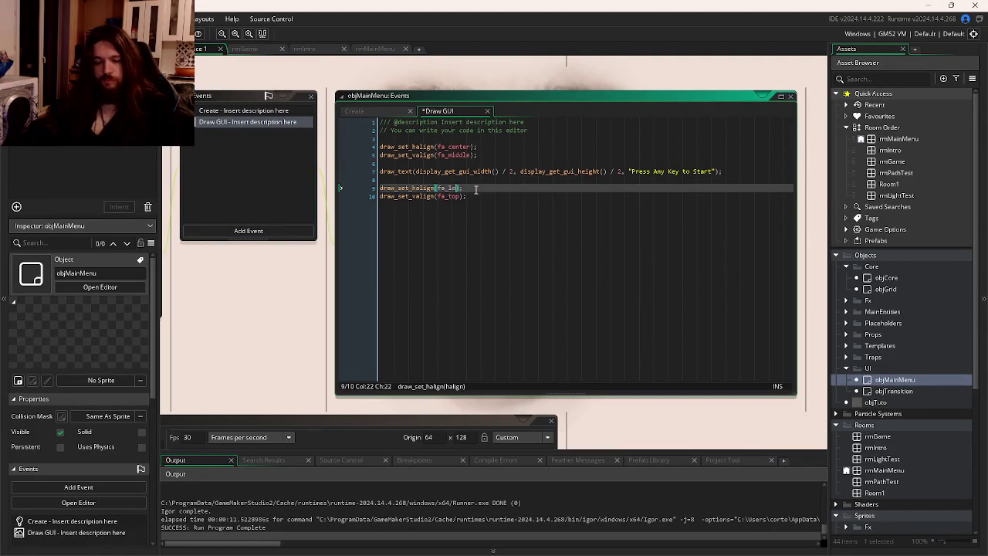
{"action": "key", "text": "ctrl+s"}
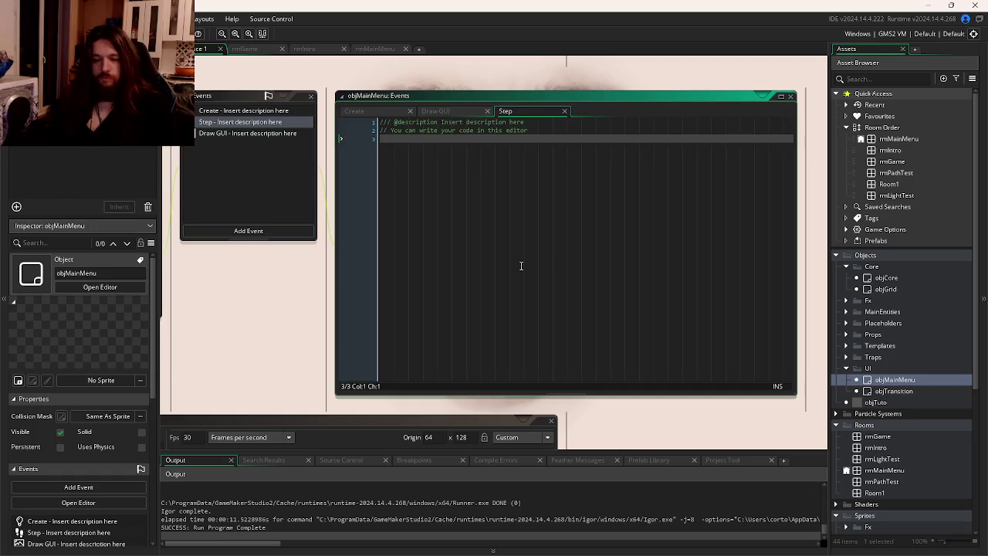
In the Step event, write if(keyboard_check(vk_anykey)){ with an empty line inside the block.
{"action": "type", "text": "if(v"}
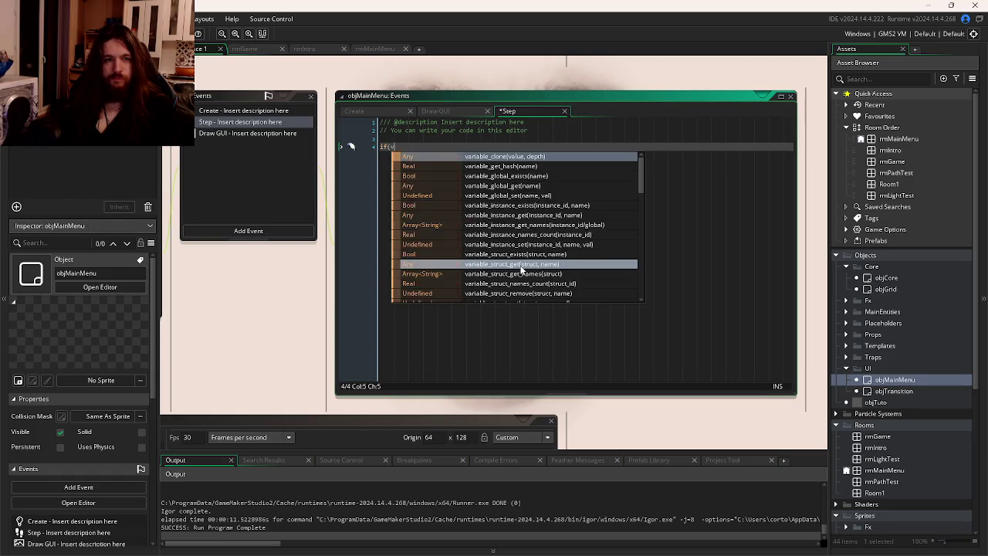
{"action": "key", "text": "BackSpace"}
{"action": "type", "text": "key"}
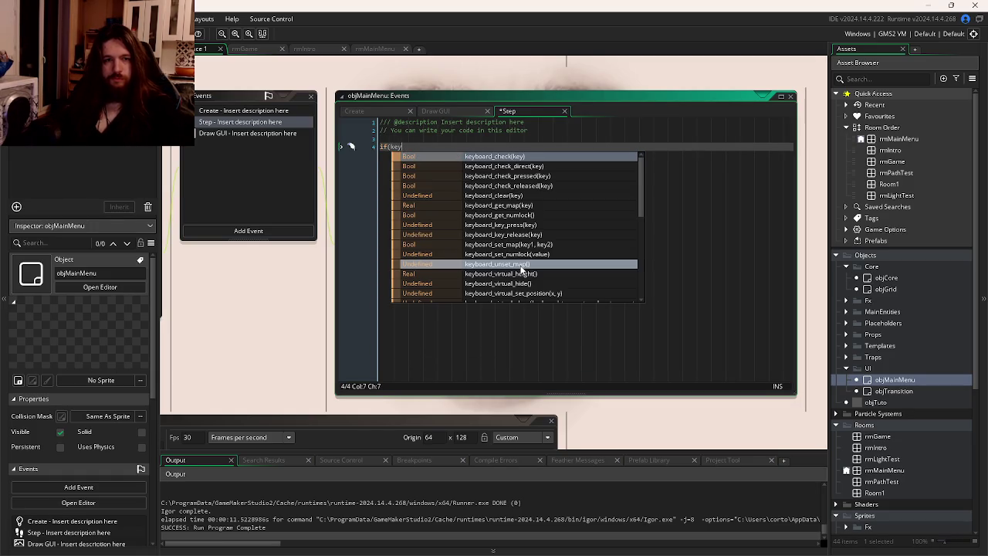
{"action": "key", "text": "Return"}
{"action": "type", "text": "vk_"}
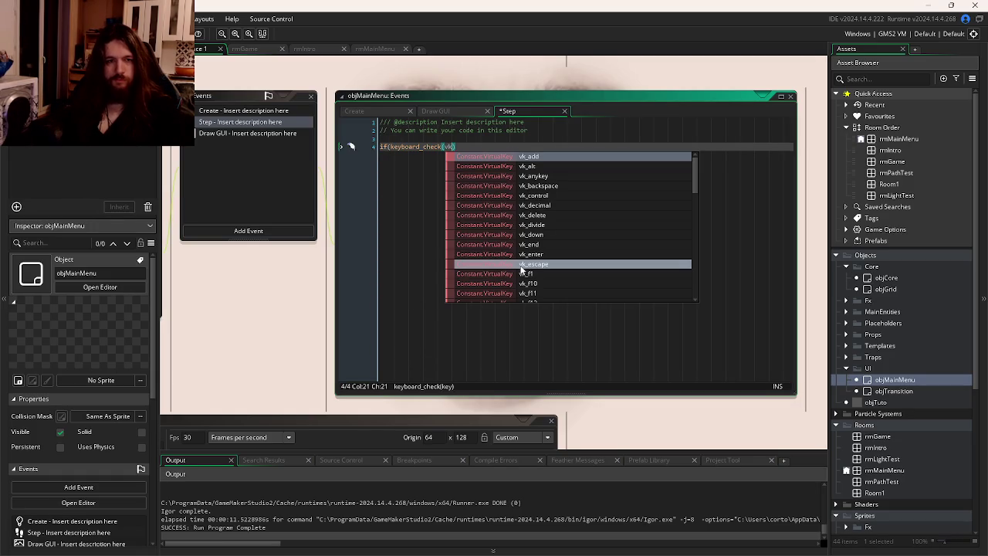
{"action": "type", "text": "any"}
{"action": "key", "text": "Return"}
{"action": "type", "text": ")"}
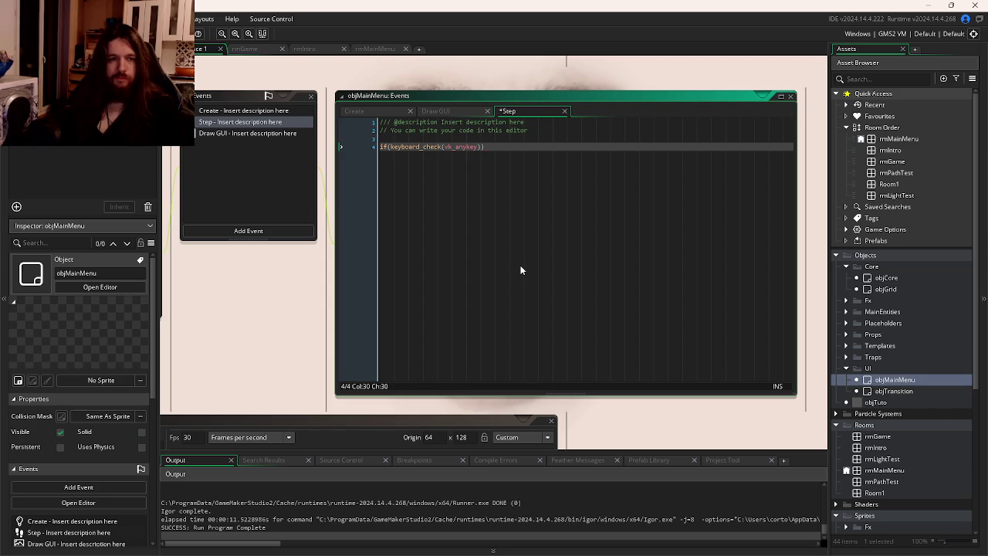
{"action": "type", "text": "{"}
{"action": "key", "text": "Return"}
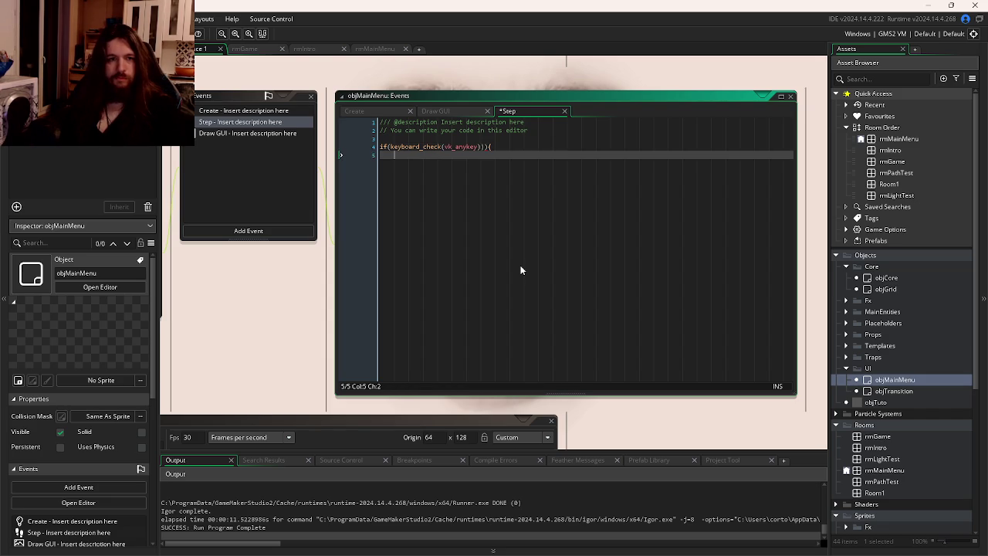
{"action": "type", "text": "}"}
{"action": "left_click", "coordinate": [480, 147]}
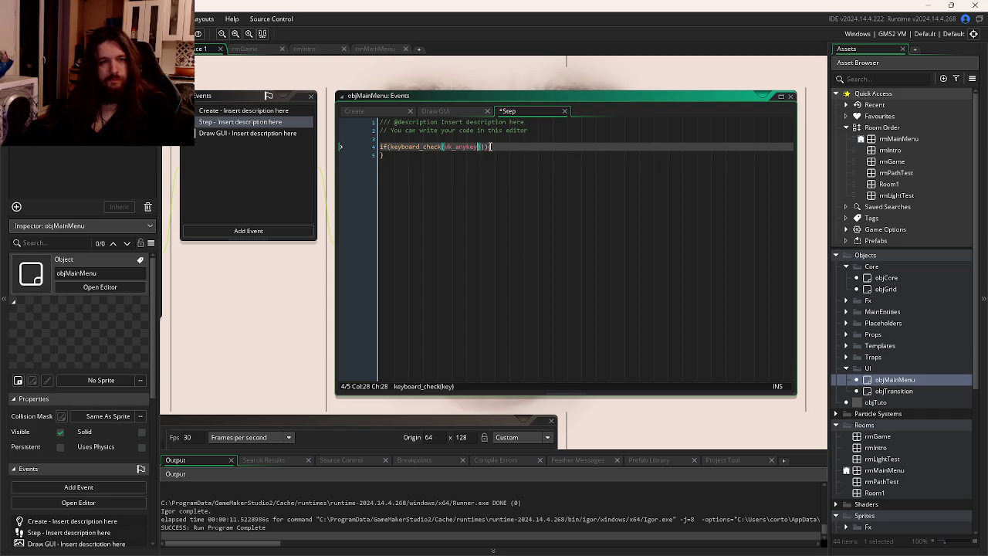
{"action": "key", "text": "BackSpace"}
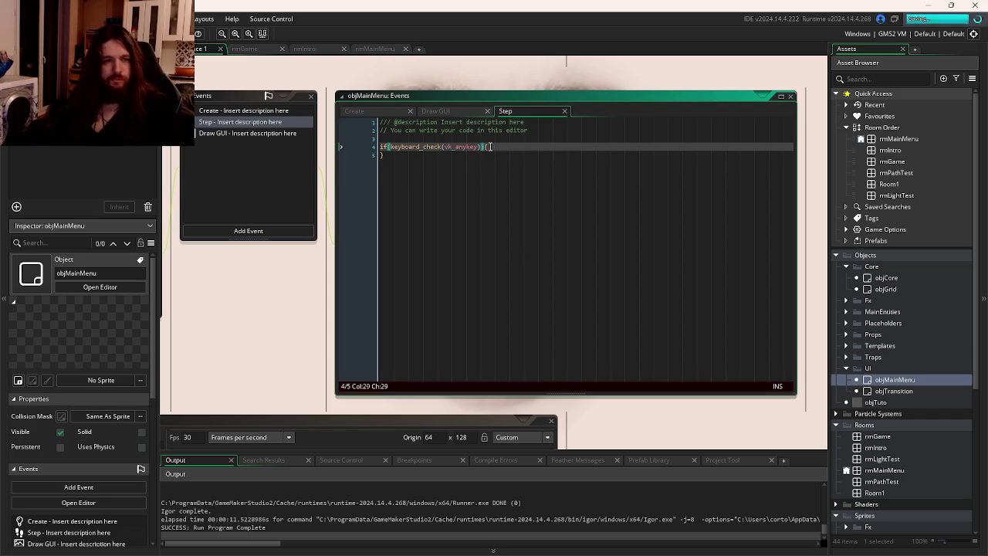
{"action": "left_click", "coordinate": [491, 146]}
{"action": "key", "text": "Return"}
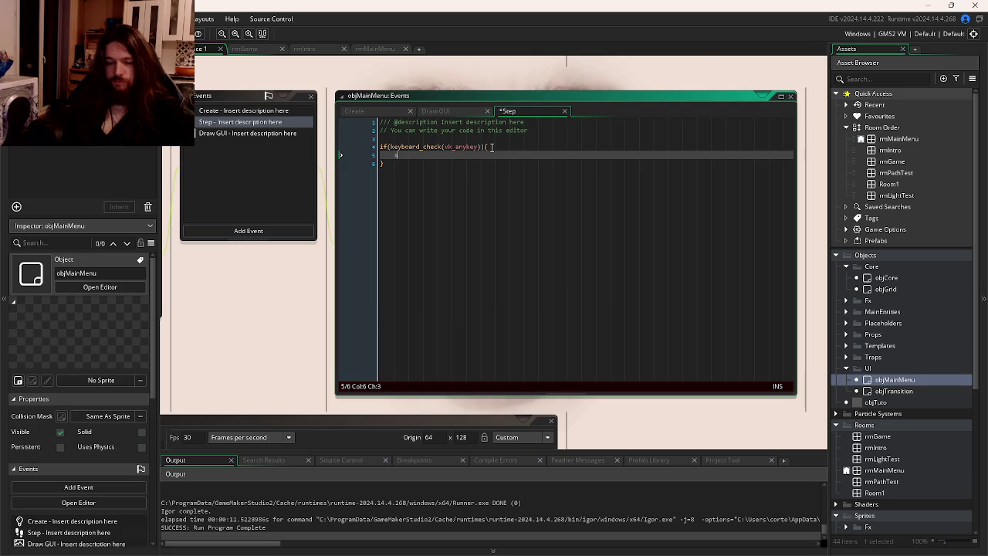
Call srcSetTransition(true, rmIntro) inside the block, save, and test-run the game.
{"action": "type", "text": "rcN"}
{"action": "key", "text": "BackSpace"}
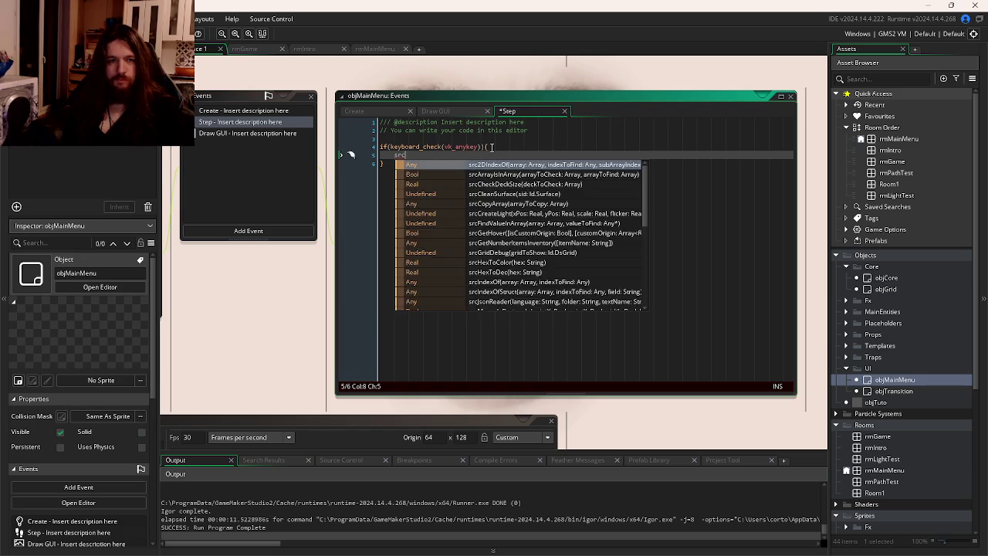
{"action": "type", "text": "Set"}
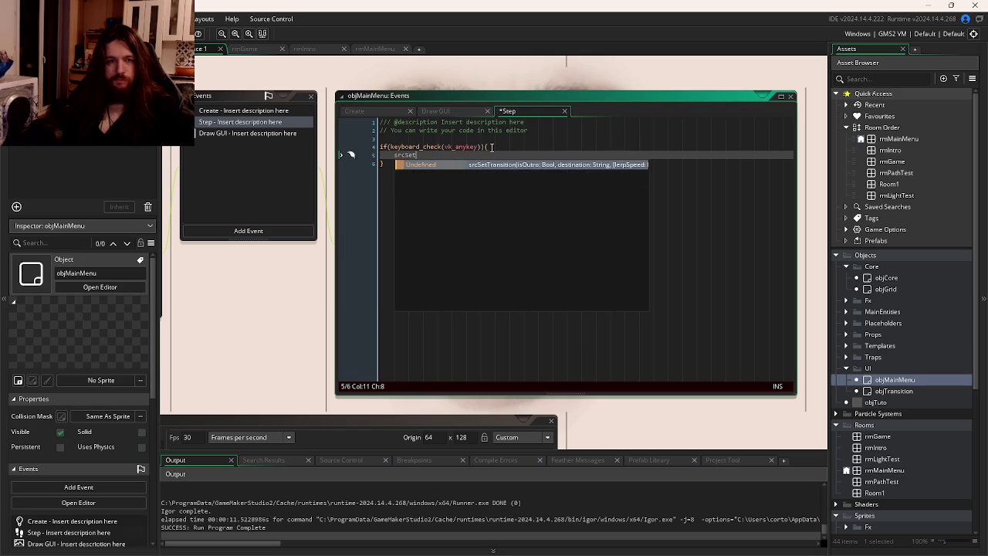
{"action": "key", "text": "Return"}
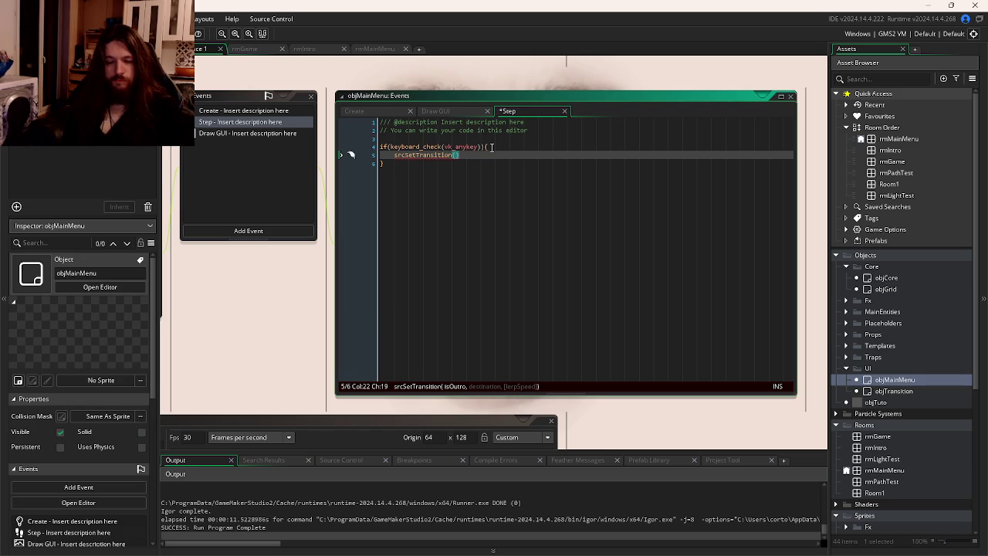
{"action": "type", "text": "esrue, "}
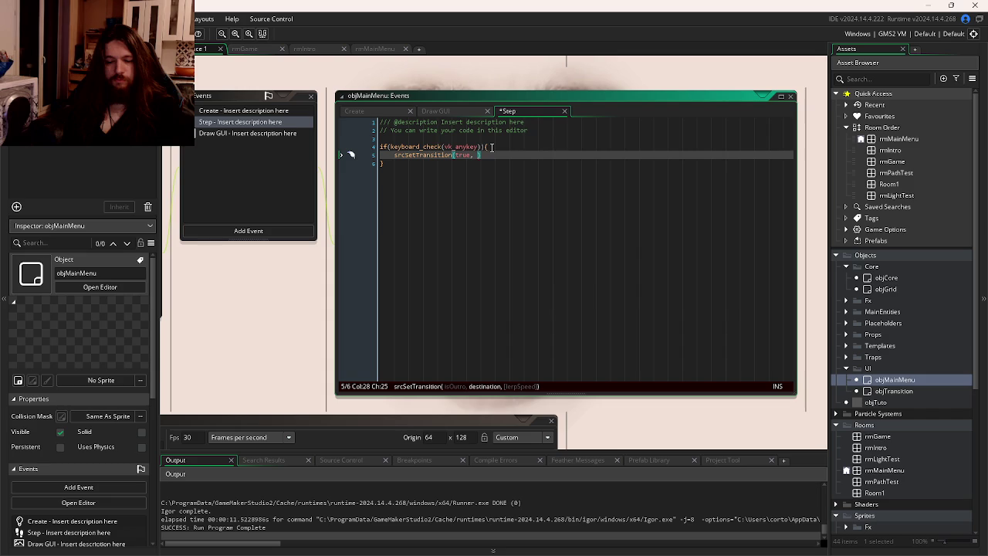
{"action": "type", "text": "Int"}
{"action": "key", "text": "Return"}
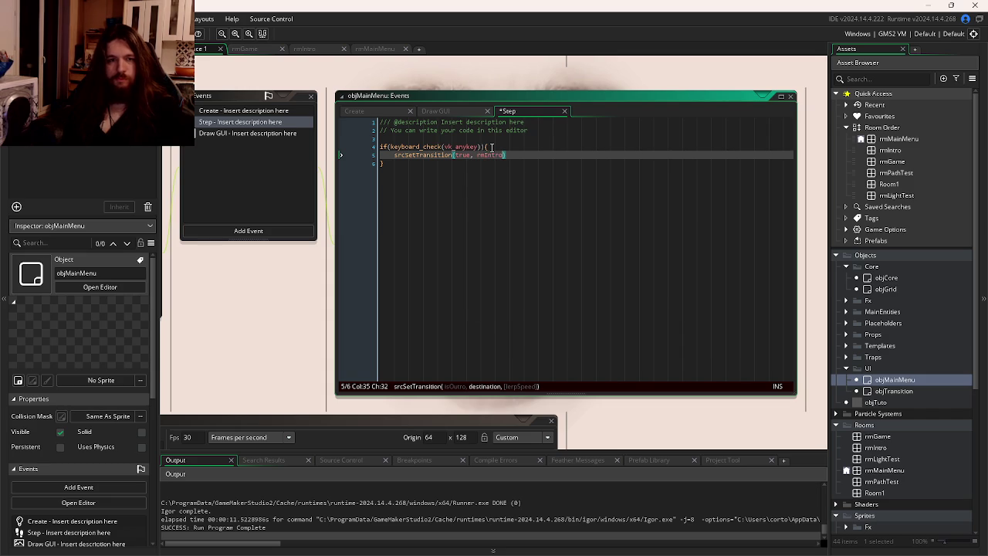
{"action": "type", "text": ");"}
{"action": "key", "text": "ctrl+s"}
{"action": "key", "text": "F5"}
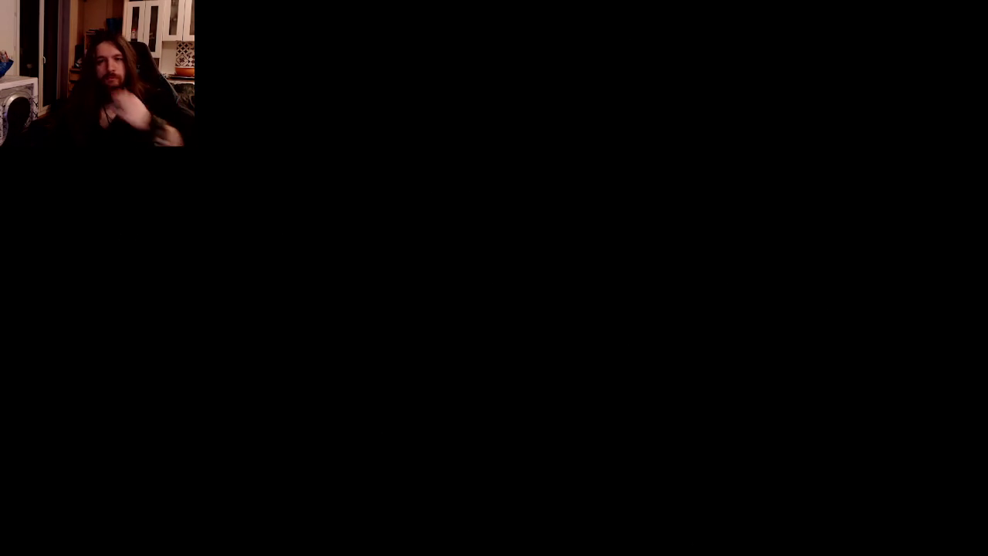
{"action": "key", "text": "alt+F4"}
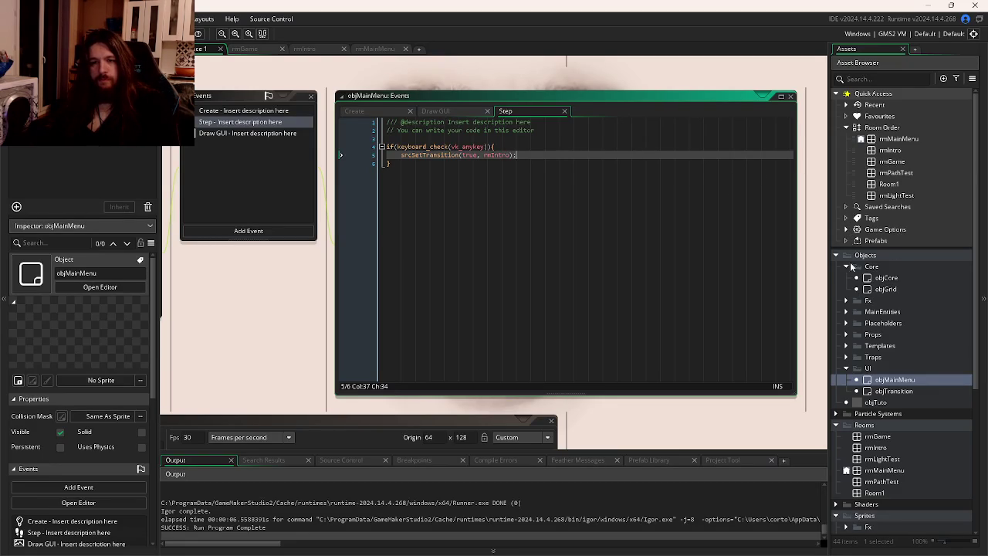
{"action": "scroll", "coordinate": [865, 302], "scroll_direction": "down", "scroll_amount": 2}
Fix the valign reset to fa_top, switch line 7 to draw_text_ext_transformed (100, 1000, 3, 3, 0), and run.
{"action": "left_click", "coordinate": [455, 110]}
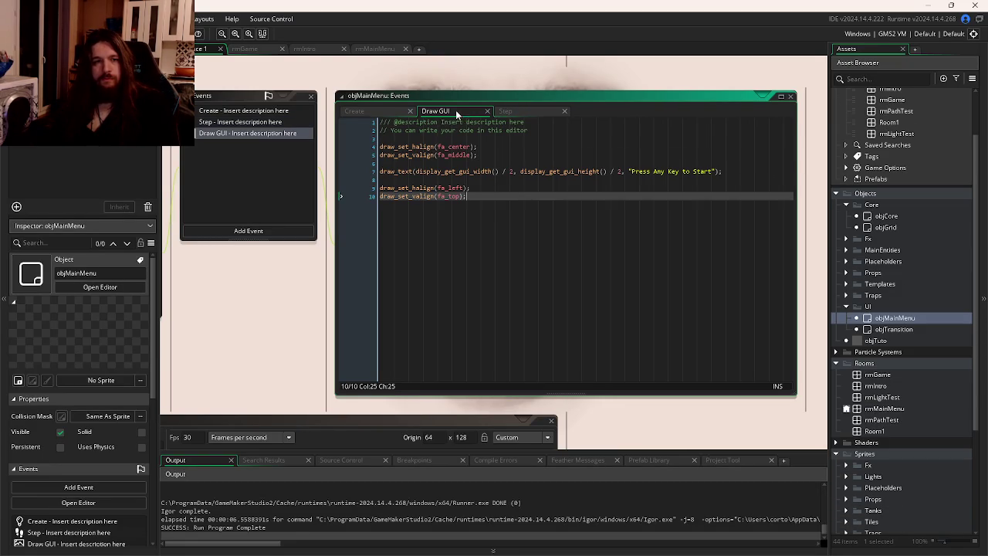
{"action": "type", "text": "_top);"}
{"action": "left_click", "coordinate": [414, 172]}
{"action": "type", "text": "_ext"}
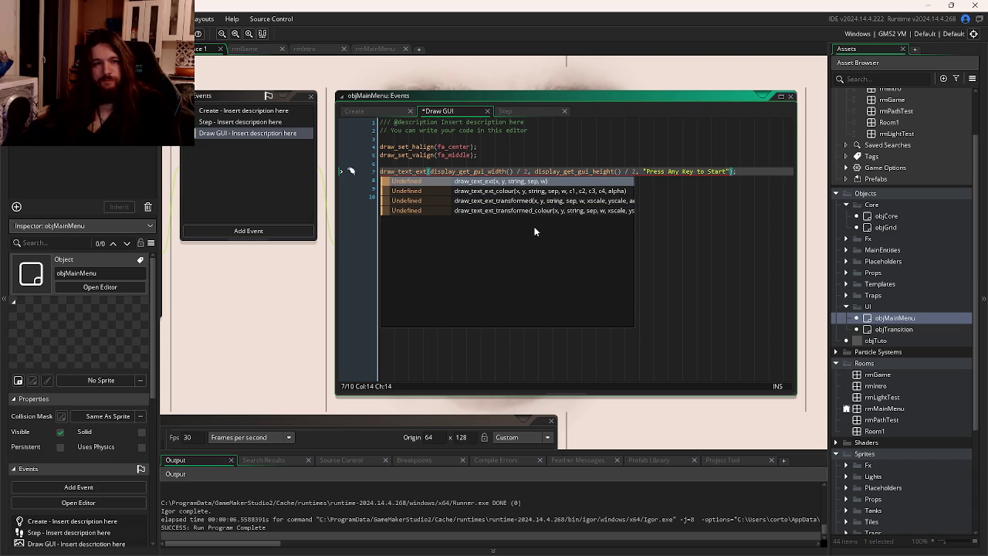
{"action": "left_click", "coordinate": [534, 202]}
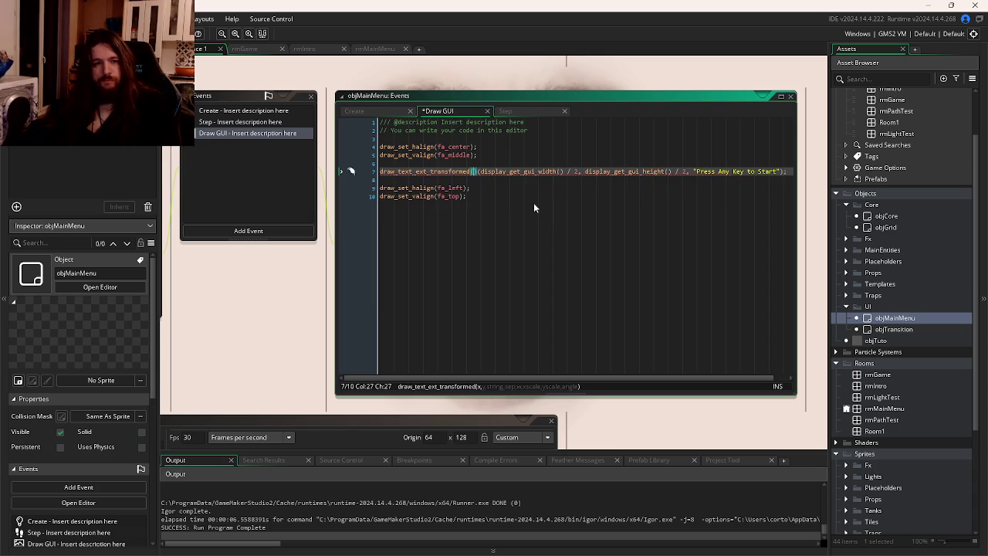
{"action": "key", "text": "Down"}
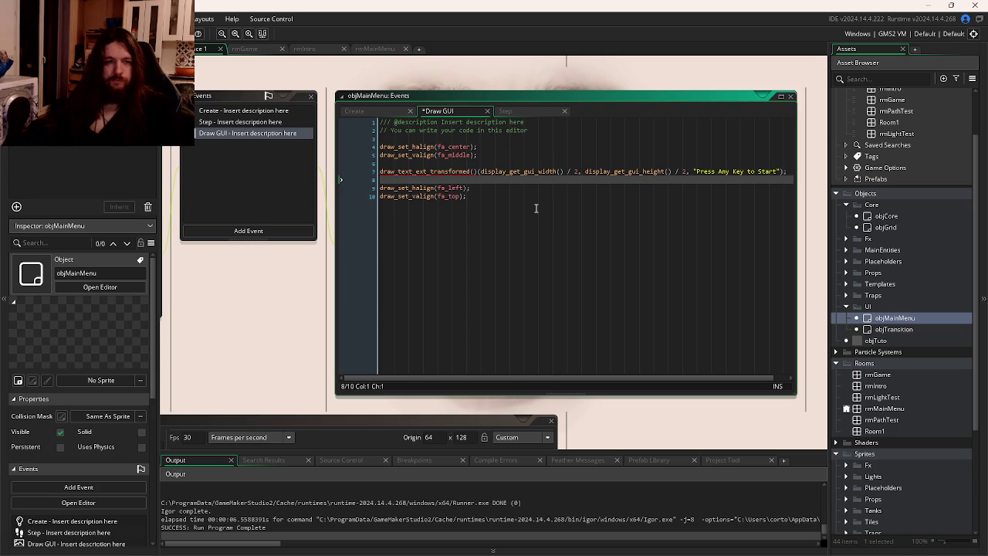
{"action": "key", "text": "ctrl+z"}
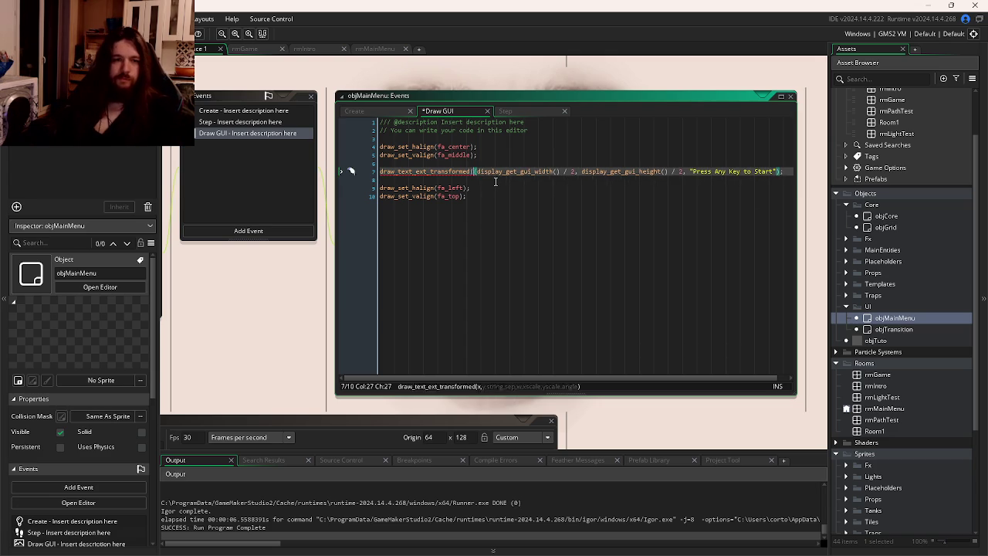
{"action": "left_click_drag", "start_coordinate": [686, 172], "coordinate": [769, 172]}
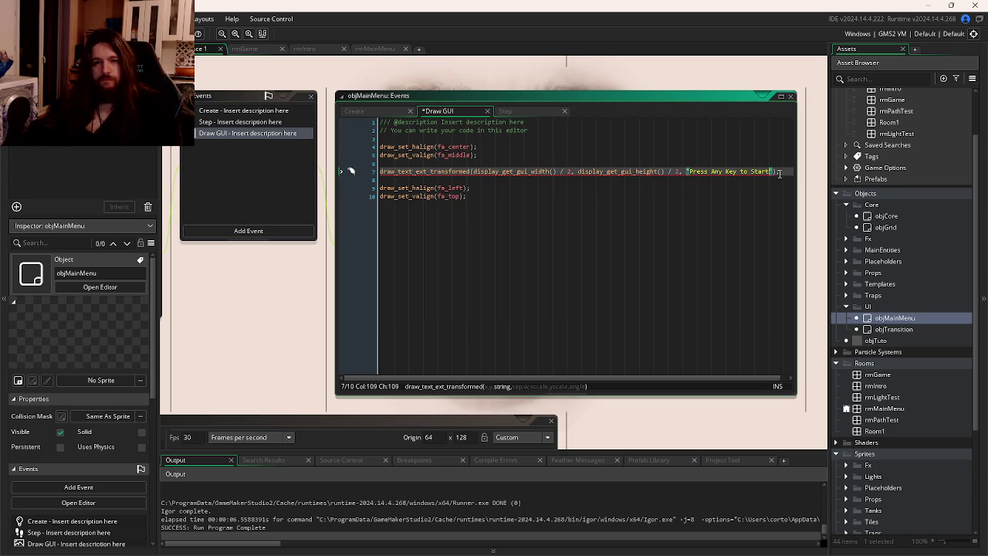
{"action": "key", "text": "Right"}
{"action": "type", "text": ", "}
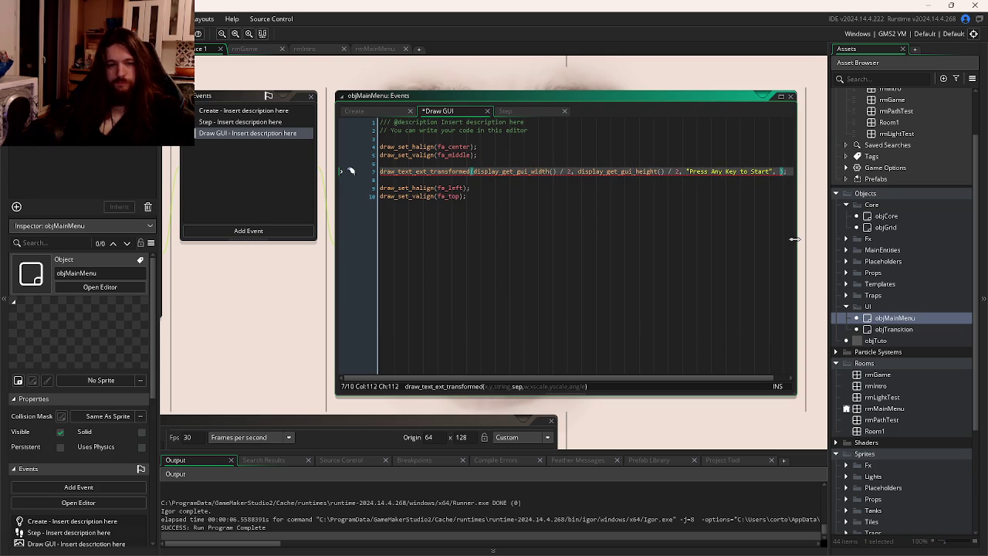
{"action": "type", "text": "0,"}
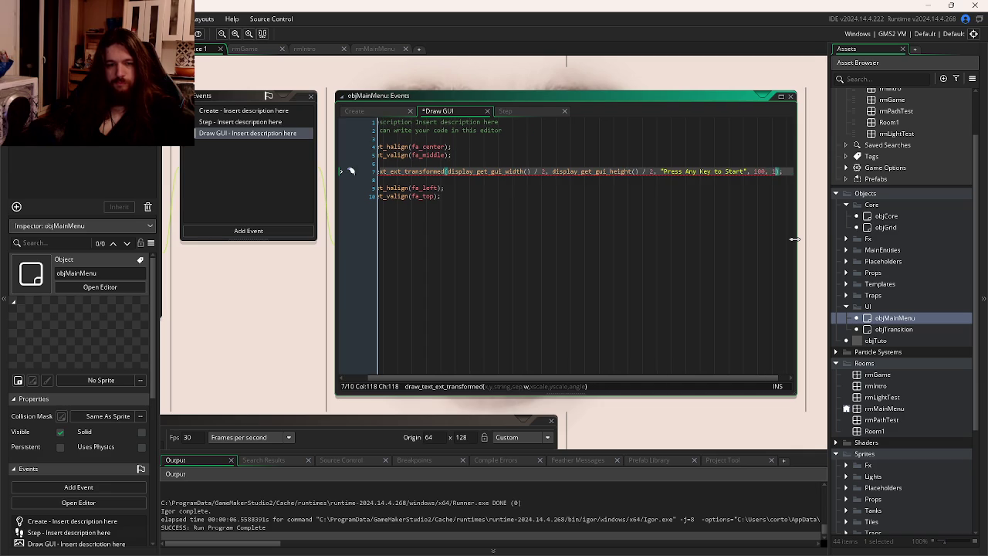
{"action": "type", "text": "10000"}
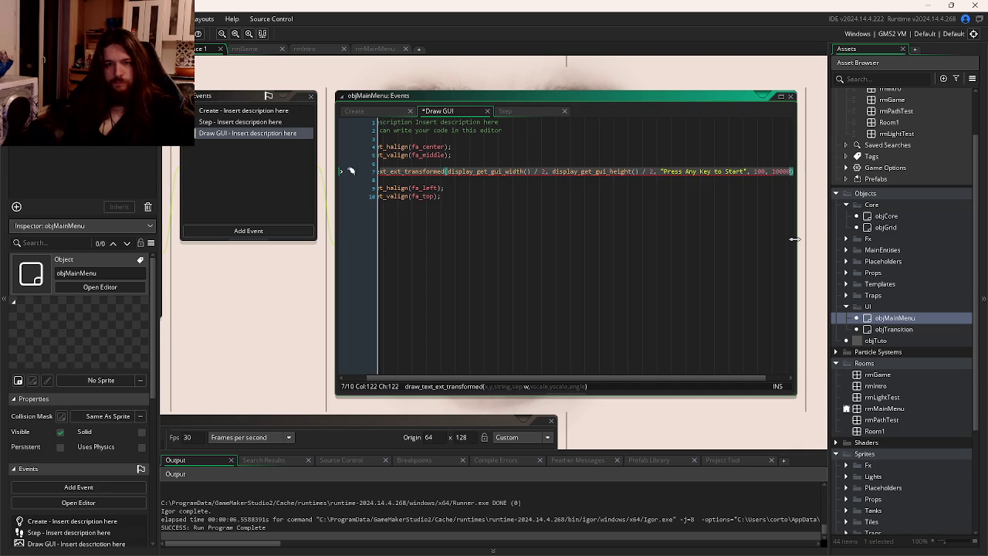
{"action": "type", "text": ", "}
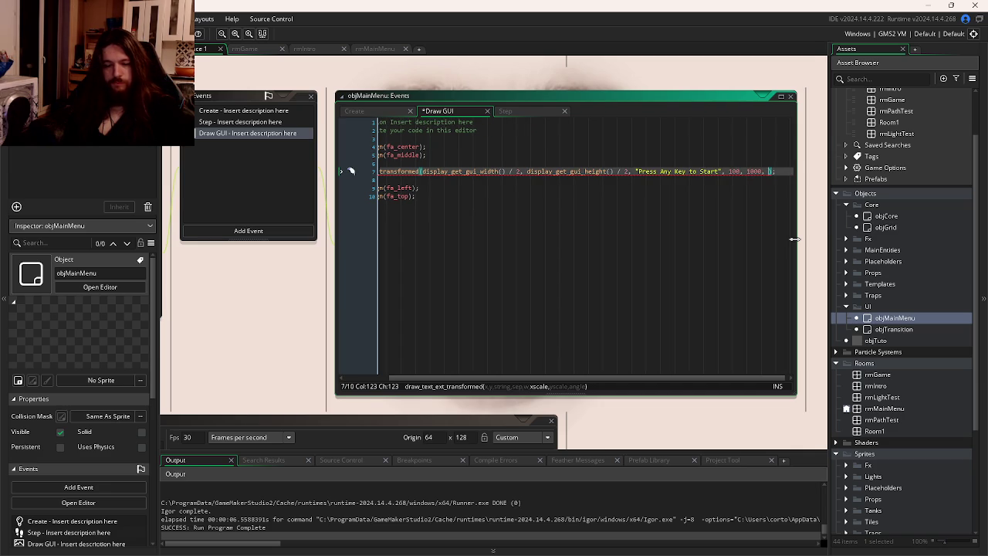
{"action": "type", "text": ", 3"}
{"action": "type", "text": ", 0"}
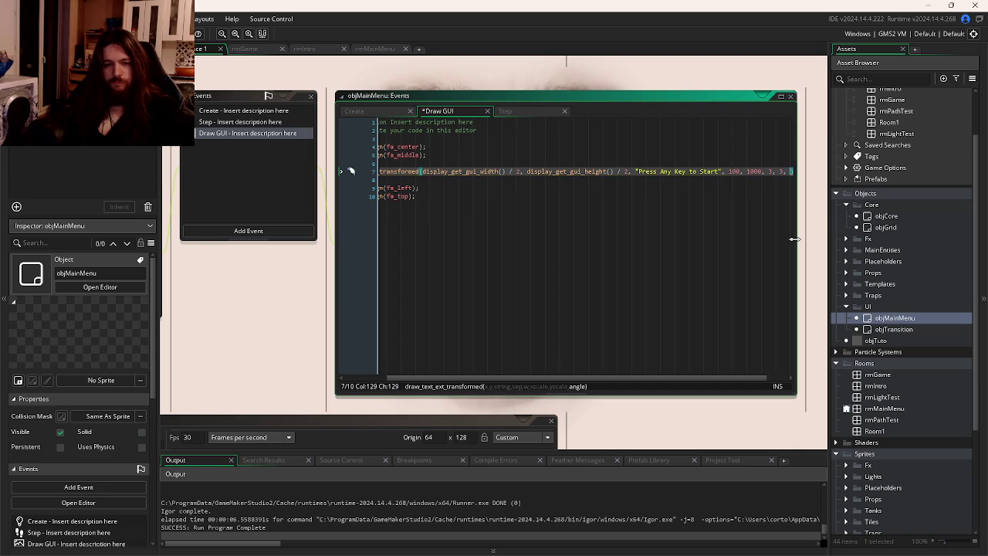
{"action": "key", "text": "F5"}
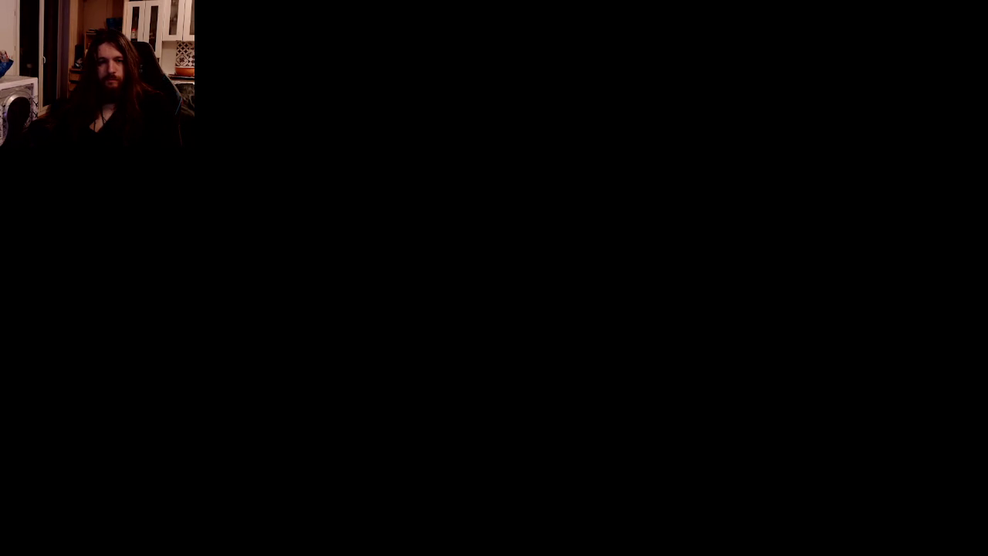
Test the scaled prompt in the running game, then select line 7's height divisor and rerun.
{"action": "key", "text": "space"}
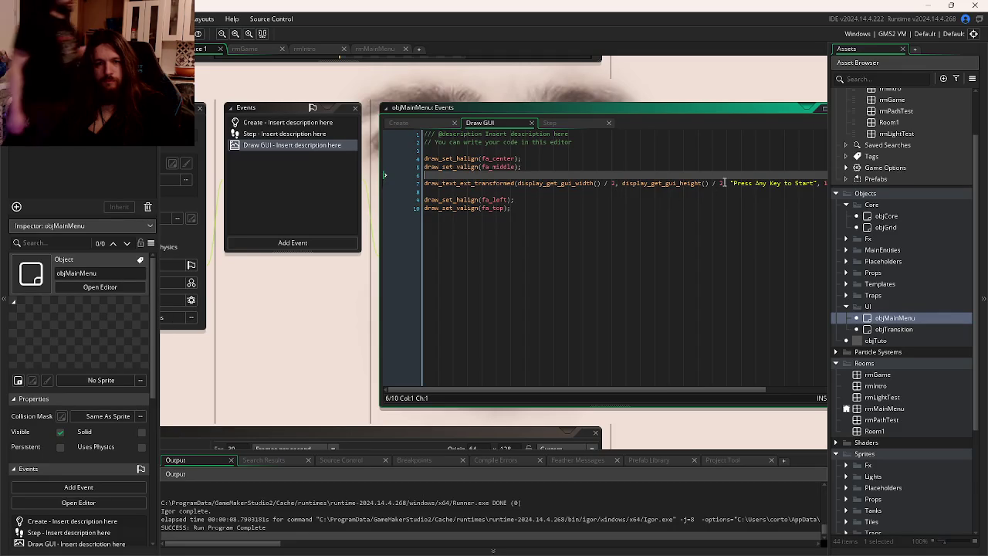
{"action": "left_click", "coordinate": [686, 185]}
{"action": "left_click", "coordinate": [726, 207]}
{"action": "left_click", "coordinate": [722, 184]}
{"action": "left_click", "coordinate": [718, 210]}
{"action": "key", "text": "F5"}
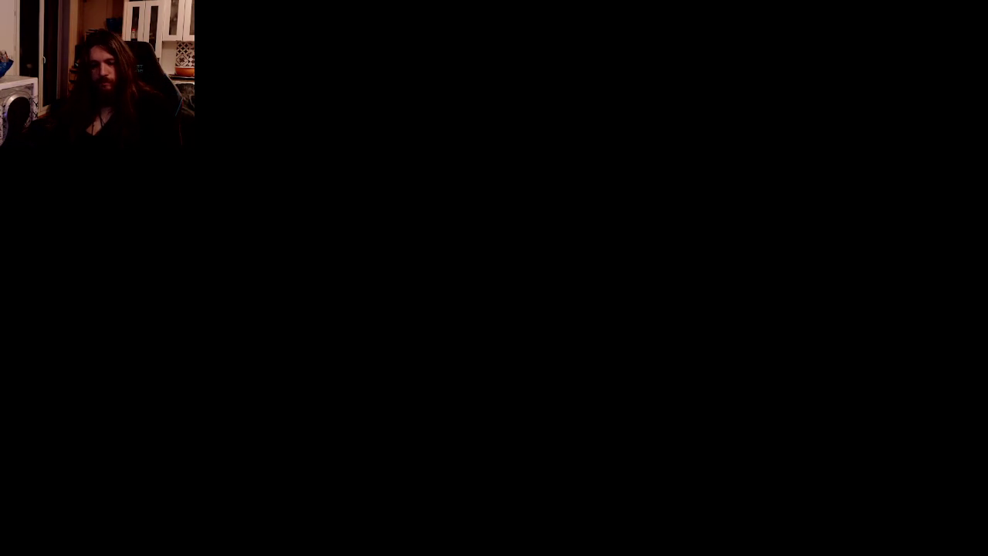
{"action": "key", "text": "Escape"}
Change the height divisor to 1.5 and rerun the game to check the prompt position.
{"action": "type", "text": "1.5, \"Press Any Key to Start\","}
{"action": "key", "text": "F5"}
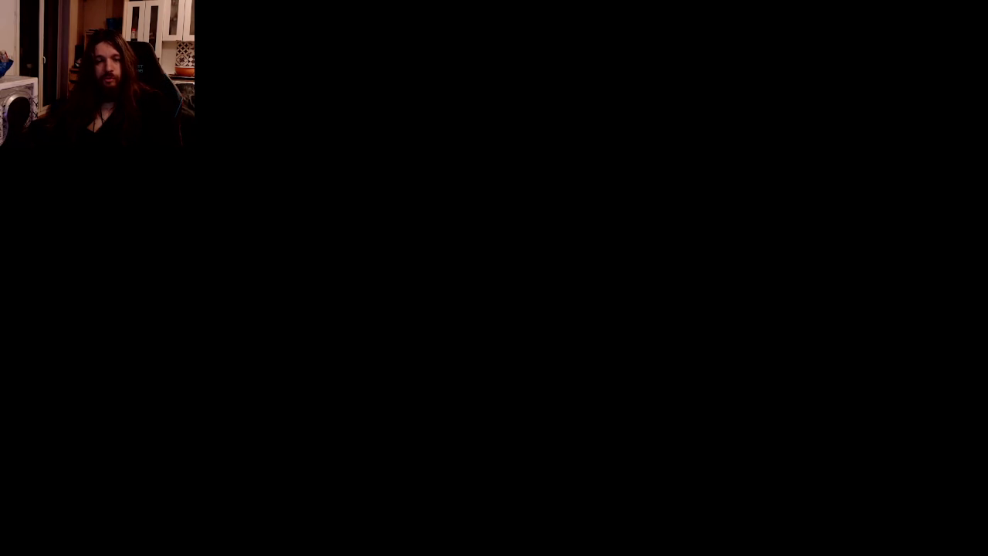
{"action": "key", "text": "space"}
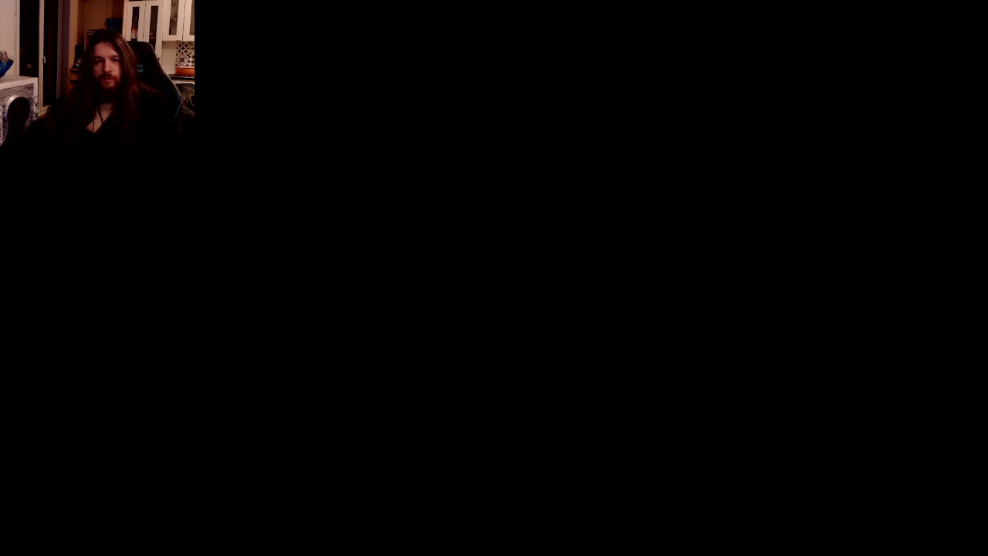
{"action": "key", "text": "Escape"}
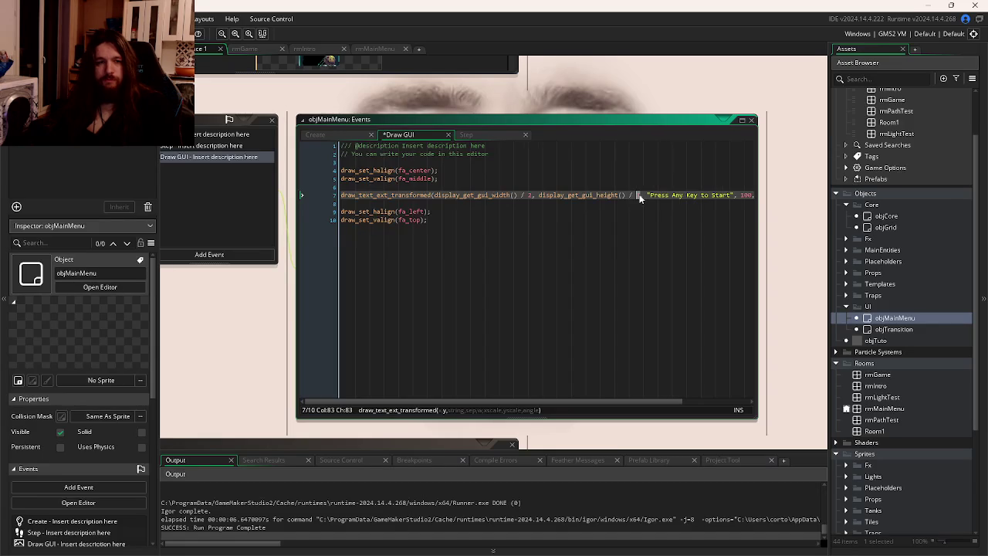
Undo line 7 back to the plain draw_text call, keeping fa_left on line 9.
{"action": "key", "text": "ctrl+z"}
{"action": "key", "text": "ctrl+z"}
{"action": "key", "text": "ctrl+z"}
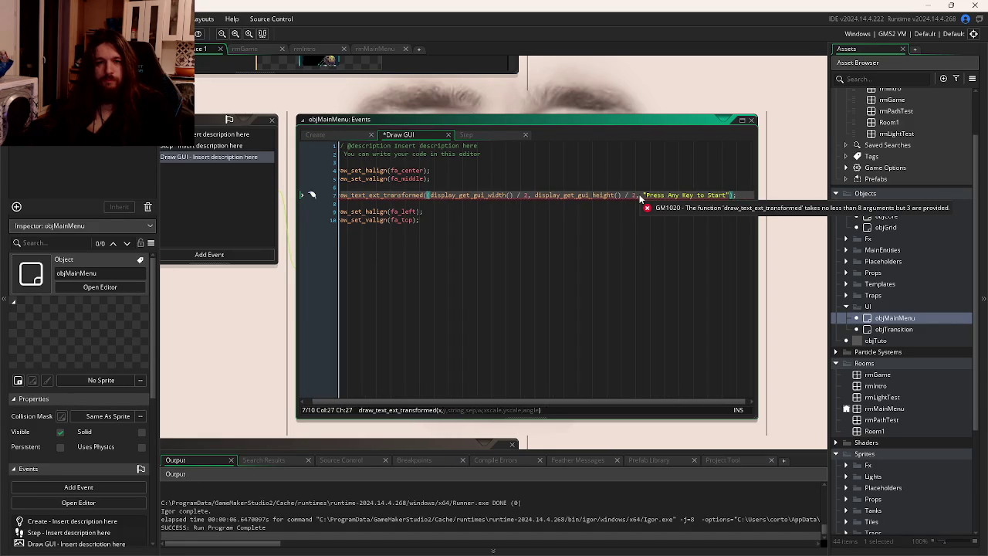
{"action": "key", "text": "ctrl+z"}
{"action": "key", "text": "ctrl+z"}
{"action": "key", "text": "ctrl+z"}
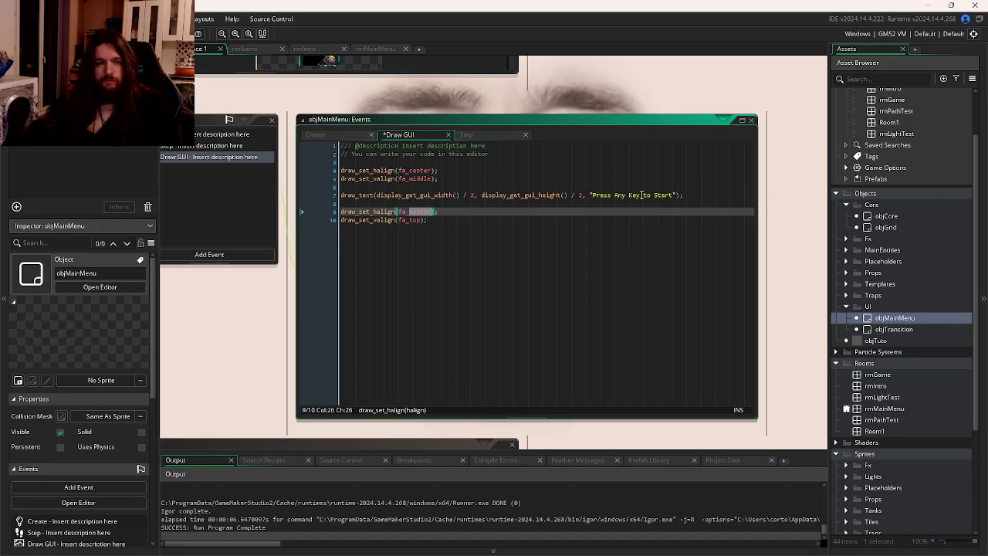
{"action": "key", "text": "ctrl+y"}
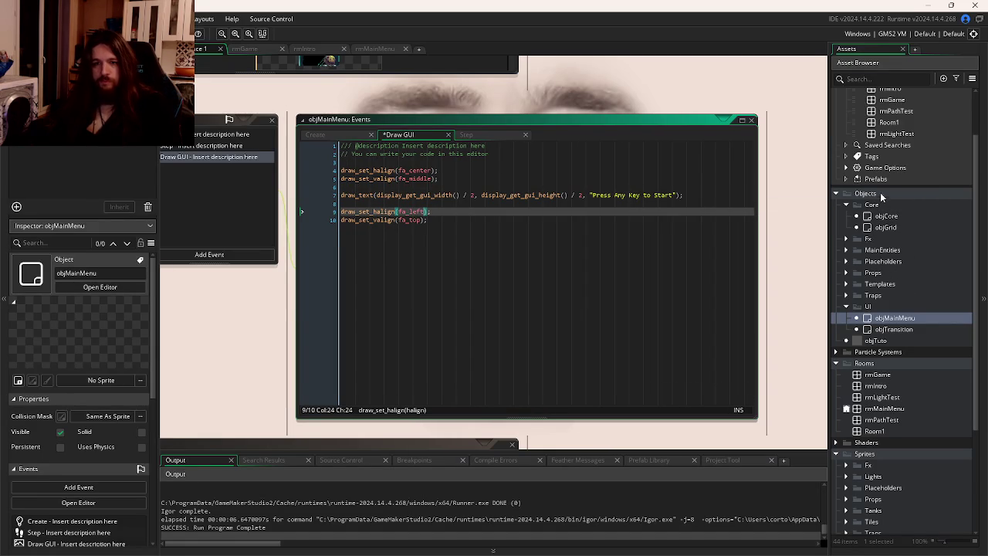
Collapse the Objects, Rooms and Sprites folders in the Asset Browser.
{"action": "right_click", "coordinate": [877, 191]}
{"action": "left_click", "coordinate": [897, 195]}
{"action": "scroll", "coordinate": [897, 231], "scroll_direction": "down", "scroll_amount": 5}
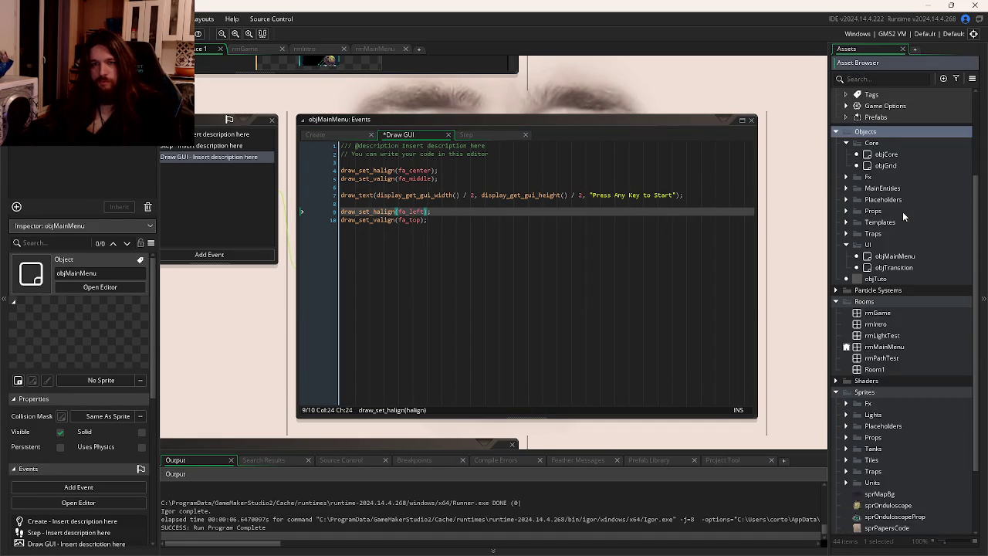
{"action": "scroll", "coordinate": [896, 364], "scroll_direction": "up", "scroll_amount": 7}
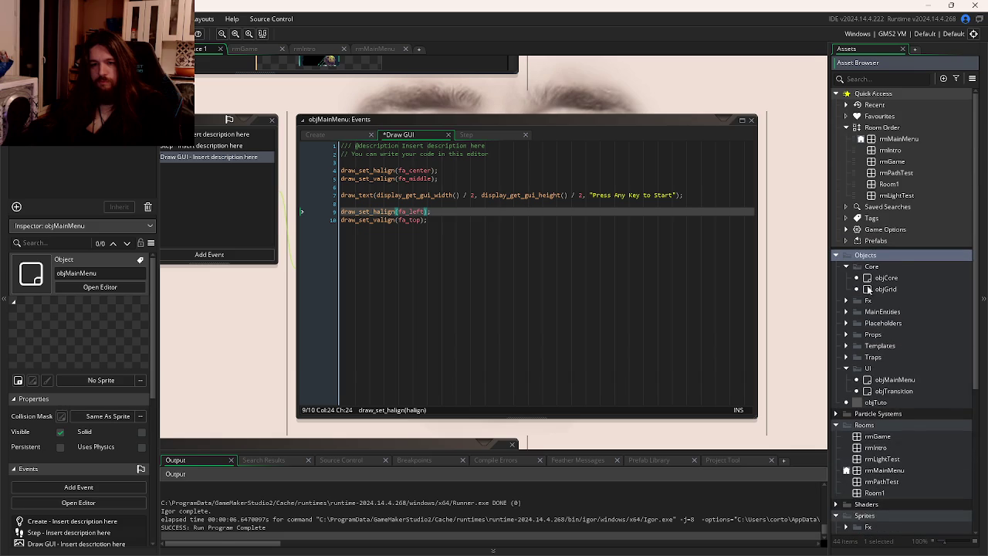
{"action": "left_click", "coordinate": [840, 257]}
{"action": "left_click", "coordinate": [836, 278]}
{"action": "left_click", "coordinate": [836, 300]}
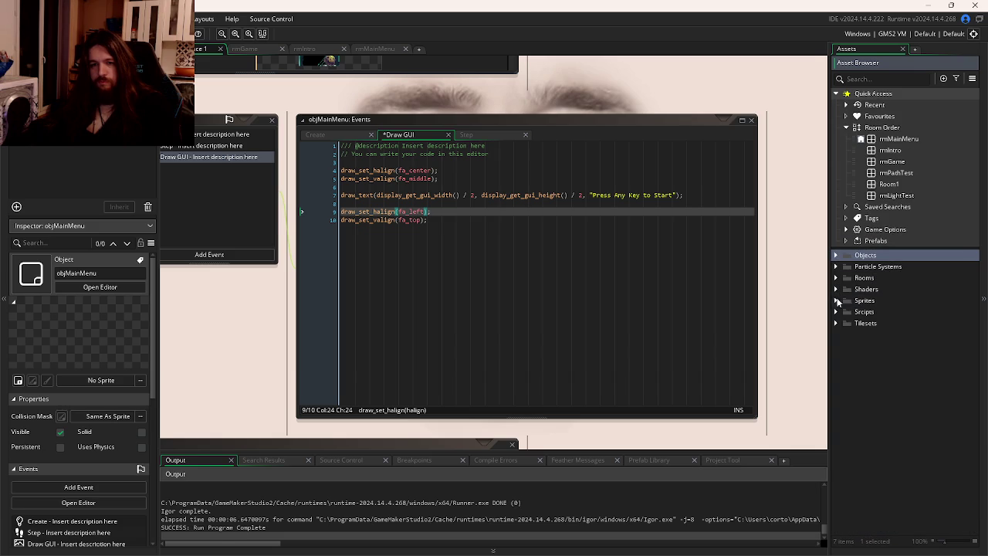
Create a Fonts group and add a new font asset, Font1, inside it.
{"action": "right_click", "coordinate": [853, 365]}
{"action": "mouse_move", "coordinate": [870, 368]}
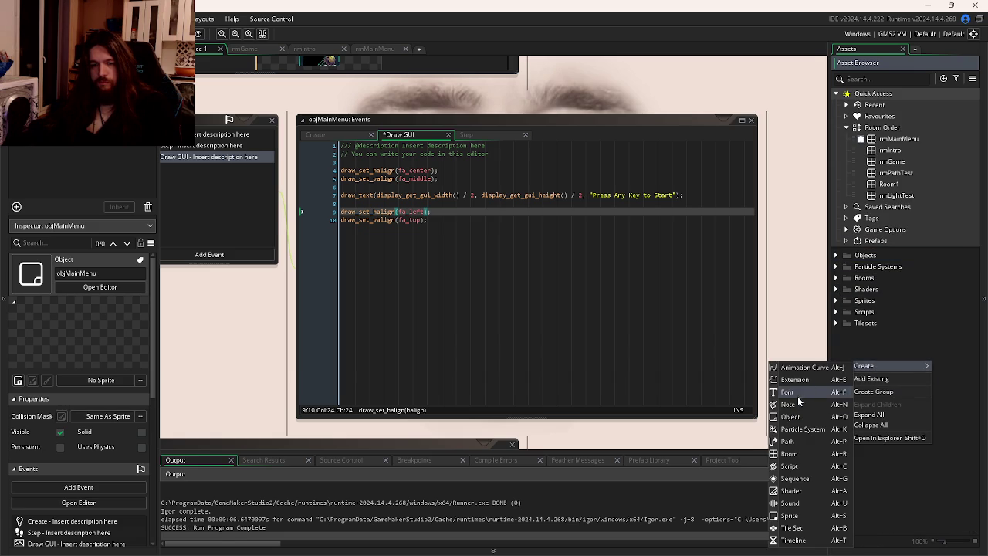
{"action": "left_click", "coordinate": [903, 390]}
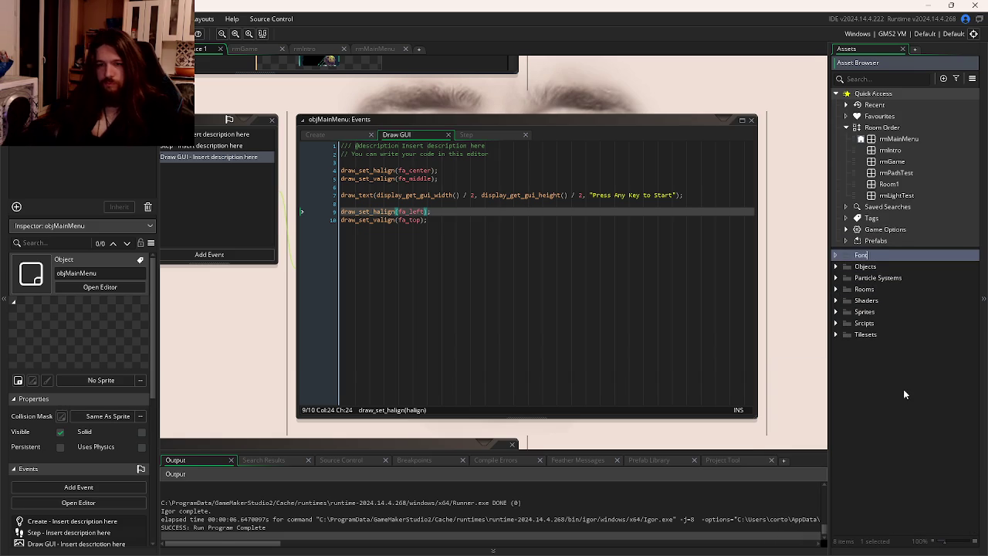
{"action": "right_click", "coordinate": [877, 257]}
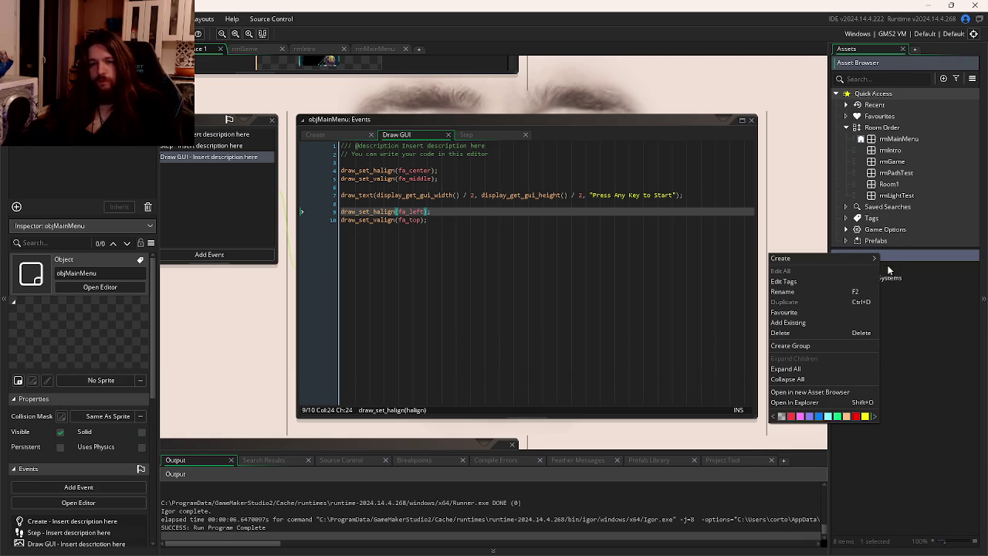
{"action": "mouse_move", "coordinate": [810, 261]}
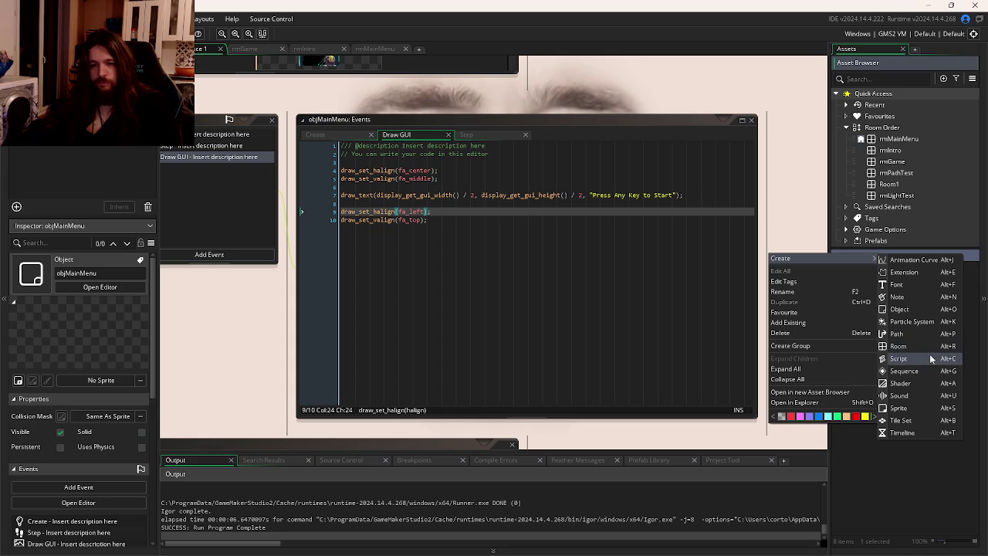
{"action": "left_click", "coordinate": [904, 285]}
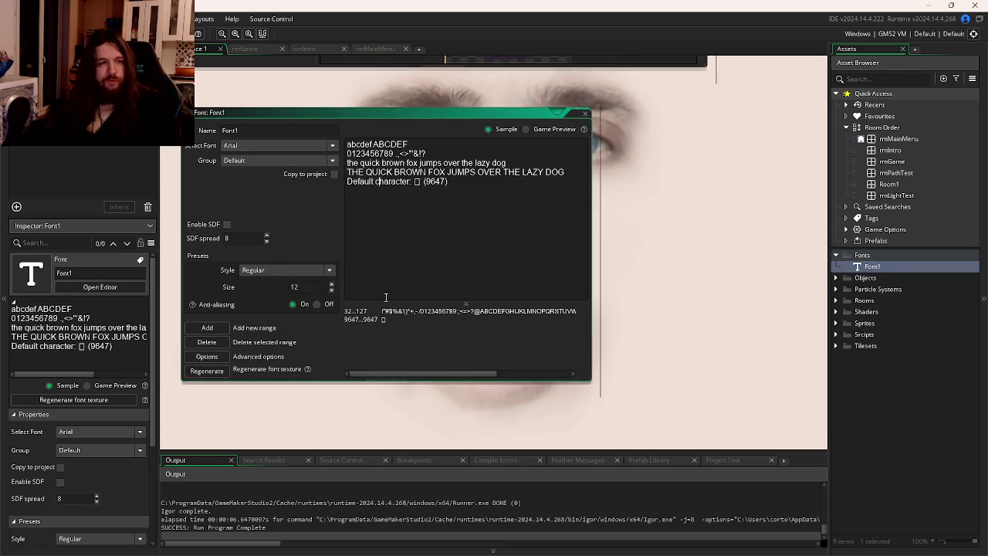
Switch Font1's typeface from Arial to Consolas and select the asset for renaming.
{"action": "left_click", "coordinate": [348, 133]}
{"action": "scroll", "coordinate": [357, 197], "scroll_direction": "down", "scroll_amount": 5}
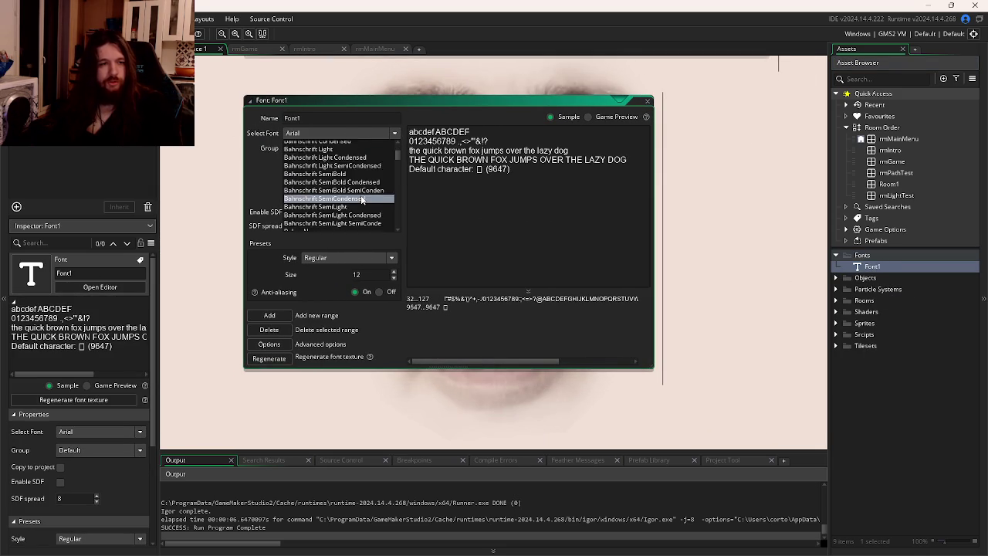
{"action": "scroll", "coordinate": [360, 197], "scroll_direction": "down", "scroll_amount": 4}
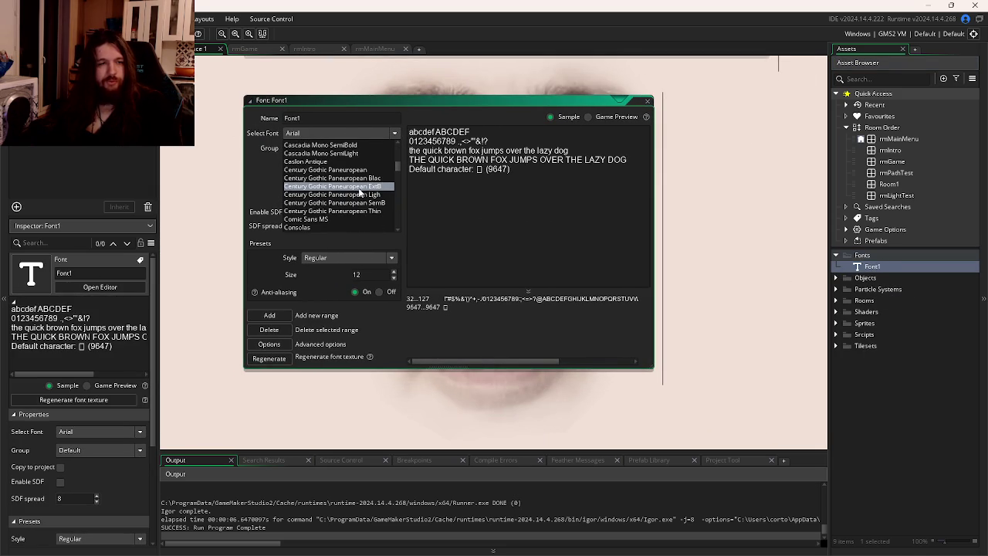
{"action": "scroll", "coordinate": [360, 193], "scroll_direction": "down", "scroll_amount": 3}
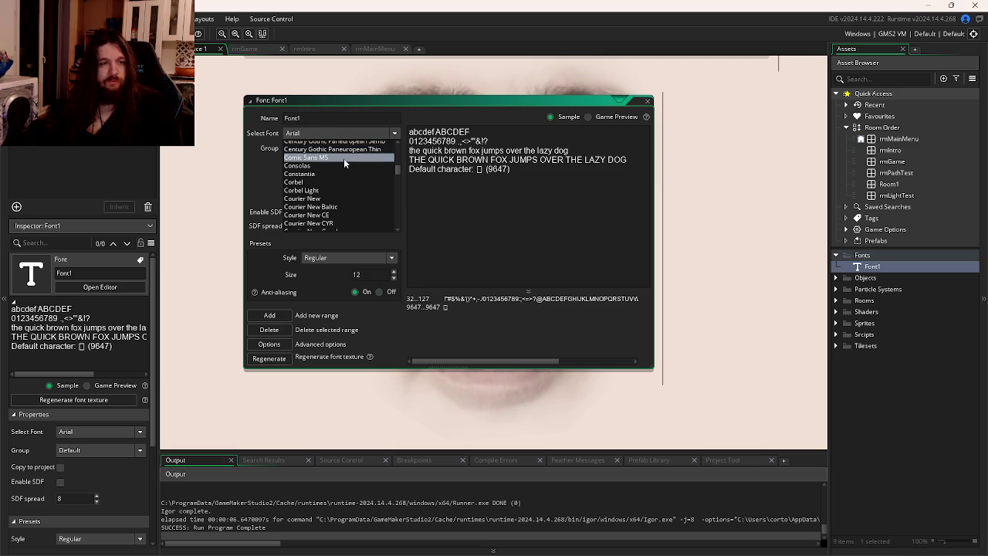
{"action": "scroll", "coordinate": [343, 170], "scroll_direction": "down", "scroll_amount": 4}
{"action": "scroll", "coordinate": [343, 172], "scroll_direction": "up", "scroll_amount": 4}
{"action": "left_click", "coordinate": [343, 171]}
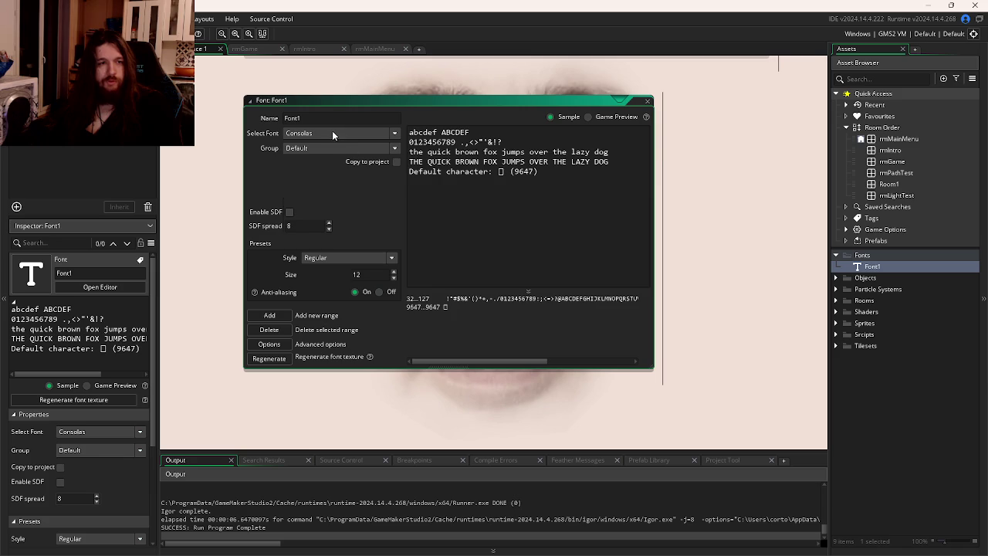
{"action": "left_click", "coordinate": [331, 131]}
{"action": "left_click", "coordinate": [332, 132]}
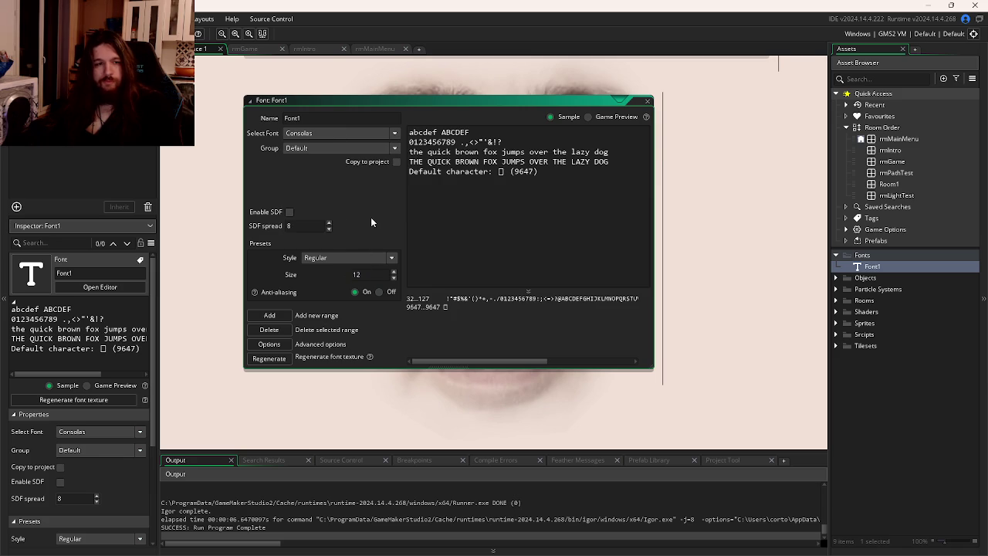
{"action": "left_click", "coordinate": [871, 268]}
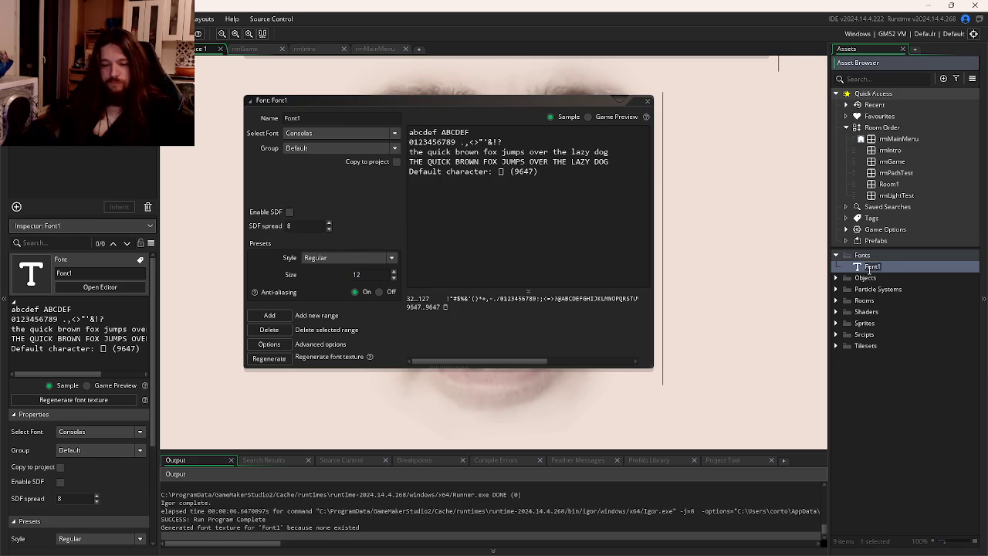
Rename the font fntTerminal and duplicate it as a new font named fntMenu.
{"action": "type", "text": "fnTermnal"}
{"action": "key", "text": "Return"}
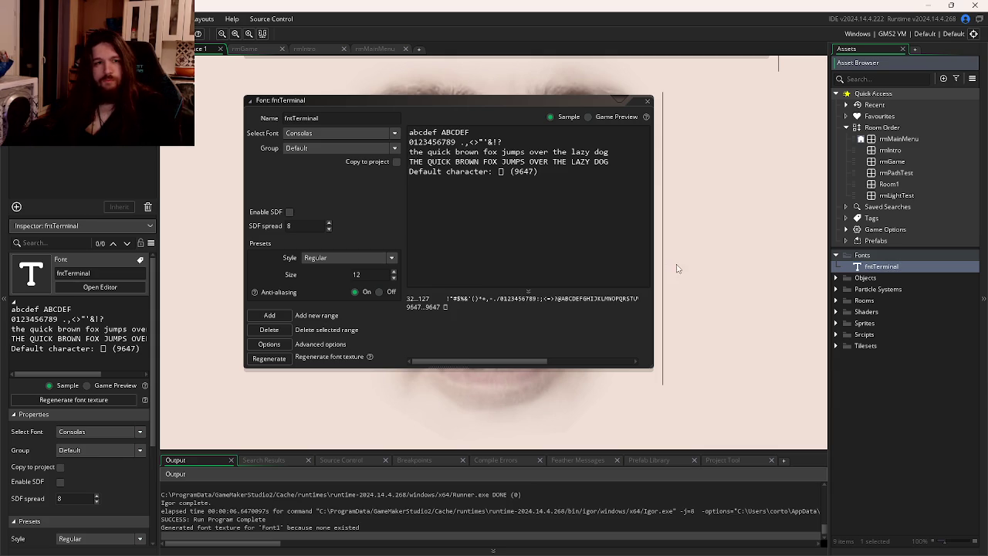
{"action": "key", "text": "ctrl+d"}
{"action": "key", "text": "BackSpace"}
{"action": "key", "text": "BackSpace"}
{"action": "key", "text": "BackSpace"}
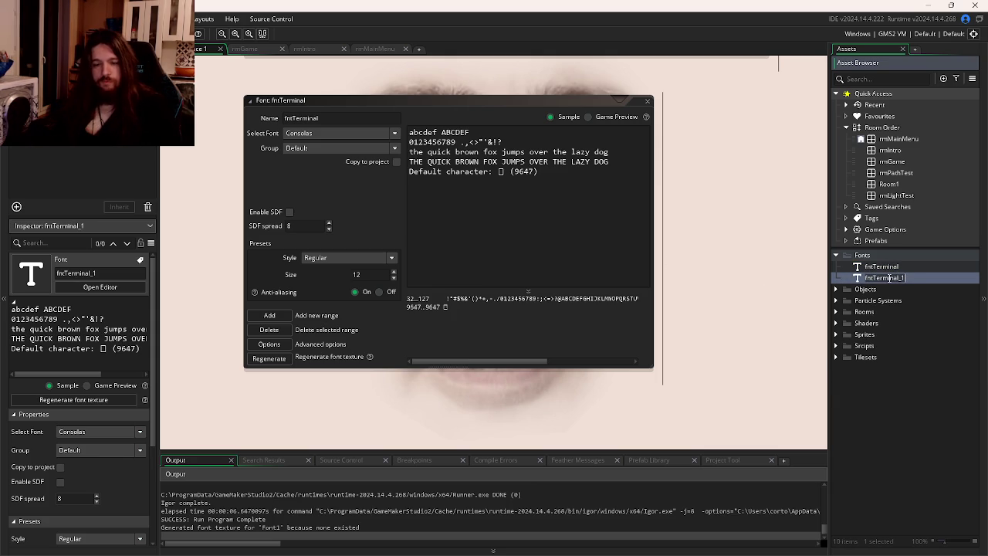
{"action": "type", "text": "Menu"}
{"action": "key", "text": "Return"}
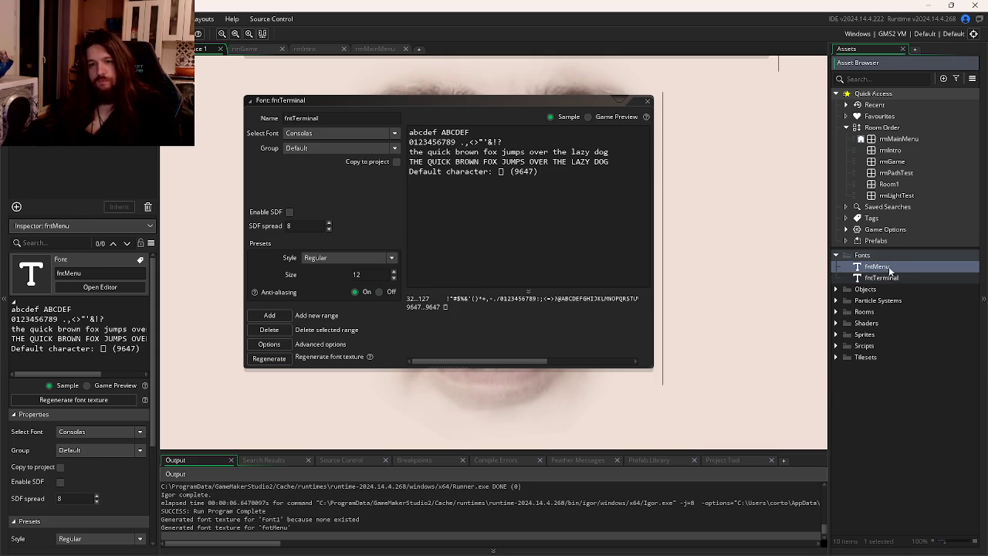
Open fntMenu and try Sitka Banner, Tahoma and Yu Gothic Light as its typeface.
{"action": "double_click", "coordinate": [881, 266]}
{"action": "left_click", "coordinate": [336, 147]}
{"action": "scroll", "coordinate": [336, 198], "scroll_direction": "down", "scroll_amount": 5}
{"action": "scroll", "coordinate": [338, 202], "scroll_direction": "down", "scroll_amount": 10}
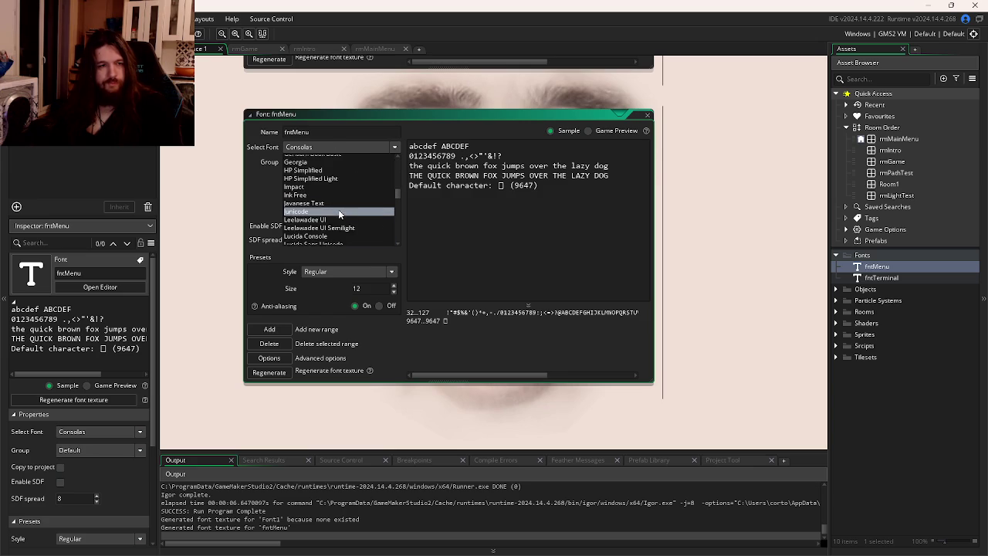
{"action": "scroll", "coordinate": [338, 214], "scroll_direction": "down", "scroll_amount": 3}
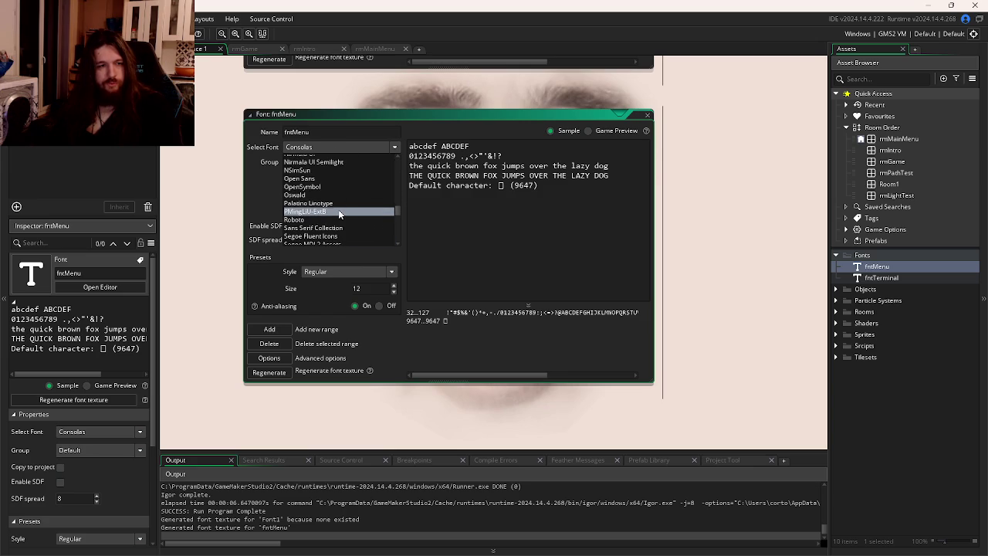
{"action": "scroll", "coordinate": [338, 214], "scroll_direction": "down", "scroll_amount": 5}
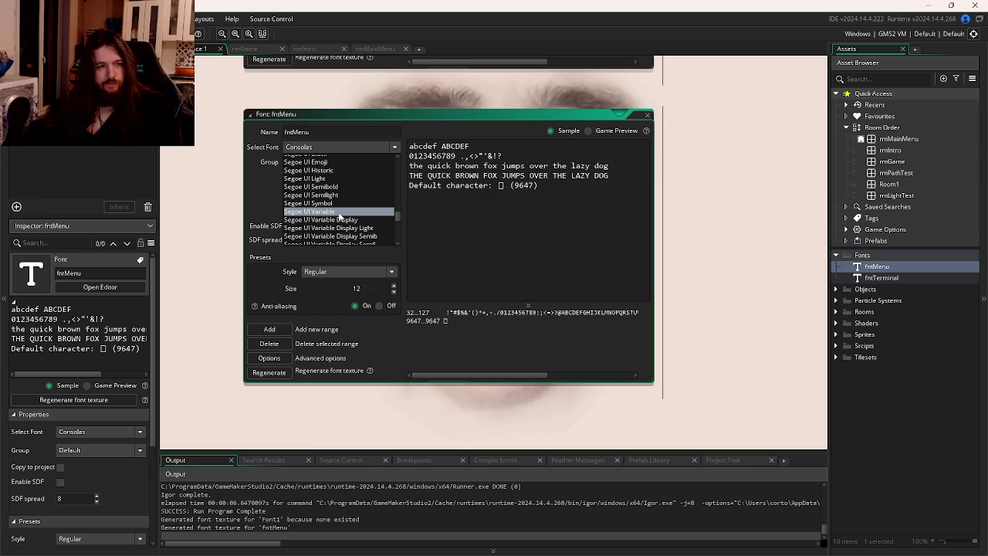
{"action": "scroll", "coordinate": [338, 216], "scroll_direction": "down", "scroll_amount": 4}
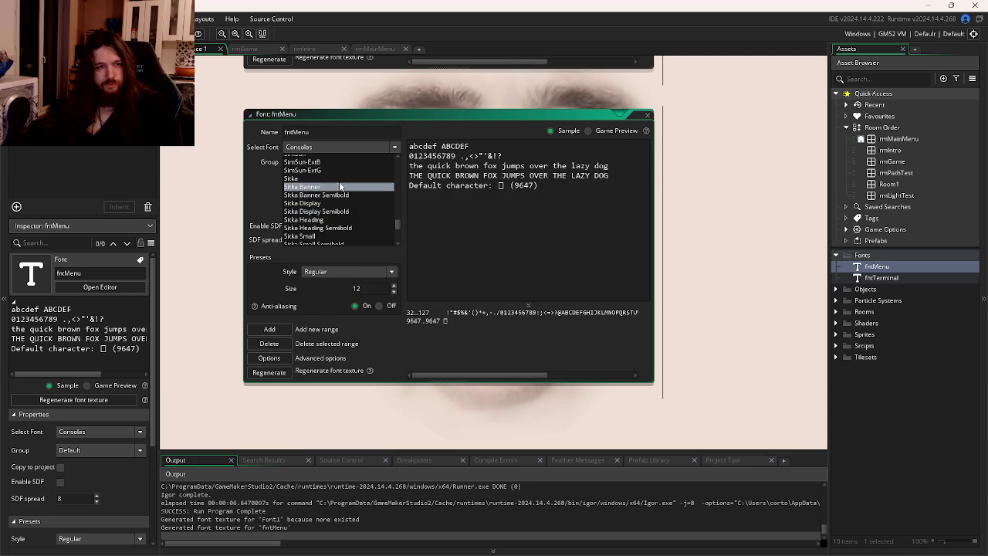
{"action": "left_click", "coordinate": [339, 187]}
{"action": "left_click", "coordinate": [354, 147]}
{"action": "scroll", "coordinate": [346, 199], "scroll_direction": "down", "scroll_amount": 2}
{"action": "left_click", "coordinate": [345, 199]}
{"action": "left_click", "coordinate": [352, 154]}
{"action": "scroll", "coordinate": [342, 205], "scroll_direction": "down", "scroll_amount": 2}
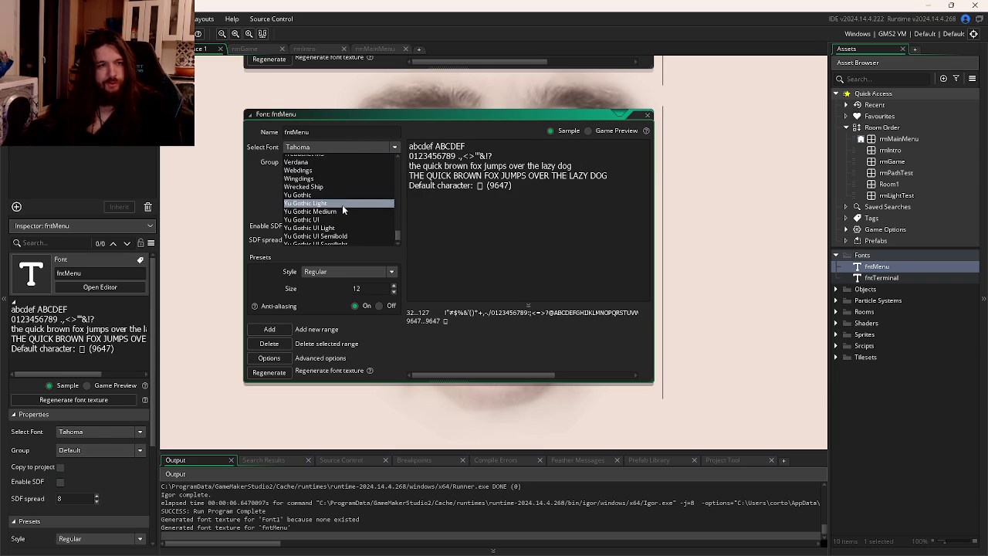
{"action": "left_click", "coordinate": [342, 204]}
Try Yu Gothic UI Semibold and Sitka Small Semibold, then settle on Verdana for fntMenu.
{"action": "left_click", "coordinate": [353, 148]}
{"action": "left_click", "coordinate": [349, 223]}
{"action": "left_click", "coordinate": [351, 148]}
{"action": "scroll", "coordinate": [345, 215], "scroll_direction": "up", "scroll_amount": 5}
{"action": "scroll", "coordinate": [345, 212], "scroll_direction": "up", "scroll_amount": 2}
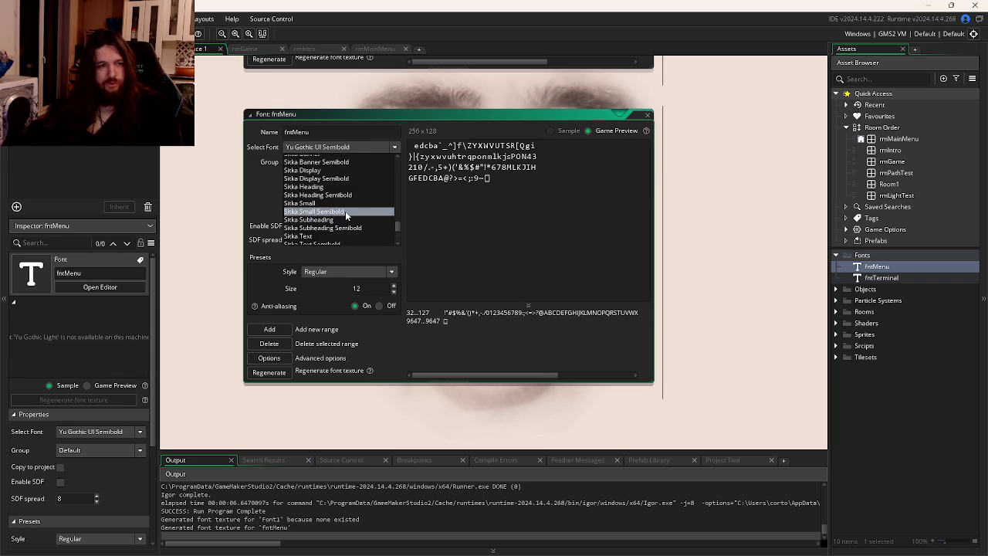
{"action": "left_click", "coordinate": [345, 211]}
{"action": "left_click", "coordinate": [351, 147]}
{"action": "scroll", "coordinate": [357, 196], "scroll_direction": "up", "scroll_amount": 2}
{"action": "scroll", "coordinate": [358, 196], "scroll_direction": "up", "scroll_amount": 5}
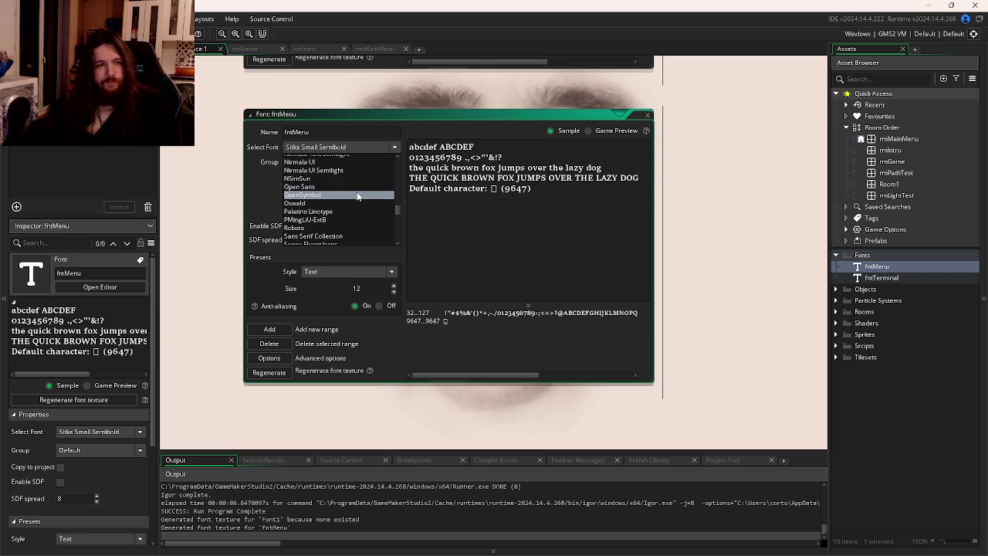
{"action": "scroll", "coordinate": [357, 196], "scroll_direction": "down", "scroll_amount": 10}
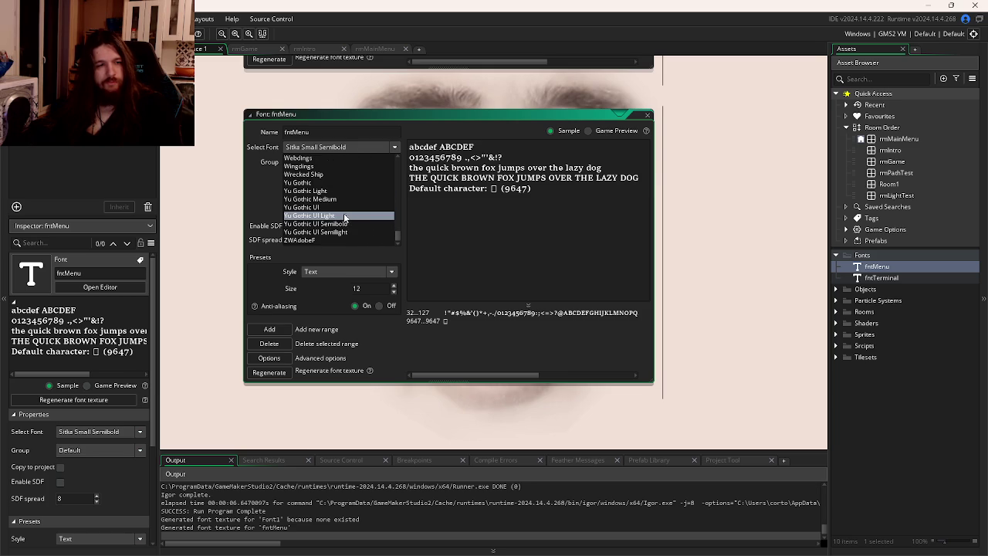
{"action": "scroll", "coordinate": [340, 191], "scroll_direction": "up", "scroll_amount": 3}
{"action": "left_click", "coordinate": [340, 191]}
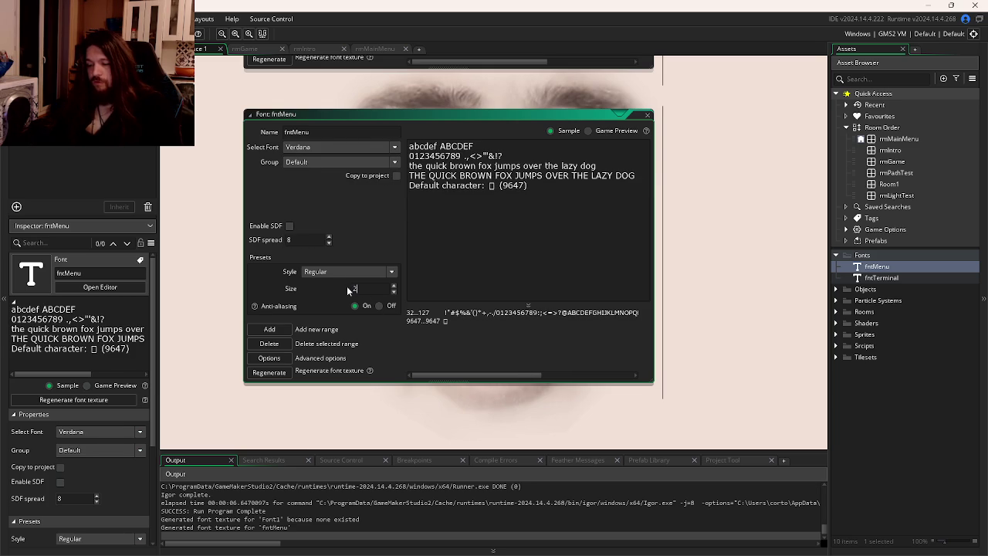
Make fntMenu size 36 and Bold, then run the game to test it.
{"action": "type", "text": "4"}
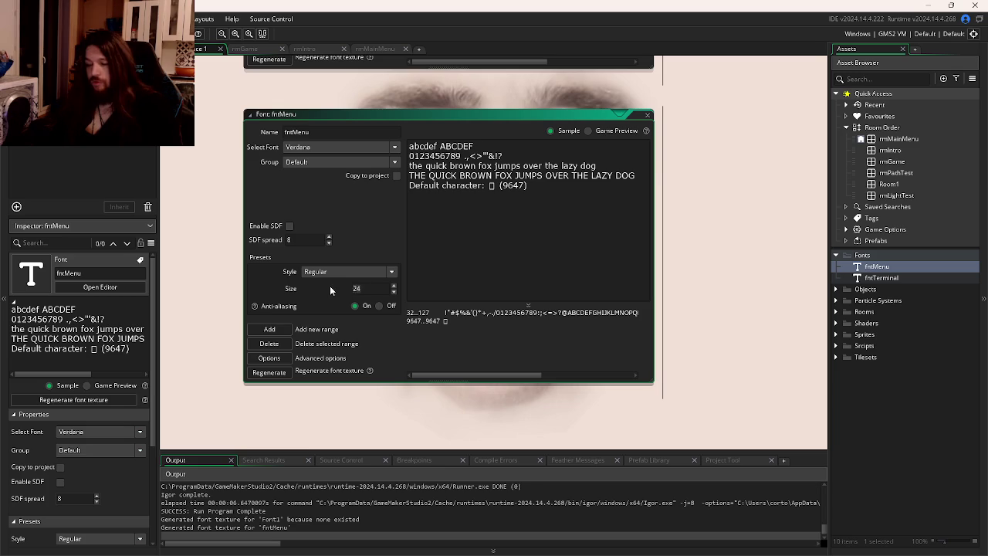
{"action": "key", "text": "Return"}
{"action": "left_click", "coordinate": [340, 272]}
{"action": "left_click", "coordinate": [332, 291]}
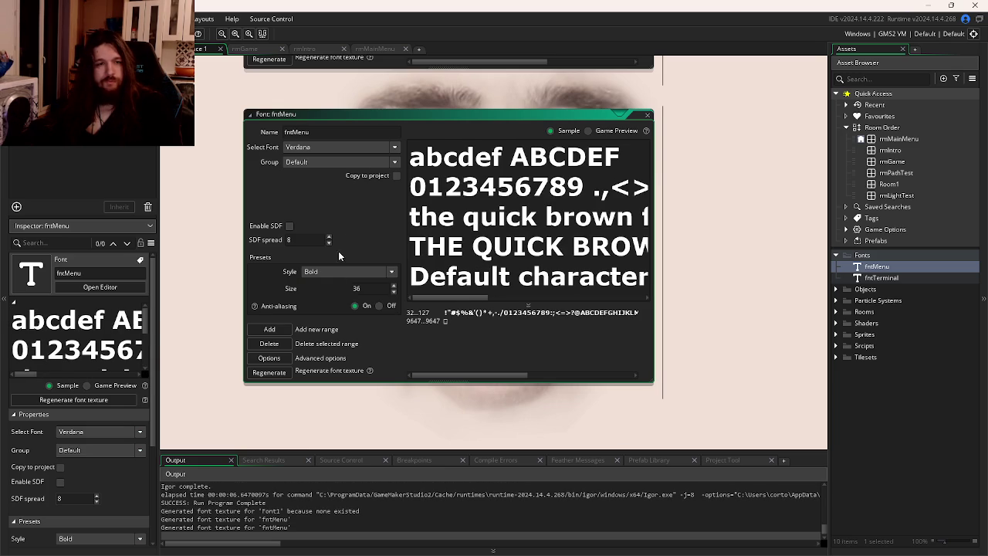
{"action": "key", "text": "F5"}
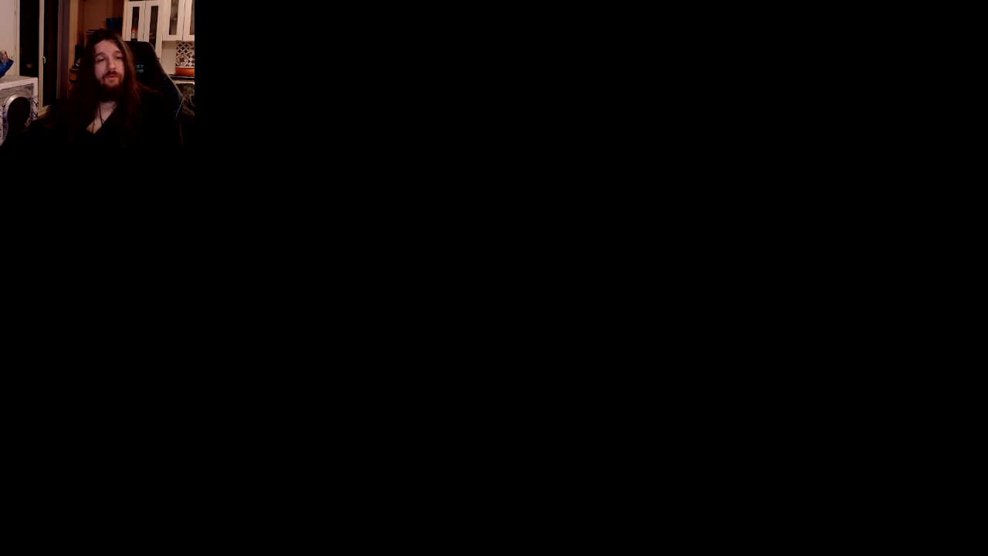
Leave the game and add draw_set_font(fntMenu); on a new line above draw_text in Draw GUI.
{"action": "key", "text": "alt+Tab"}
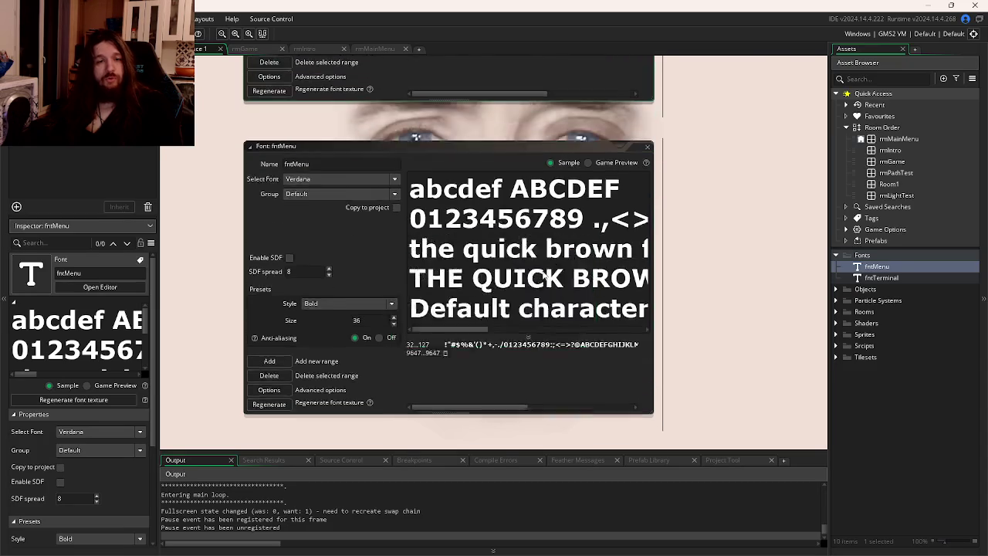
{"action": "scroll", "coordinate": [581, 264], "scroll_direction": "up", "scroll_amount": 3}
{"action": "scroll", "coordinate": [581, 264], "scroll_direction": "up", "scroll_amount": 10}
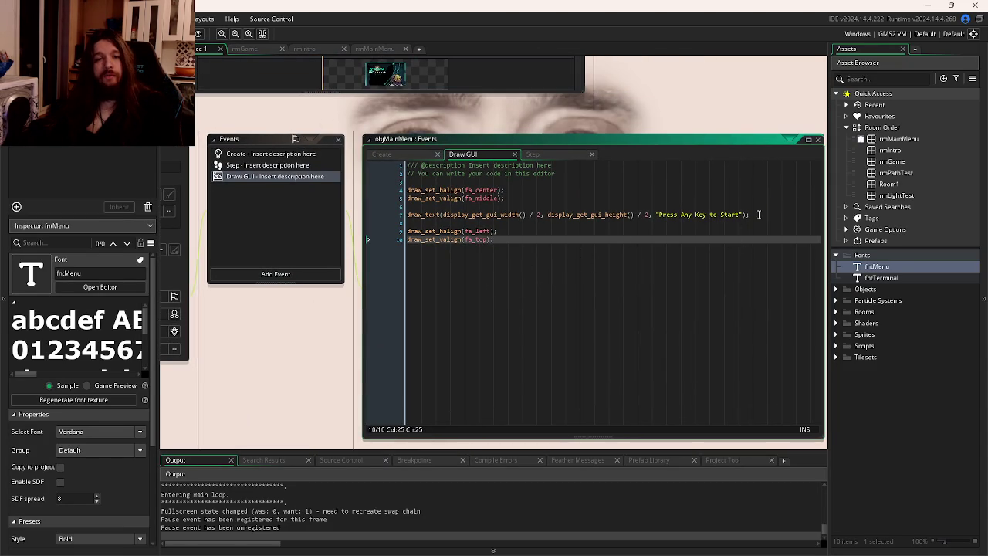
{"action": "left_click", "coordinate": [759, 215]}
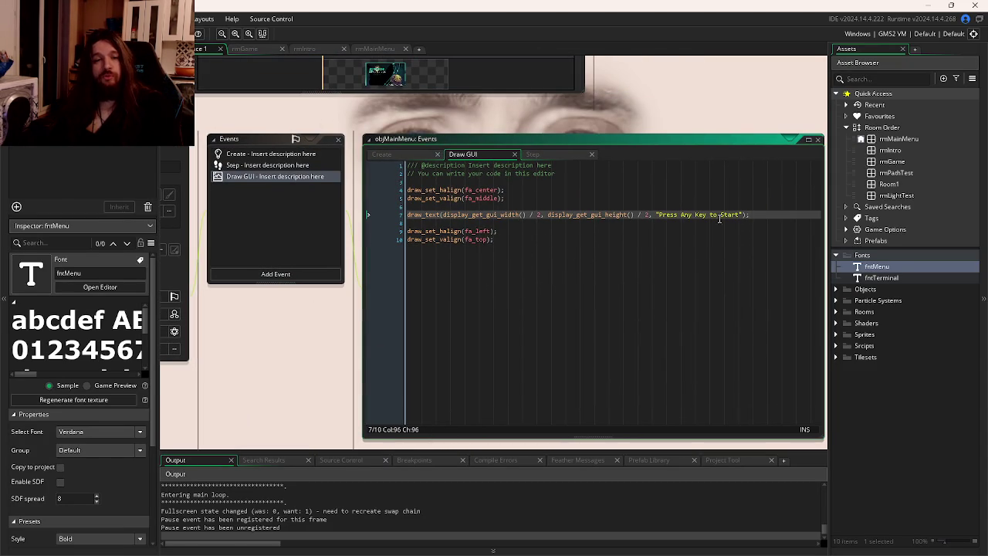
{"action": "left_click", "coordinate": [600, 206]}
{"action": "key", "text": "Return"}
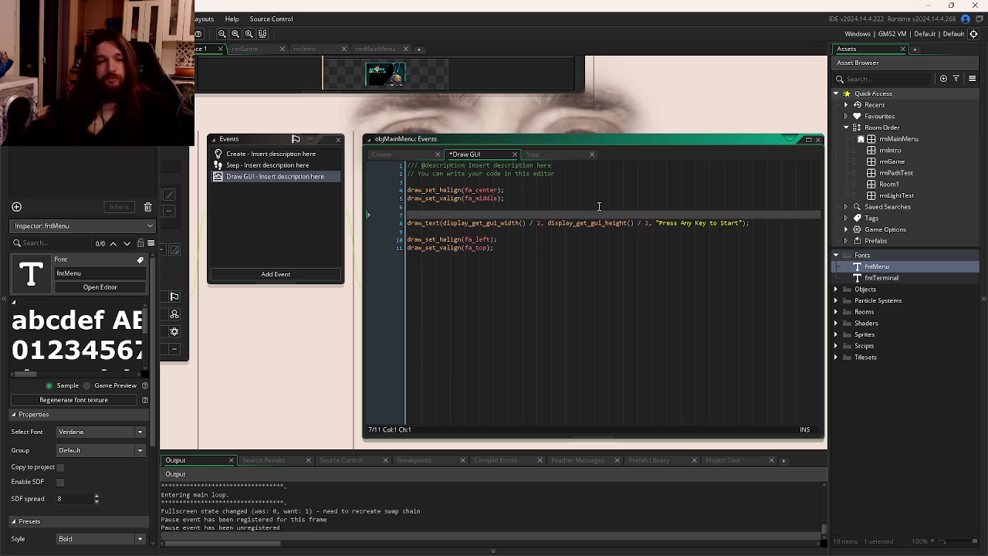
{"action": "left_click", "coordinate": [599, 206]}
{"action": "type", "text": "drawes"}
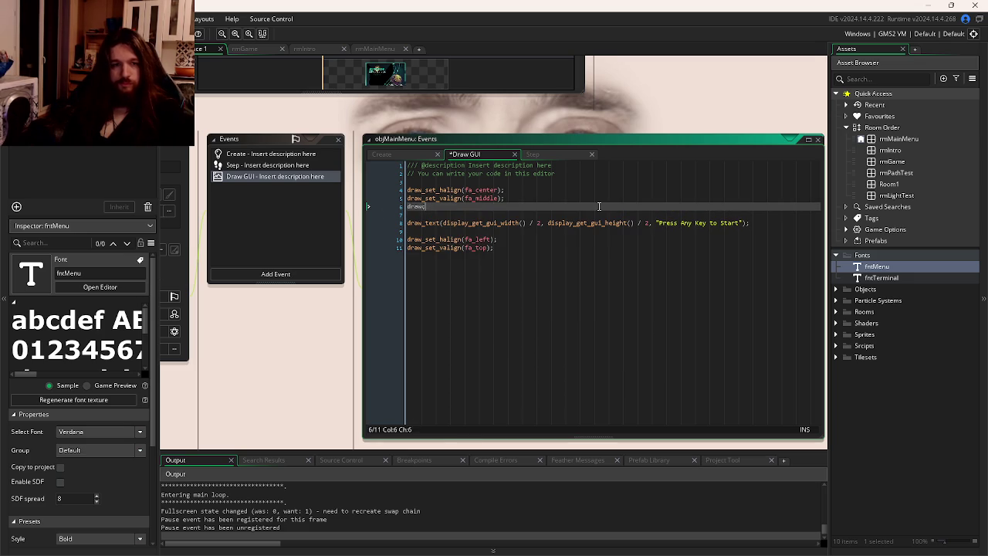
{"action": "type", "text": "set_fon"}
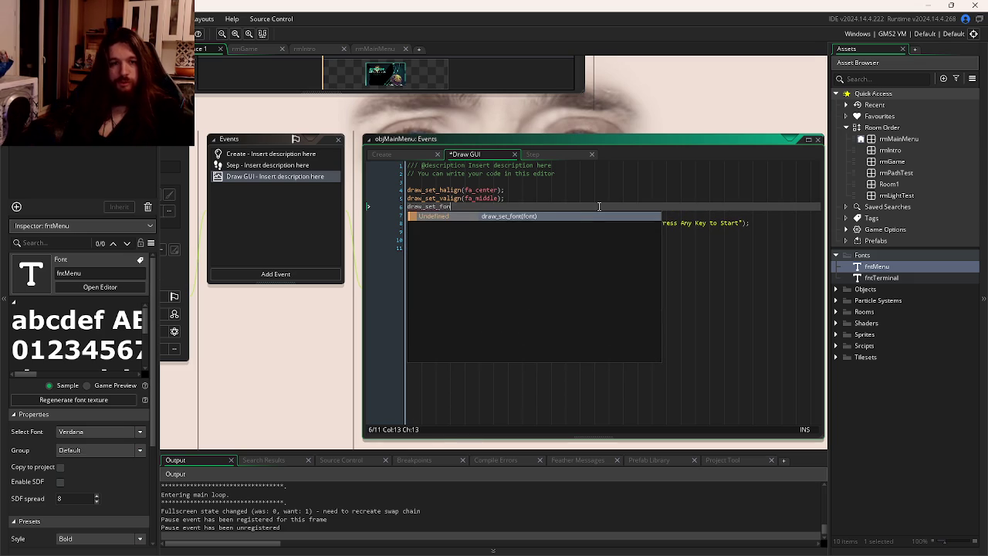
{"action": "key", "text": "Return"}
{"action": "type", "text": "fntMenu)"}
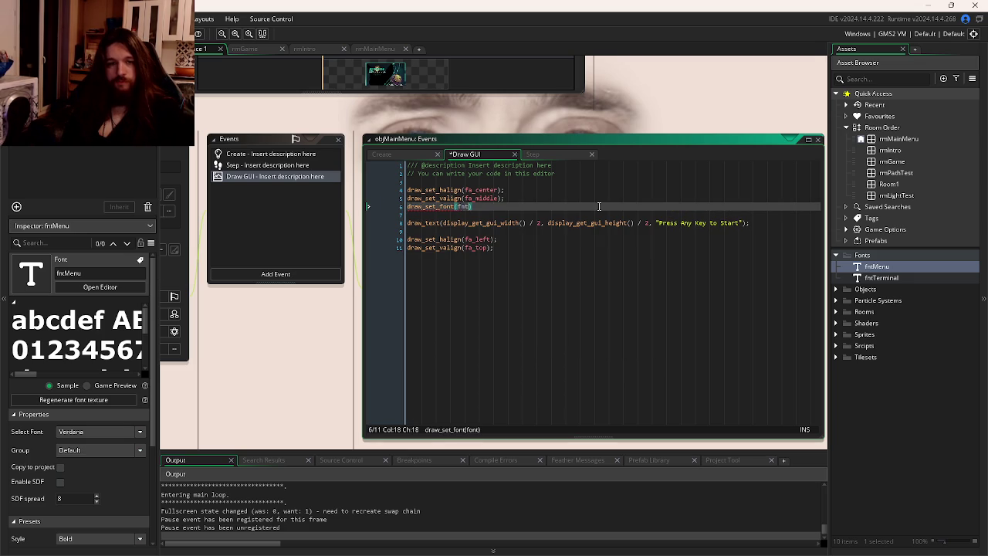
{"action": "type", "text": ";"}
Cancel the stop-and-rerun prompt and reopen the fntMenu font settings.
{"action": "key", "text": "F5"}
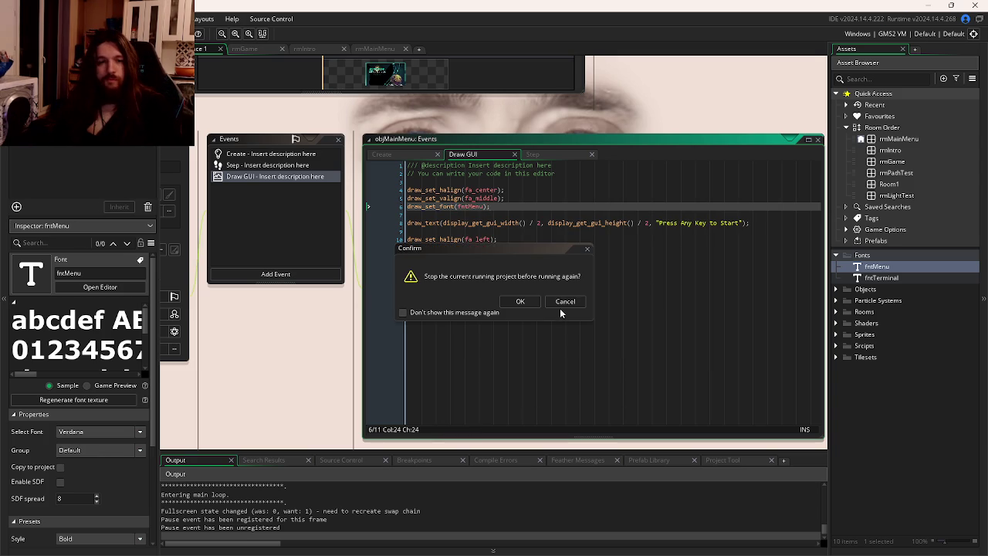
{"action": "left_click", "coordinate": [562, 303]}
{"action": "double_click", "coordinate": [879, 266]}
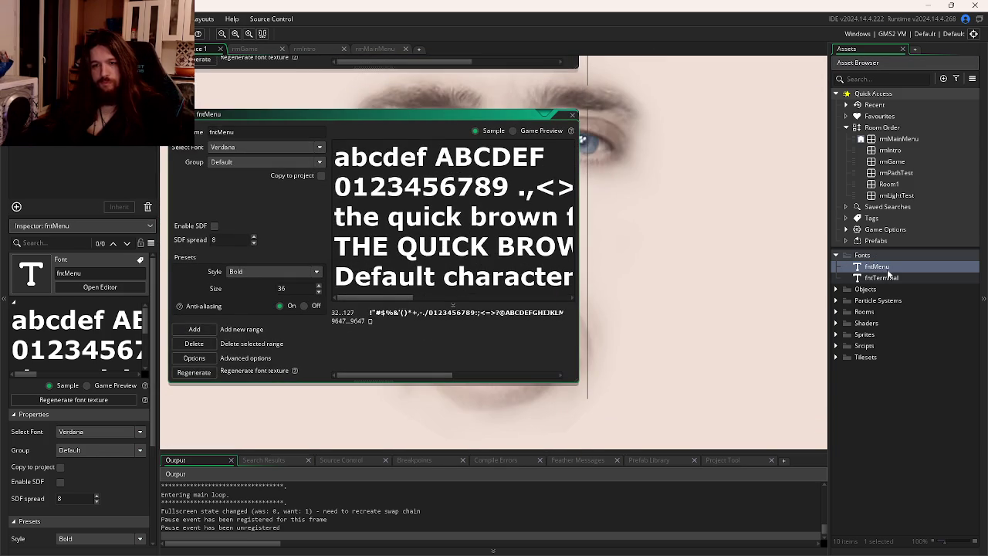
Duplicate fntMenu as a new font named fntMainFont.
{"action": "key", "text": "ctrl+d"}
{"action": "key", "text": "End"}
{"action": "key", "text": "BackSpace"}
{"action": "key", "text": "BackSpace"}
{"action": "key", "text": "BackSpace"}
{"action": "type", "text": "ai"}
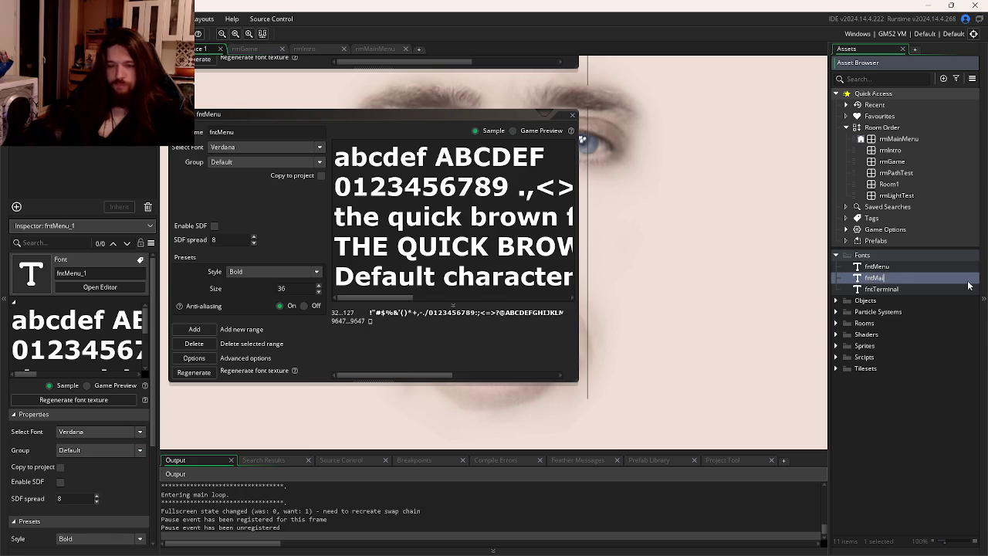
{"action": "type", "text": "nFont"}
{"action": "key", "text": "Return"}
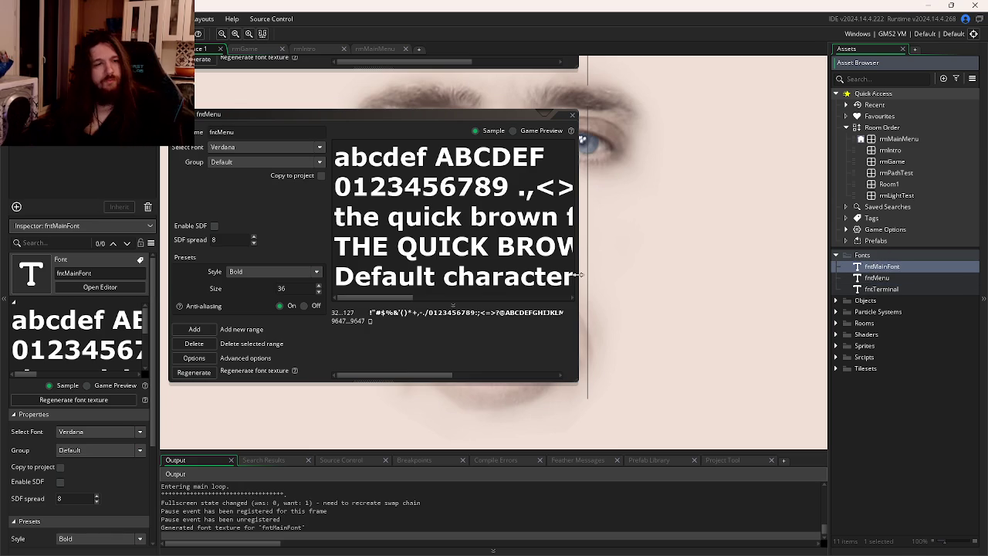
Return fntMenu to Verdana Regular at size 12.
{"action": "left_click", "coordinate": [282, 289]}
{"action": "type", "text": "12"}
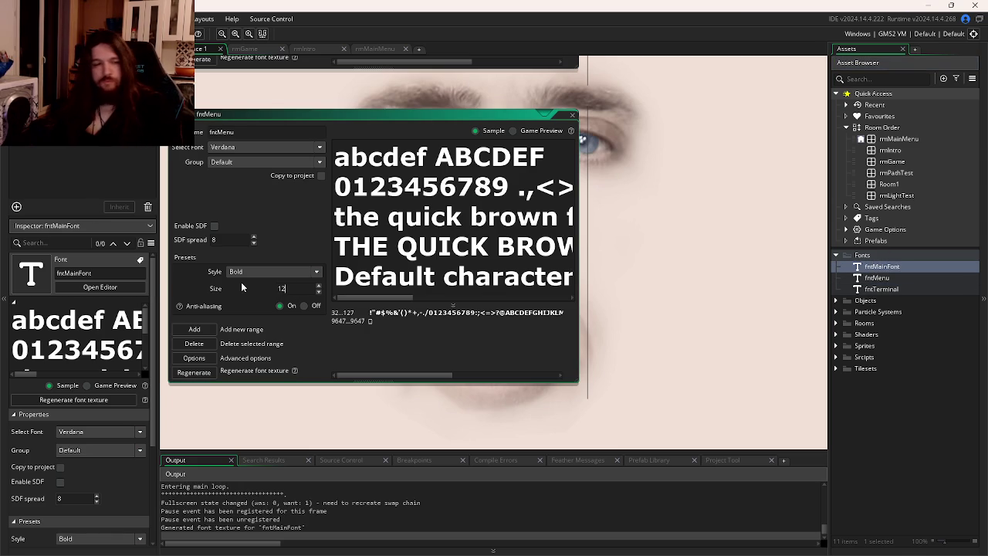
{"action": "left_click", "coordinate": [305, 271]}
{"action": "left_click", "coordinate": [278, 284]}
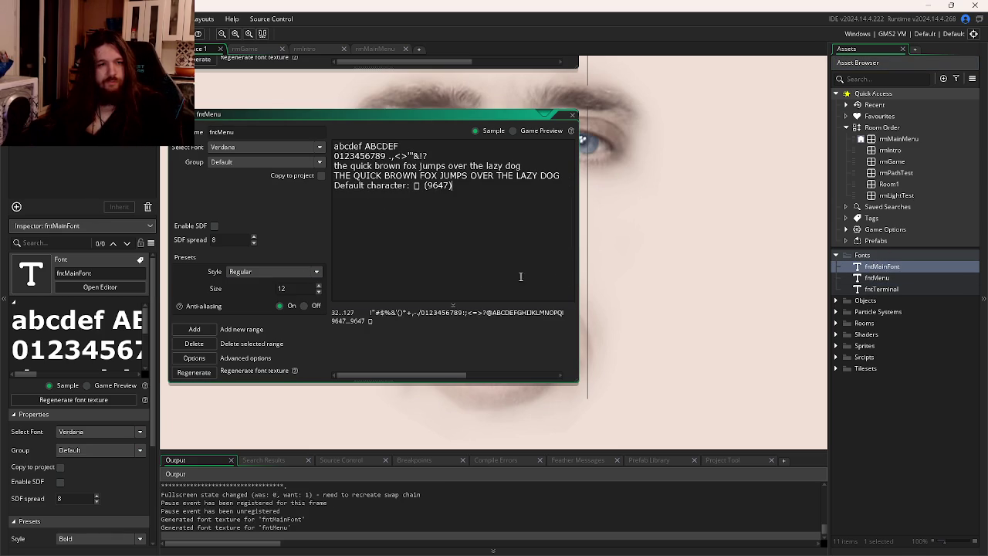
{"action": "left_click", "coordinate": [630, 265]}
Back in the Draw GUI code, select the draw_set_font line.
{"action": "key", "text": "ctrl+Tab"}
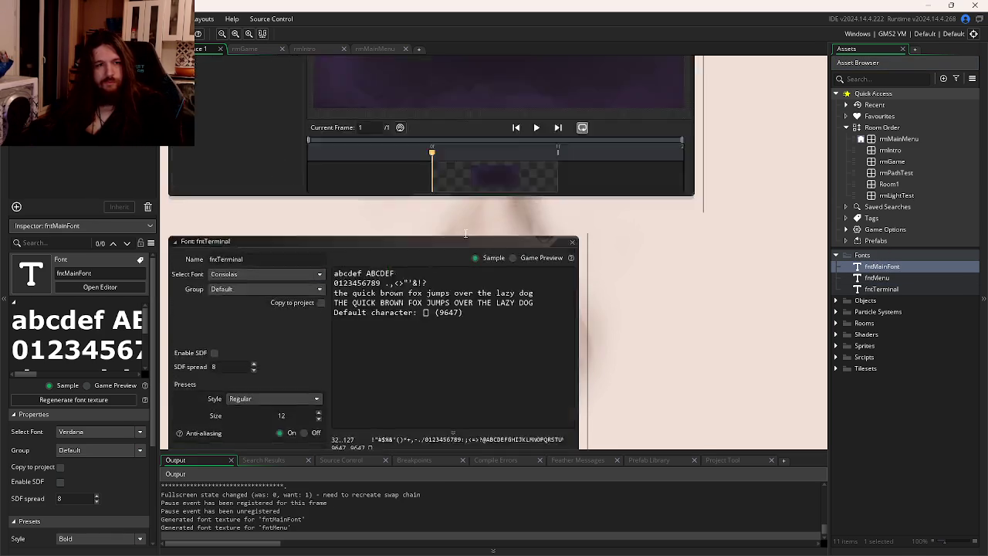
{"action": "key", "text": "Up"}
{"action": "key", "text": "Up"}
{"action": "key", "text": "Up"}
{"action": "key", "text": "shift+Home"}
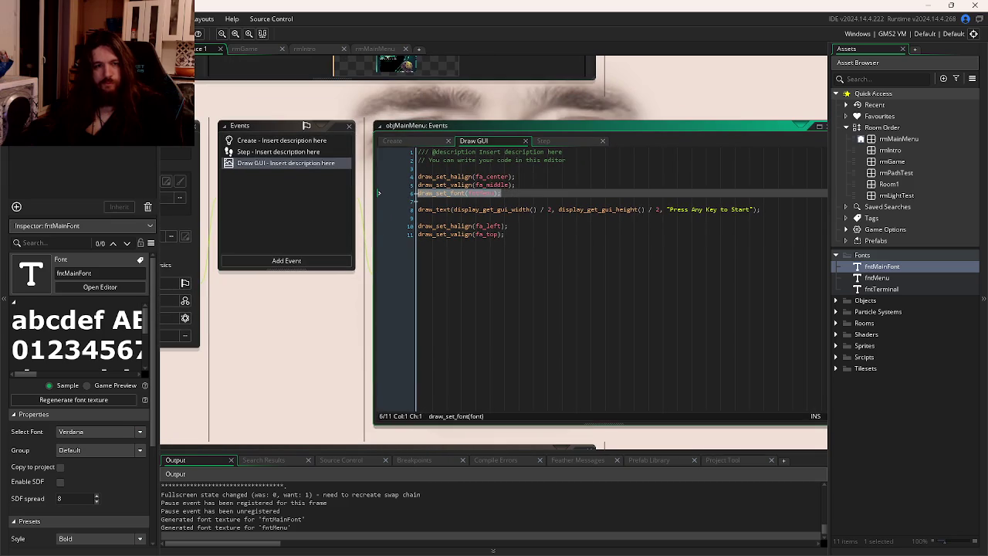
Copy the font line below draw_text and change it to draw_set_font(fntMainFont);.
{"action": "key", "text": "ctrl+c"}
{"action": "left_click", "coordinate": [432, 217]}
{"action": "key", "text": "Return"}
{"action": "key", "text": "ctrl+v"}
{"action": "double_click", "coordinate": [487, 225]}
{"action": "type", "text": "fntMenu"}
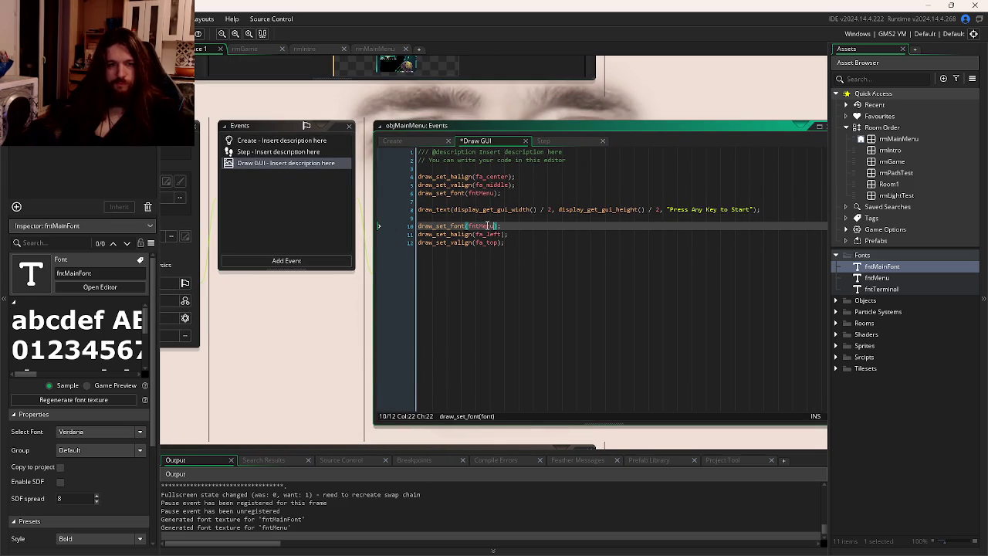
{"action": "key", "text": "BackSpace"}
{"action": "key", "text": "BackSpace"}
{"action": "key", "text": "BackSpace"}
{"action": "type", "text": "ain"}
{"action": "key", "text": "Return"}
Run the game again, stopping the old run to launch the new one.
{"action": "left_click", "coordinate": [519, 202]}
{"action": "key", "text": "F5"}
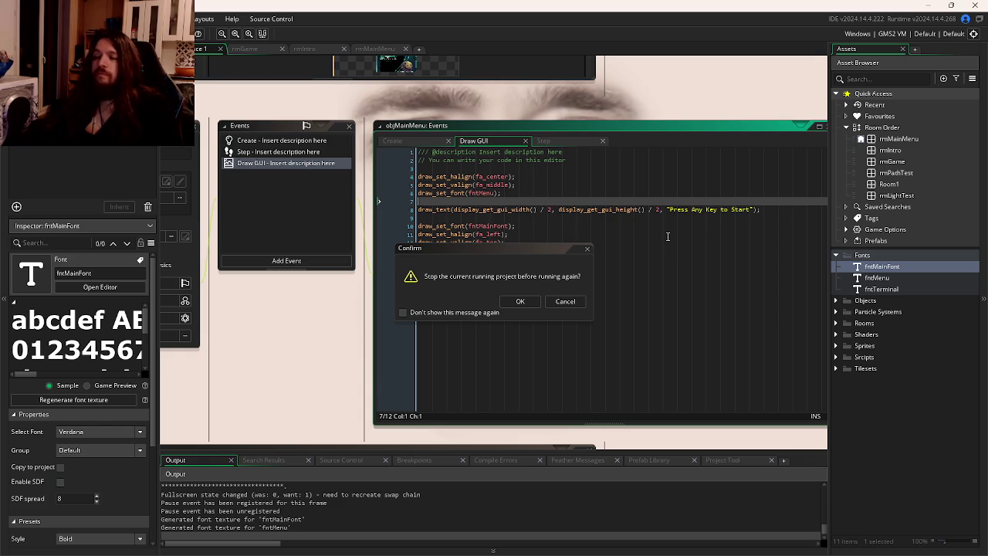
{"action": "left_click", "coordinate": [520, 301]}
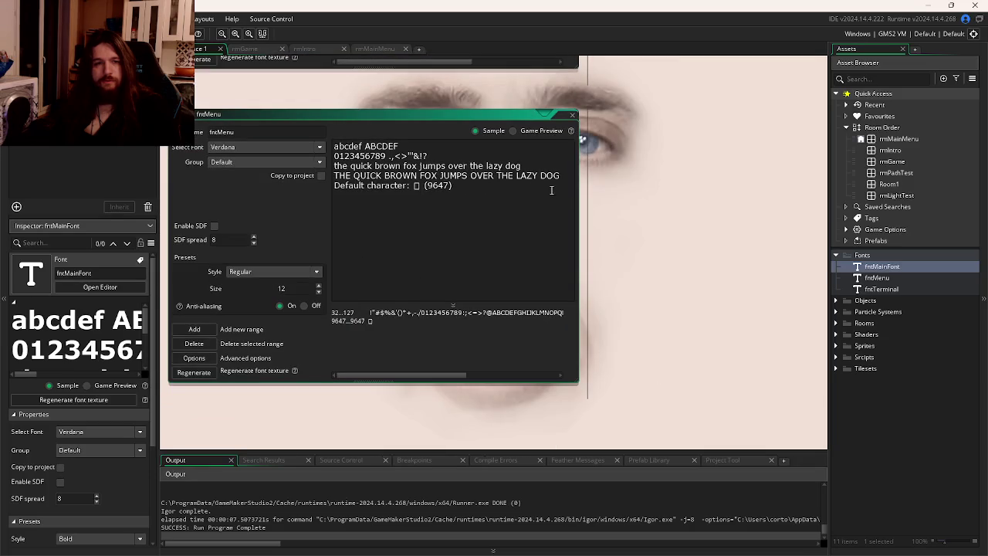
Set fntMainFont's size to 12.
{"action": "double_click", "coordinate": [880, 278]}
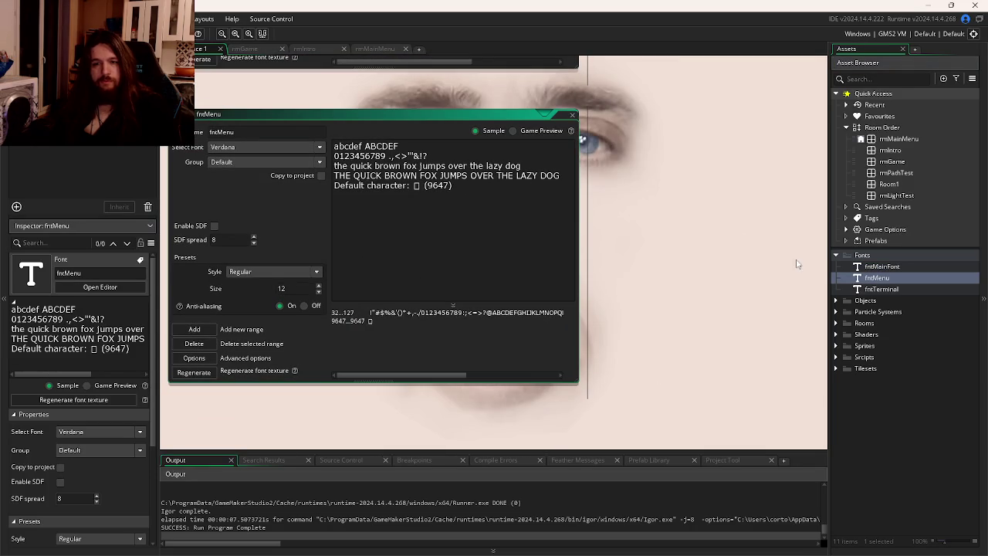
{"action": "double_click", "coordinate": [880, 266]}
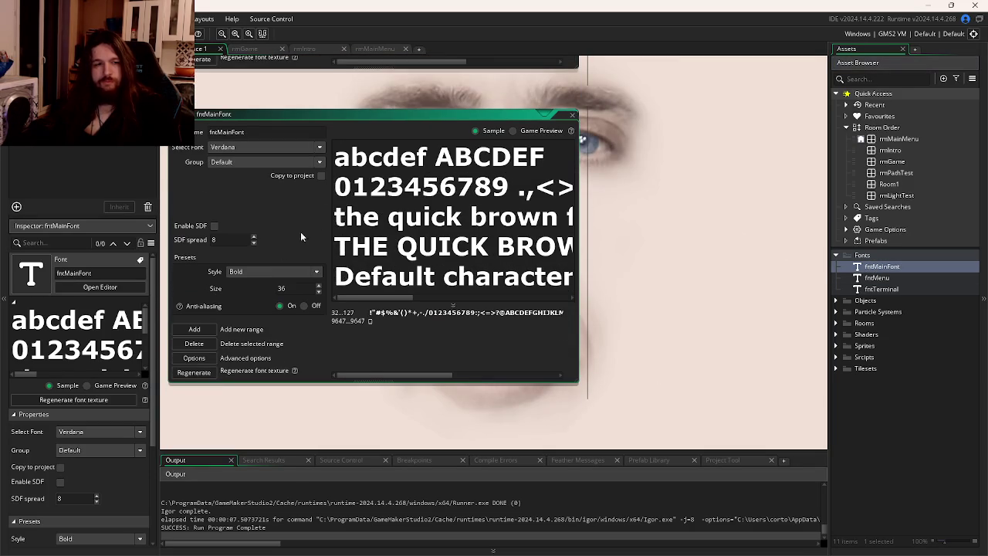
{"action": "double_click", "coordinate": [289, 288]}
{"action": "type", "text": "12"}
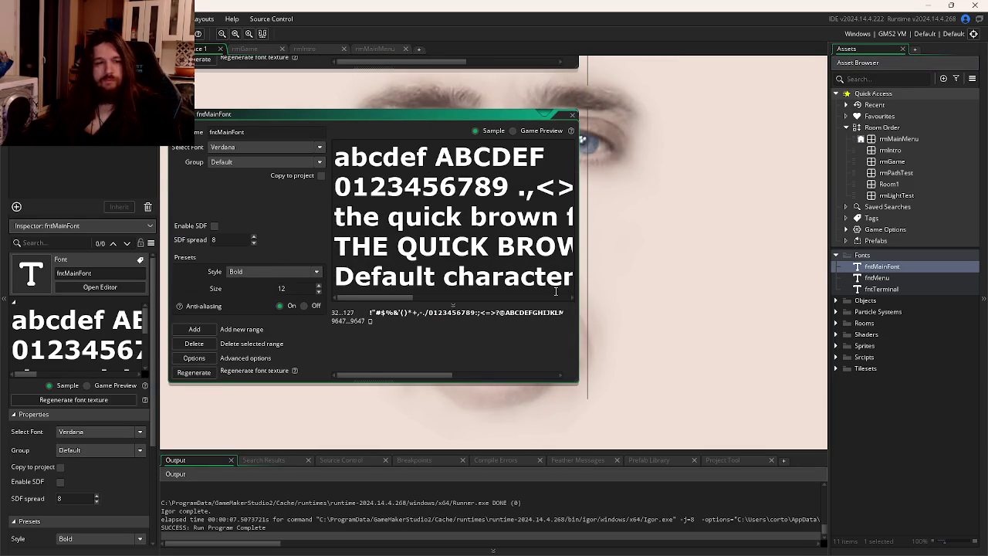
{"action": "key", "text": "Return"}
{"action": "double_click", "coordinate": [370, 114]}
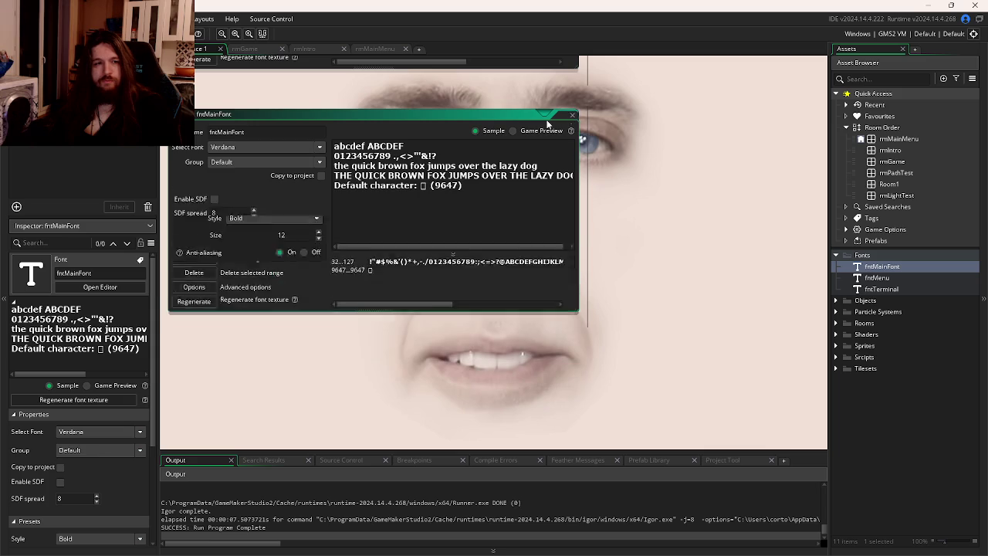
Make fntMenu Bold at size 36 and run the game.
{"action": "scroll", "coordinate": [472, 270], "scroll_direction": "up", "scroll_amount": 3}
{"action": "left_click", "coordinate": [270, 236]}
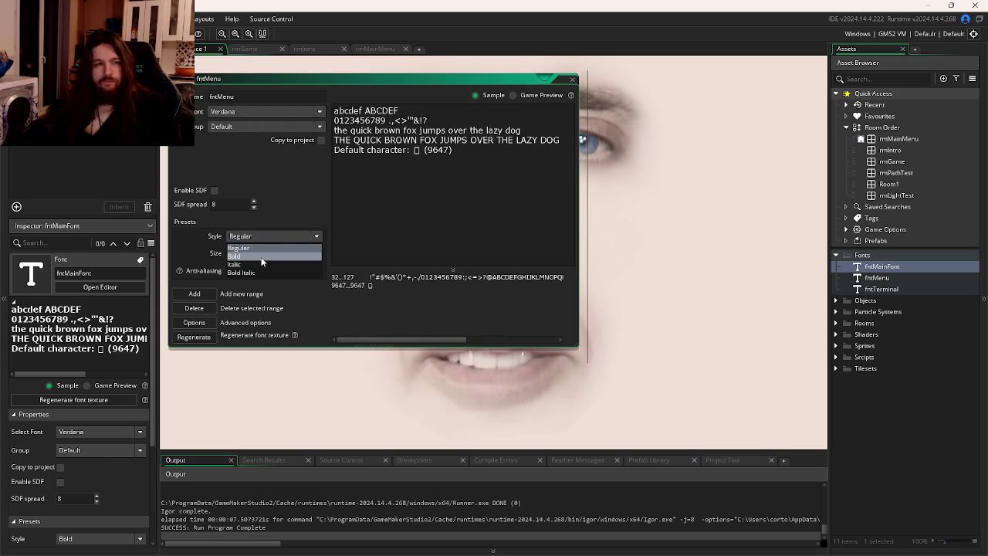
{"action": "left_click", "coordinate": [279, 255]}
{"action": "double_click", "coordinate": [281, 253]}
{"action": "type", "text": "36"}
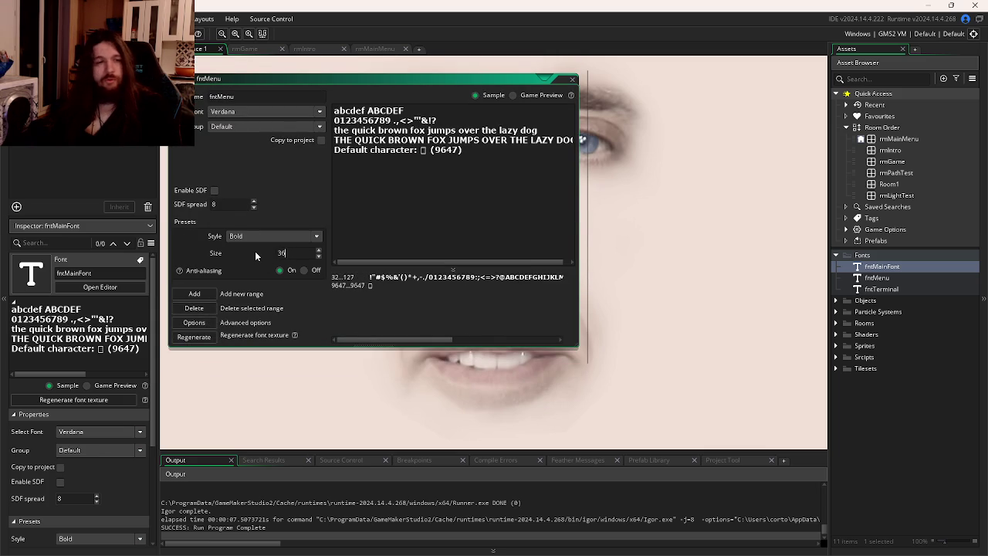
{"action": "left_click", "coordinate": [381, 410]}
{"action": "key", "text": "F5"}
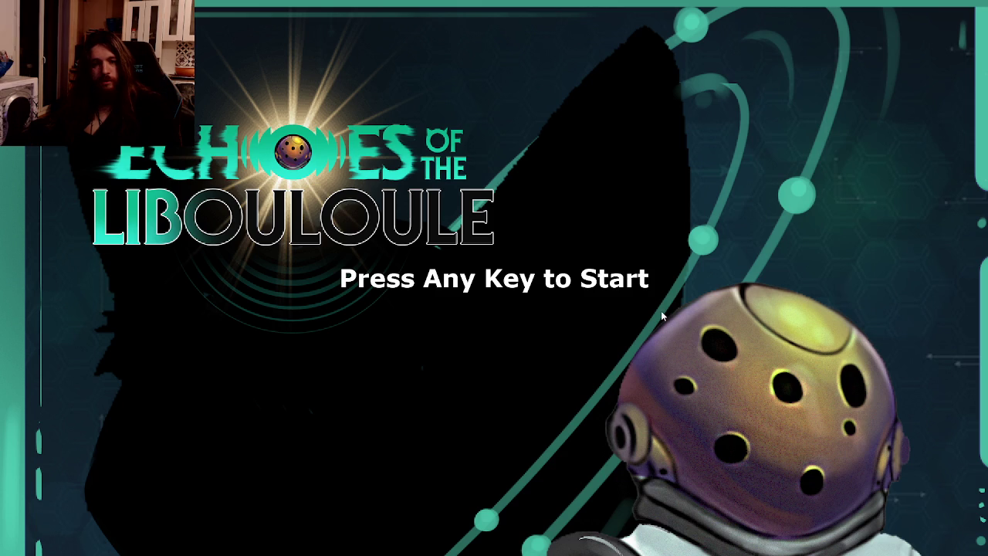
Start the game from the title screen, close it, and begin typing textX in the Create event.
{"action": "left_click", "coordinate": [661, 310]}
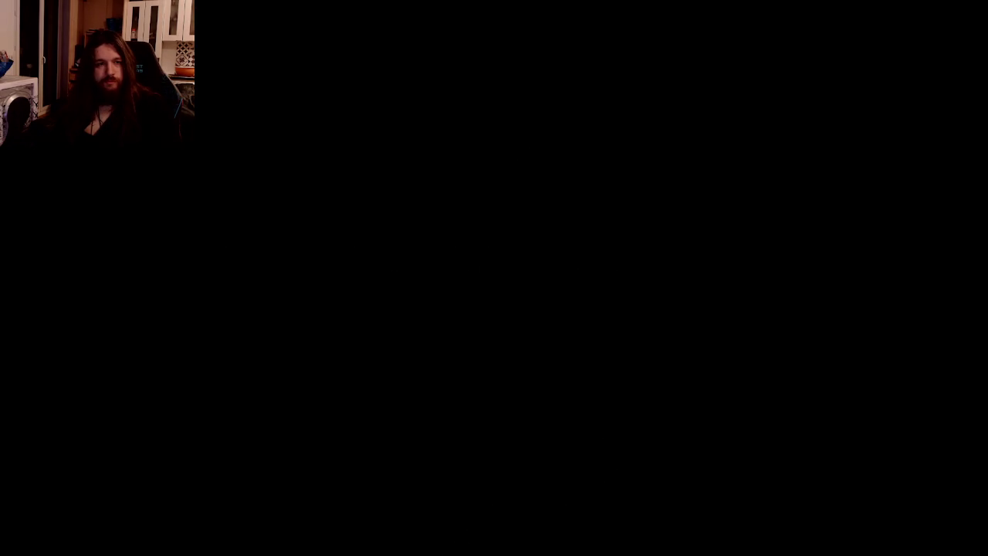
{"action": "key", "text": "Return"}
{"action": "key", "text": "Return"}
{"action": "type", "text": "textX ="}
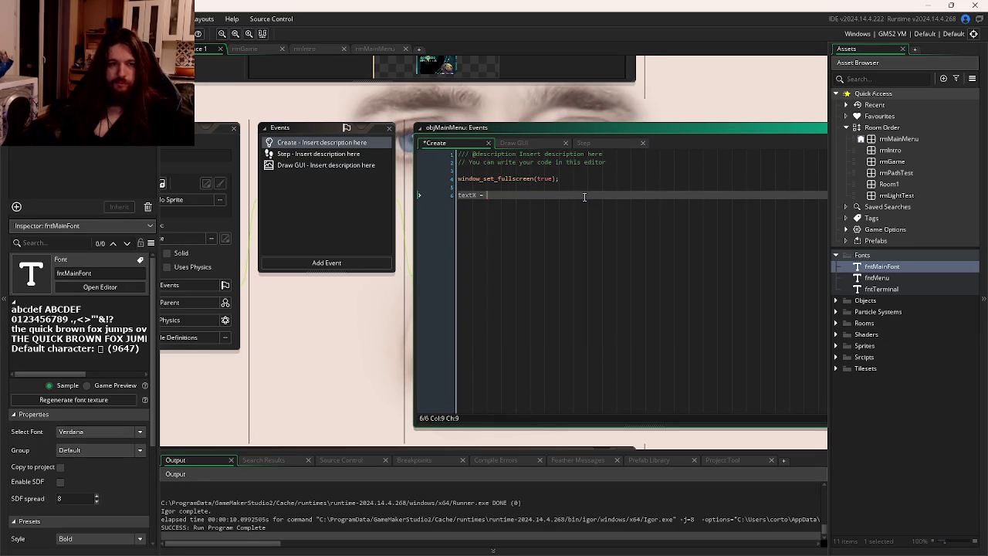
Rename the Create event's variable on line 6 to textScale and save.
{"action": "key", "text": "BackSpace"}
{"action": "type", "text": "Base"}
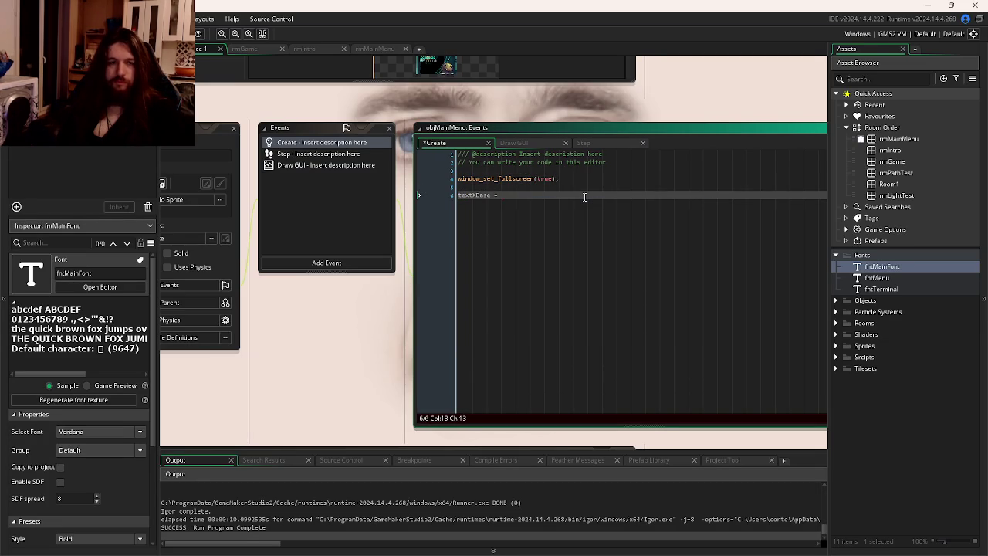
{"action": "left_click", "coordinate": [583, 143]}
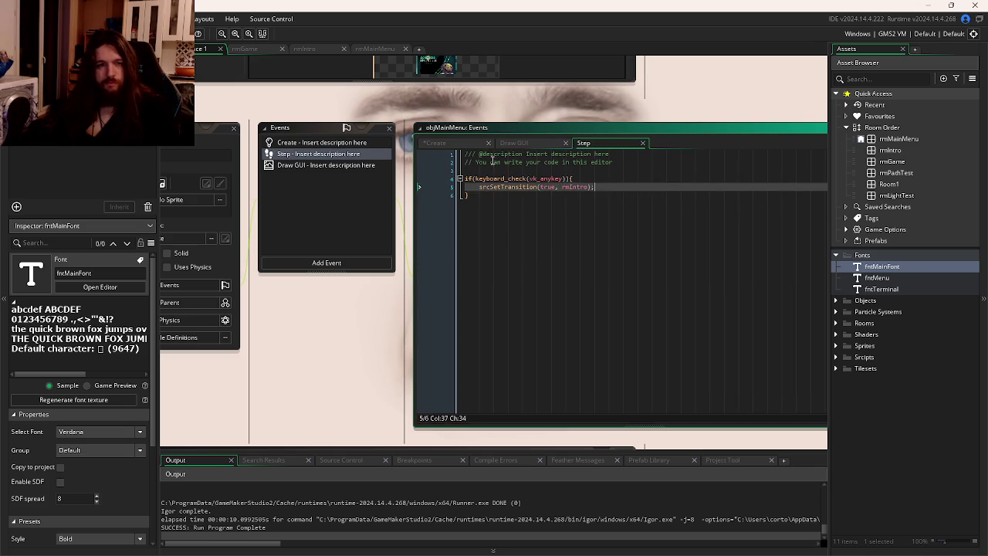
{"action": "left_click", "coordinate": [519, 144]}
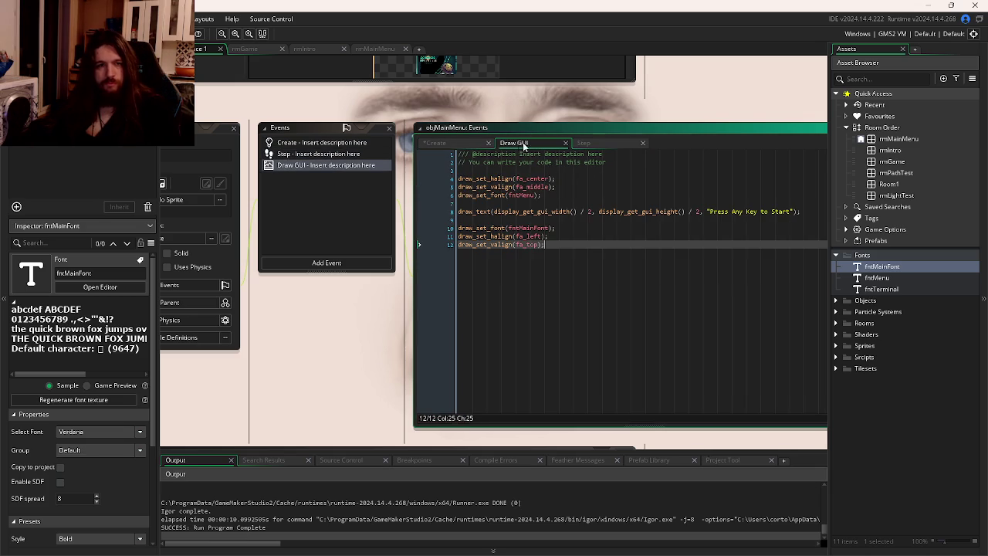
{"action": "left_click", "coordinate": [468, 144]}
{"action": "left_click_drag", "start_coordinate": [492, 194], "coordinate": [476, 195]}
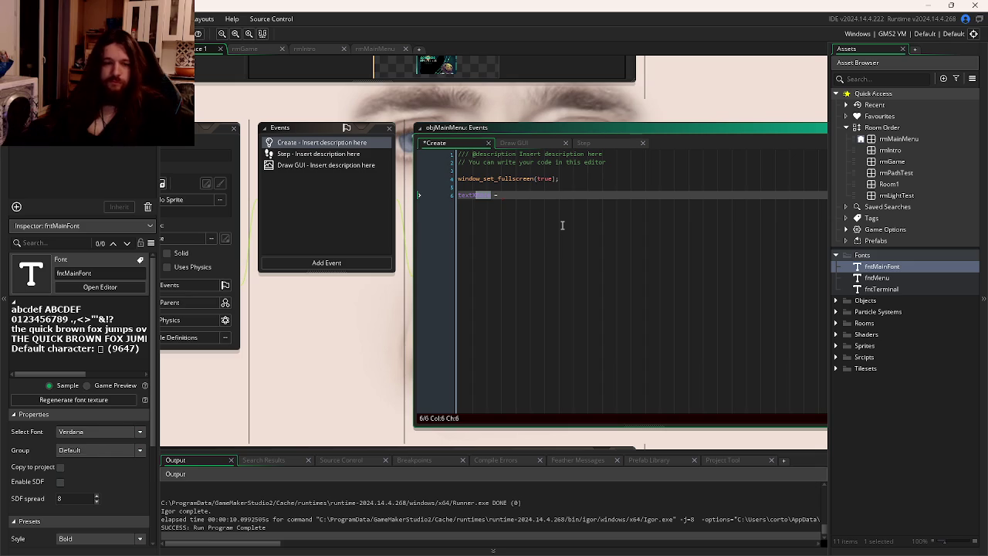
{"action": "type", "text": "cale"}
{"action": "key", "text": "ctrl+s"}
Set textScale = 1 and add scaleIncrease = true; on the next line, then save.
{"action": "left_click", "coordinate": [529, 195]}
{"action": "type", "text": "1"}
{"action": "key", "text": "Return"}
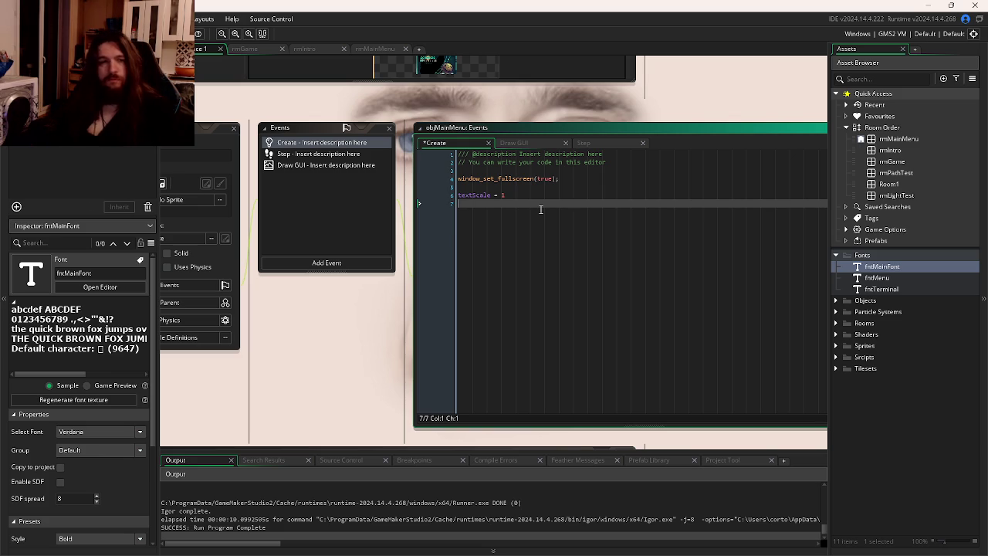
{"action": "type", "text": "scaleIncrease"}
{"action": "type", "text": " += "}
{"action": "type", "text": "= "}
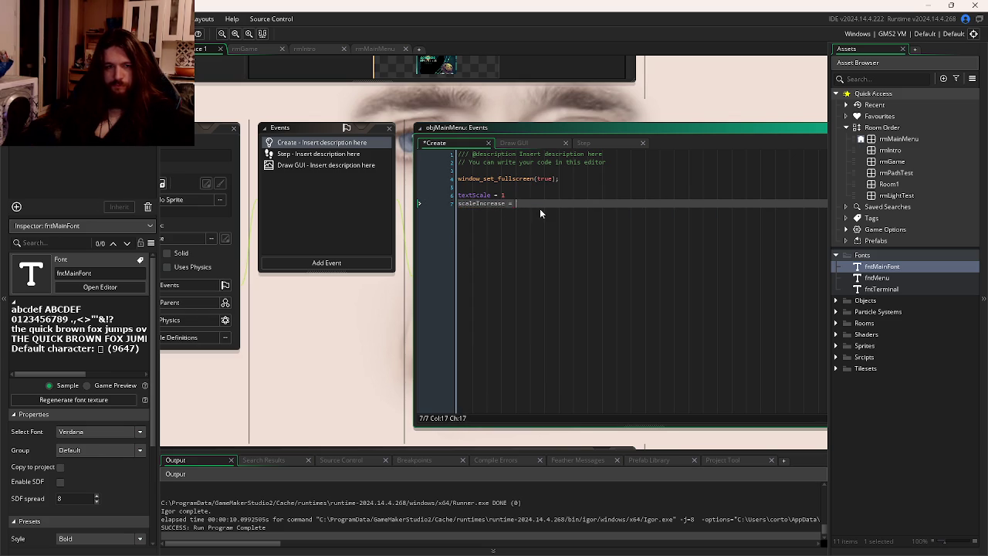
{"action": "type", "text": "e;"}
{"action": "key", "text": "ctrl+s"}
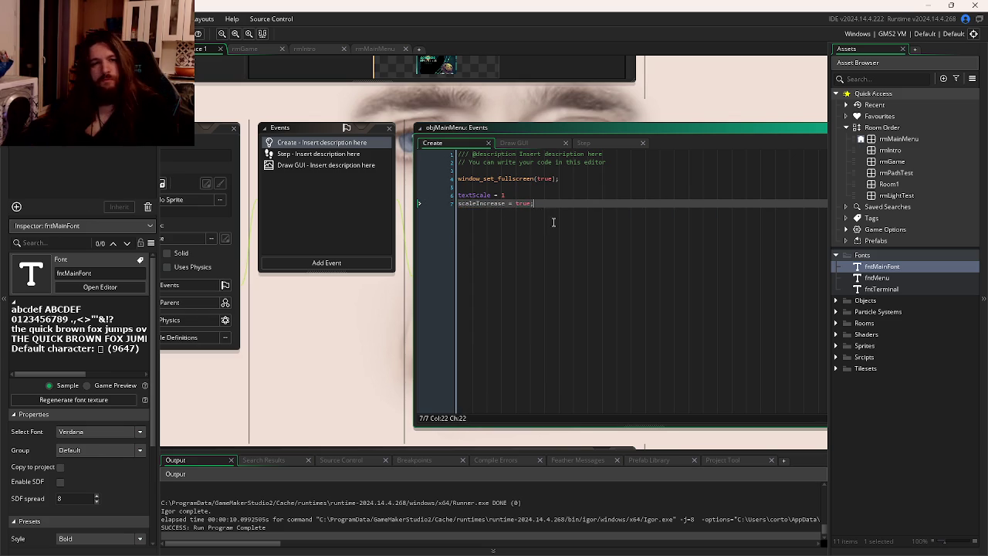
Switch to the Step event code with the cursor at the end of the code.
{"action": "left_click", "coordinate": [521, 142]}
{"action": "left_click", "coordinate": [582, 142]}
{"action": "left_click", "coordinate": [565, 195]}
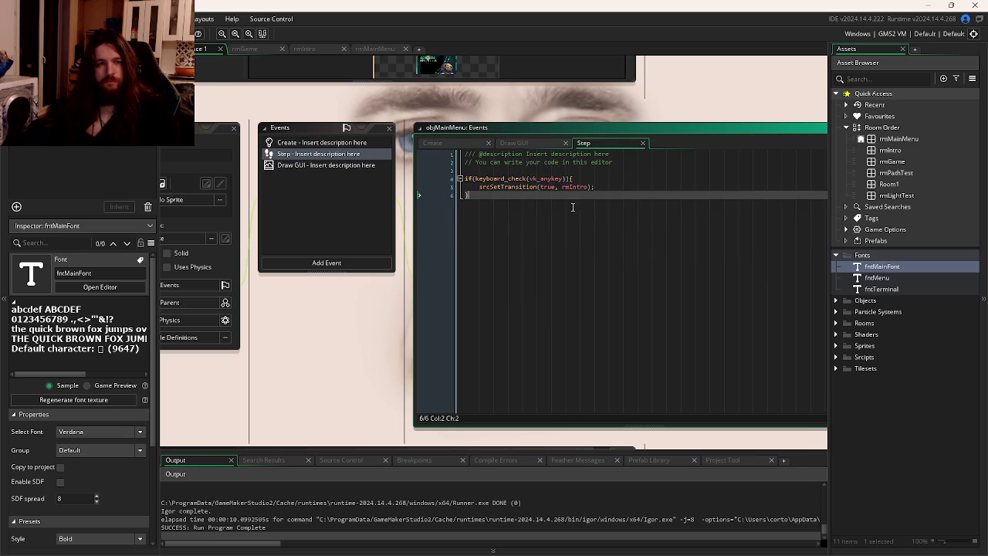
Add an if(scaleIncrease) block that grows textScale by 0.01 while textScale < 1.2.
{"action": "key", "text": "Return"}
{"action": "key", "text": "Return"}
{"action": "type", "text": "if("}
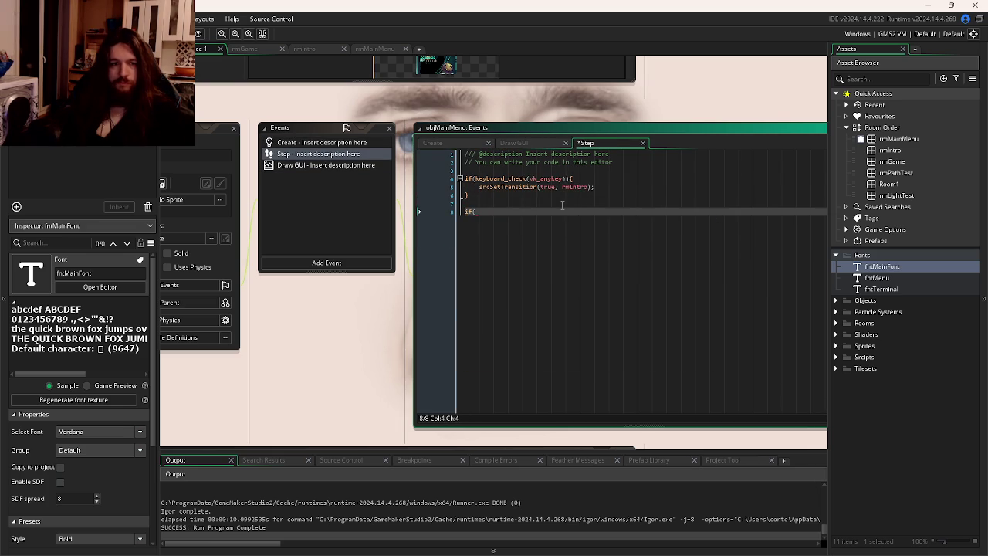
{"action": "type", "text": "scaleIncrease"}
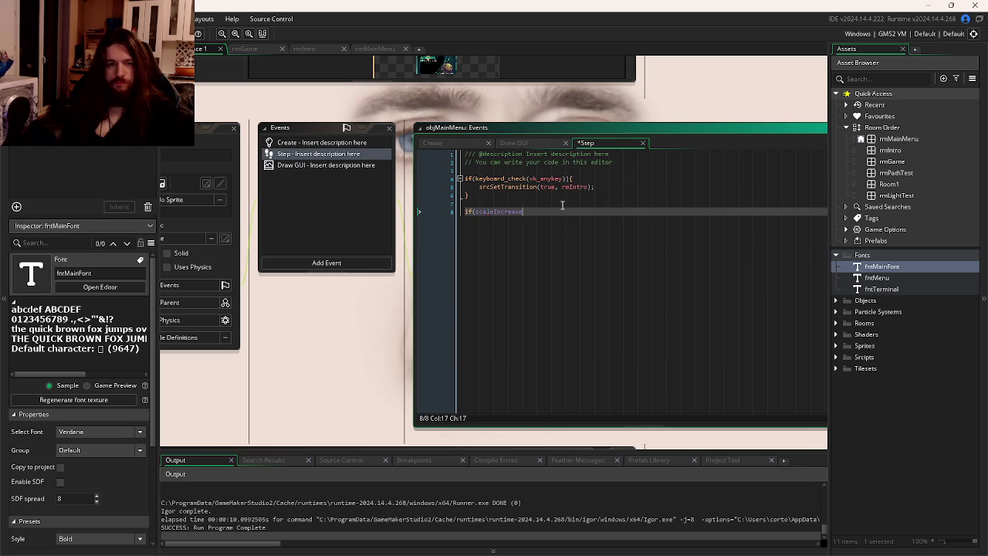
{"action": "type", "text": "){"}
{"action": "key", "text": "Return"}
{"action": "key", "text": "Return"}
{"action": "type", "text": "if(te"}
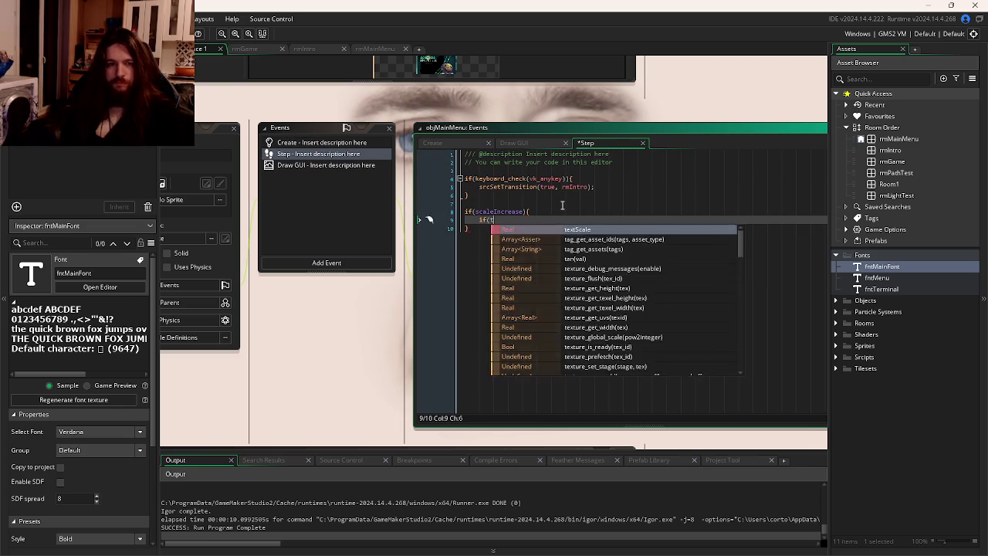
{"action": "key", "text": "Return"}
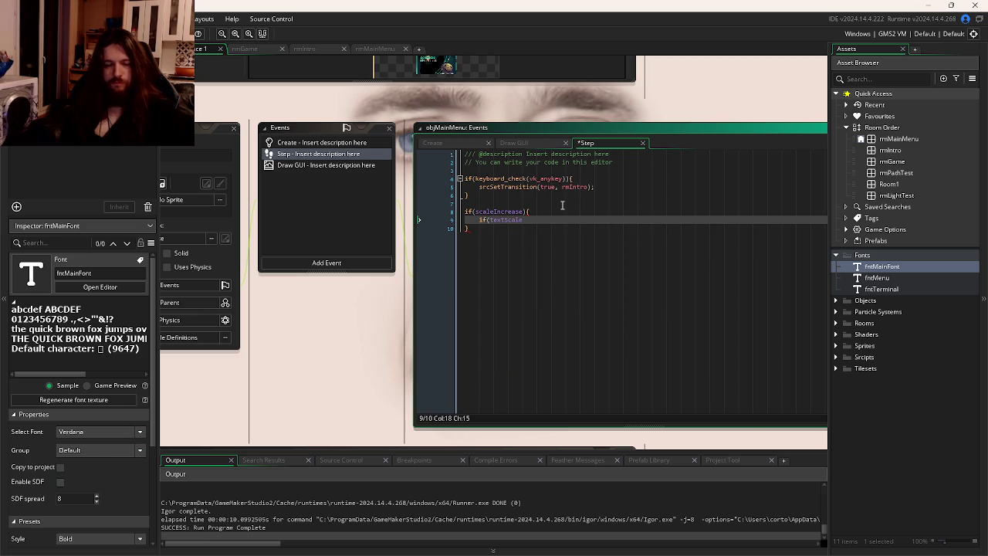
{"action": "type", "text": "1.2"}
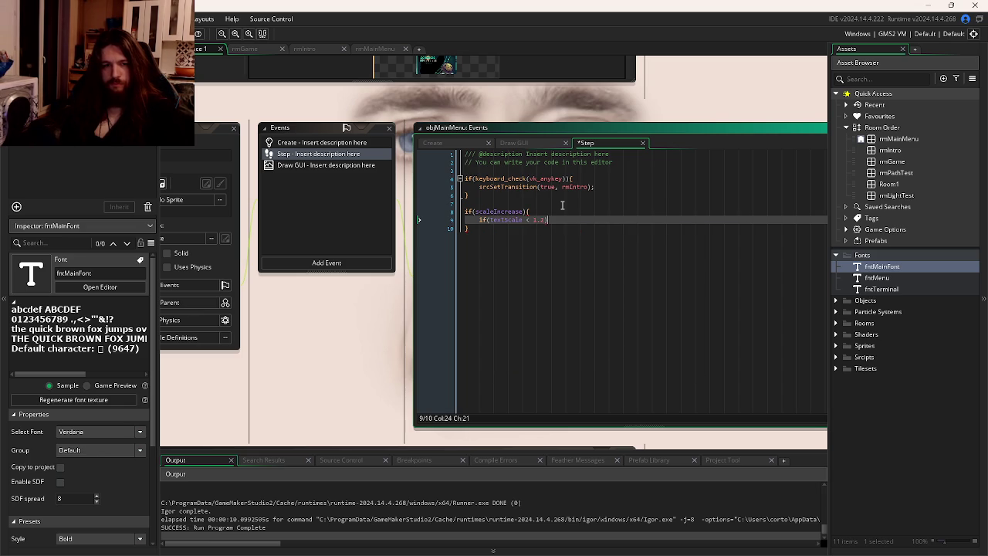
{"action": "key", "text": "Return"}
{"action": "type", "text": "te"}
{"action": "key", "text": "Return"}
{"action": "type", "text": "0.01;"}
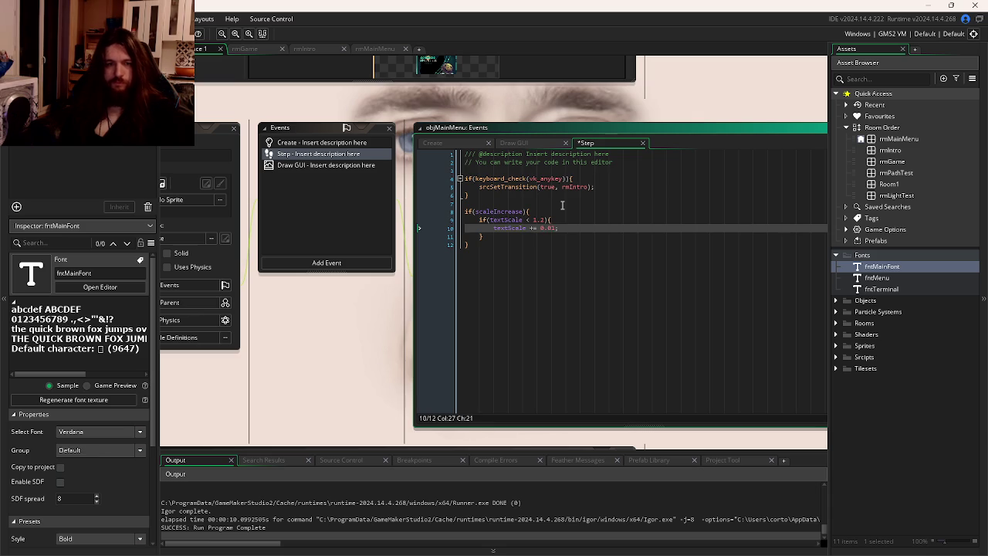
{"action": "key", "text": "Down"}
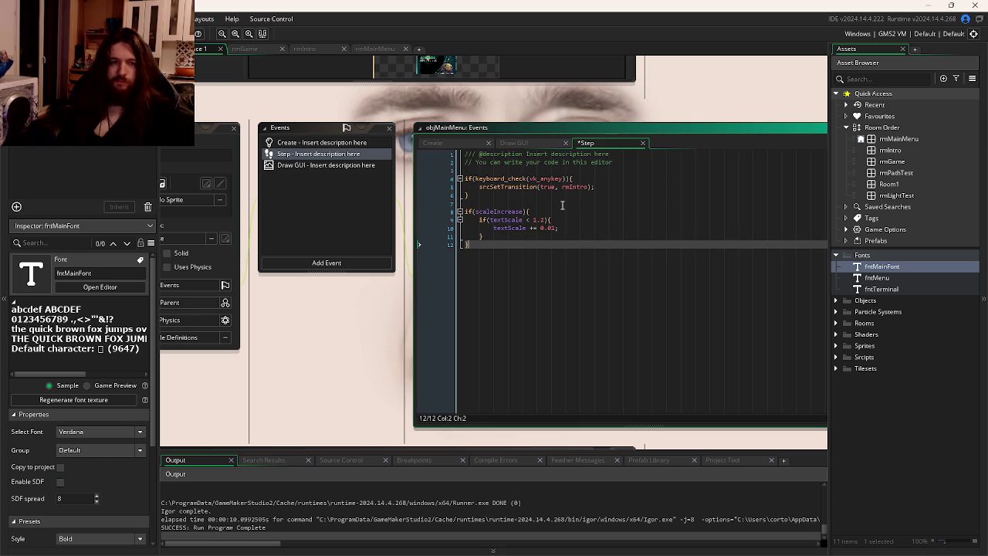
Add an else that flips scaleIncrease, plus an empty outer else block.
{"action": "type", "text": "else{"}
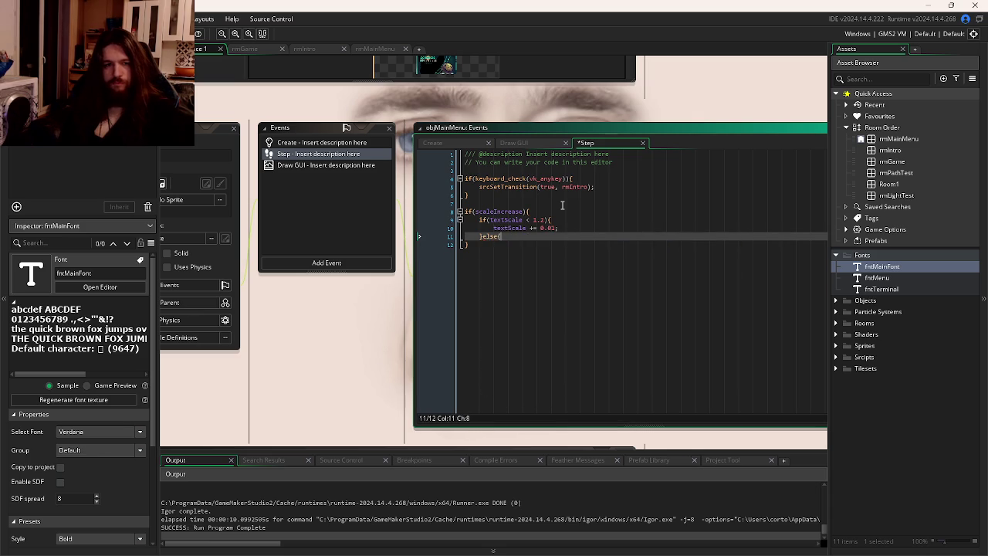
{"action": "key", "text": "Return"}
{"action": "key", "text": "Return"}
{"action": "key", "text": "Up"}
{"action": "type", "text": "scaleIncrease"}
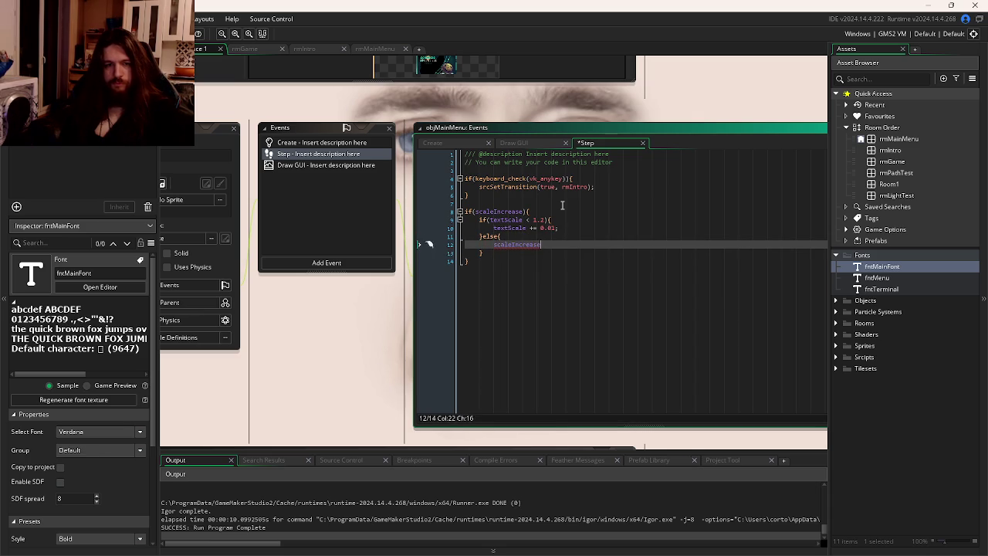
{"action": "type", "text": " = !scaleIncrease;"}
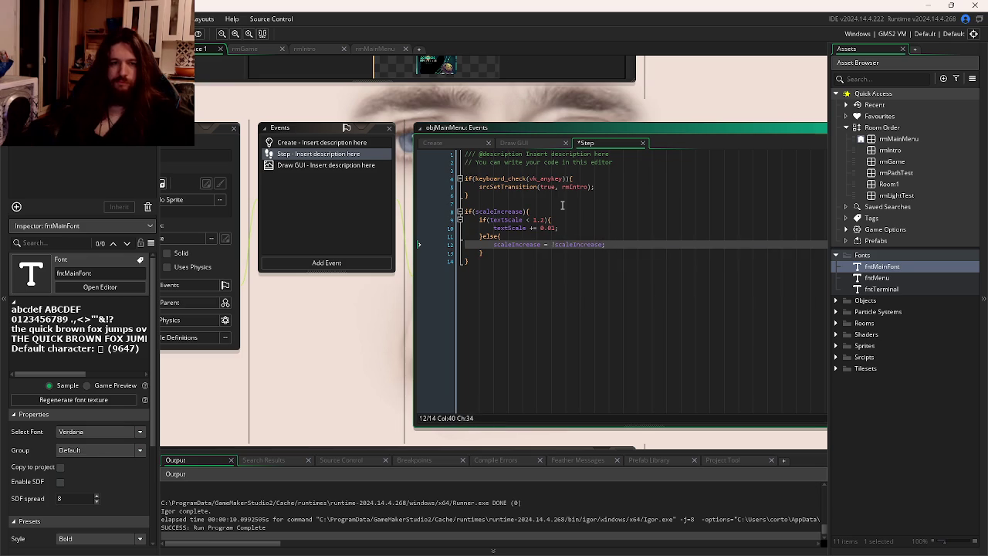
{"action": "key", "text": "Down"}
{"action": "key", "text": "Down"}
{"action": "type", "text": "se{"}
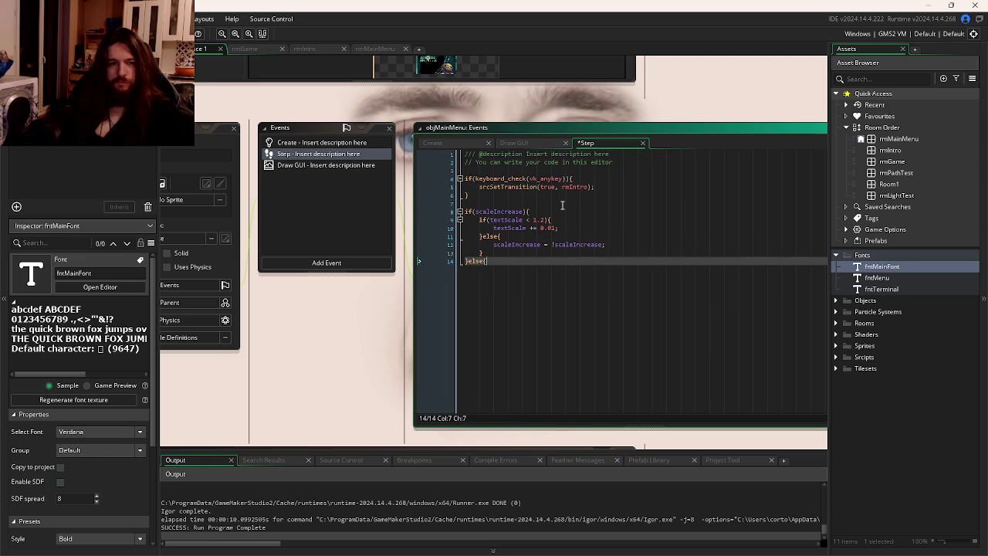
{"action": "key", "text": "Return"}
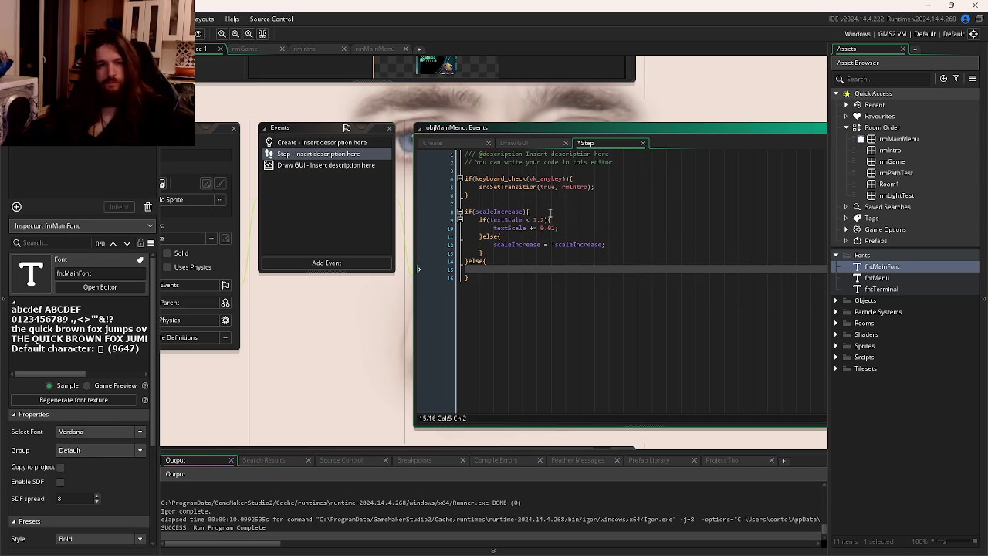
Copy the inner if/else and paste it into the outer else block.
{"action": "mouse_move", "coordinate": [561, 227]}
{"action": "left_mouse_down"}
{"action": "mouse_move", "coordinate": [487, 236]}
{"action": "mouse_move", "coordinate": [482, 228]}
{"action": "left_mouse_up"}
{"action": "left_click", "coordinate": [484, 272]}
{"action": "key", "text": "ctrl+c"}
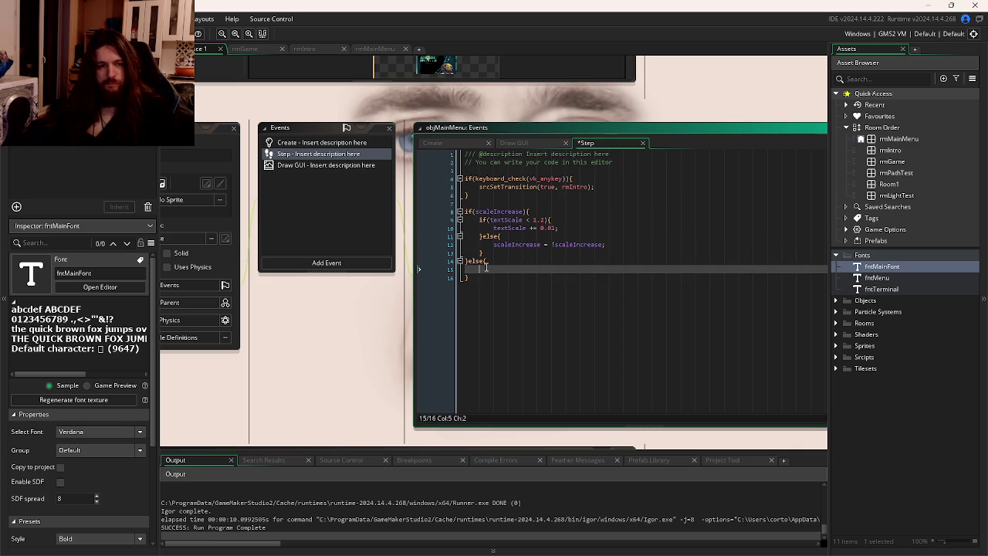
{"action": "left_click", "coordinate": [486, 261]}
{"action": "key", "text": "Return"}
{"action": "key", "text": "ctrl+v"}
Change the pasted copy to check textScale > 0.95 and use textScale -= 0.01, then save.
{"action": "left_click", "coordinate": [529, 270]}
{"action": "key", "text": "BackSpace"}
{"action": "type", "text": ">"}
{"action": "left_click_drag", "start_coordinate": [546, 269], "coordinate": [538, 269]}
{"action": "type", "text": "0."}
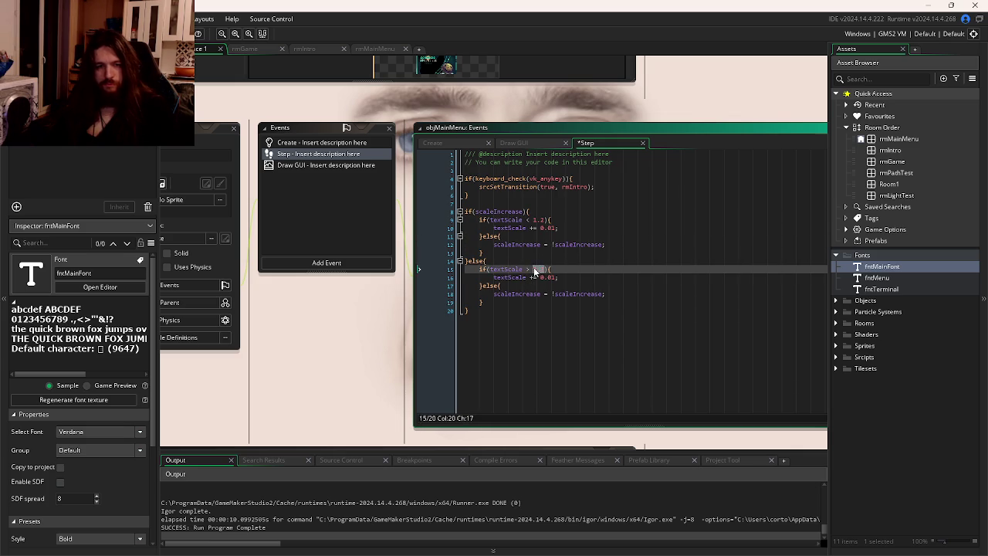
{"action": "type", "text": "95"}
{"action": "left_click", "coordinate": [551, 293]}
{"action": "left_click", "coordinate": [532, 277]}
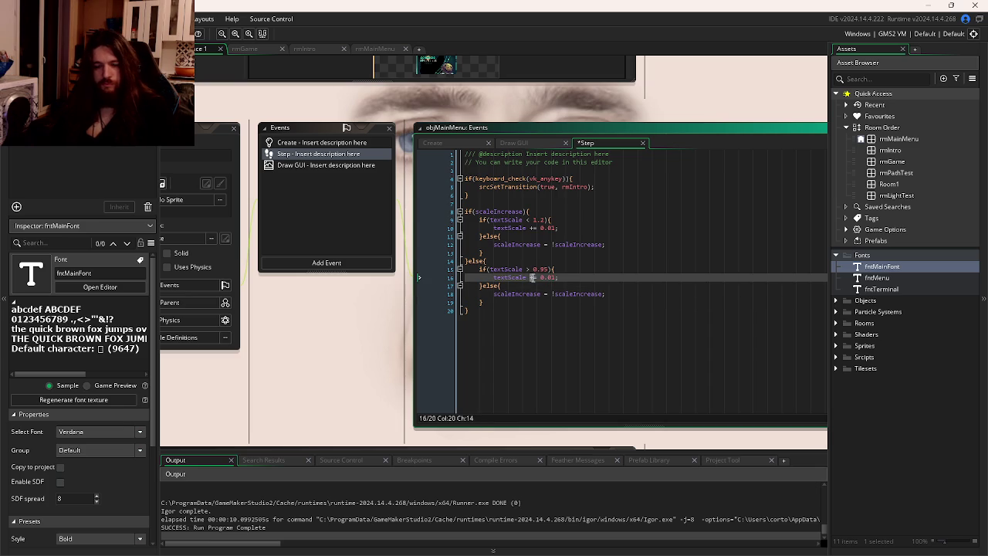
{"action": "key", "text": "BackSpace"}
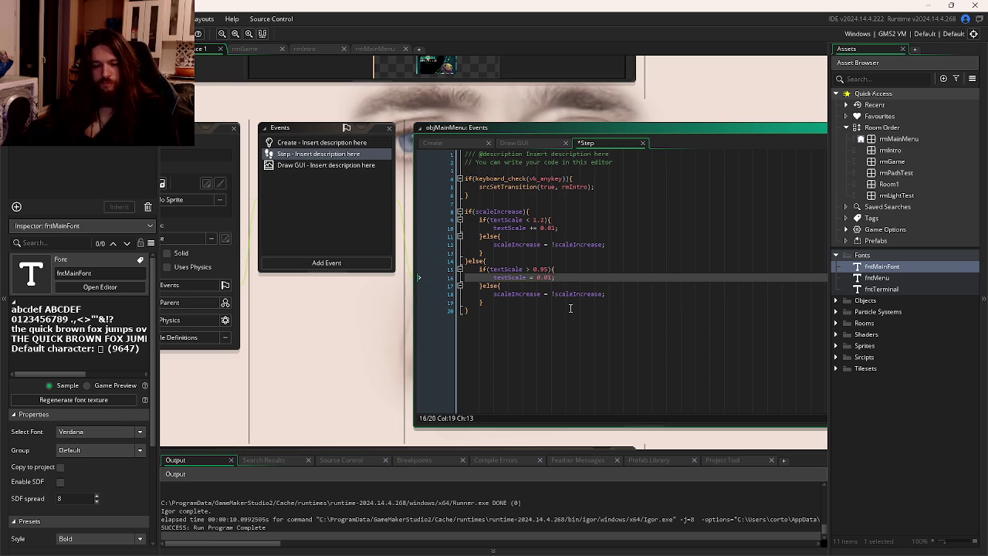
{"action": "type", "text": "-"}
{"action": "key", "text": "ctrl+s"}
{"action": "left_click", "coordinate": [519, 143]}
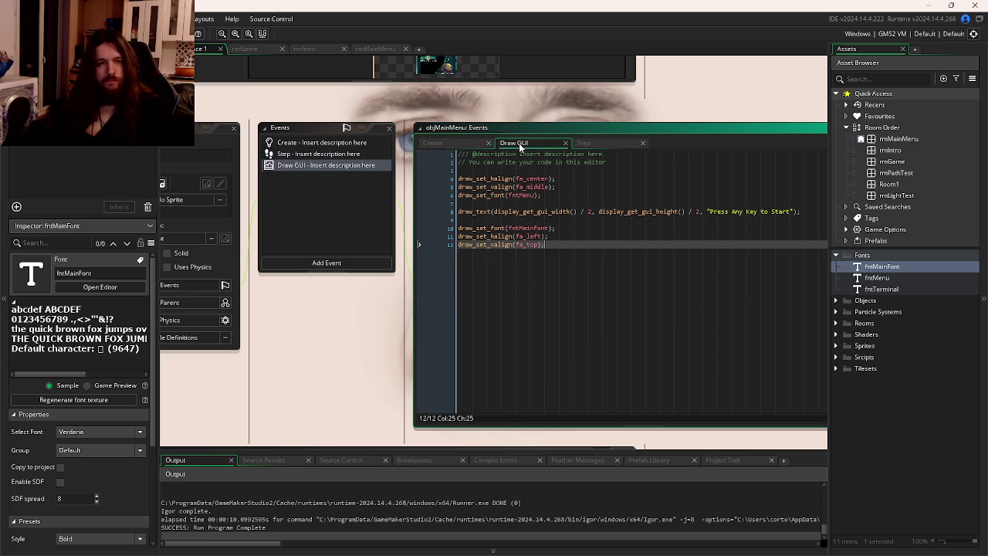
Change line 8 to draw_text_transformed with textScale, textScale after the string, then run the game.
{"action": "left_click_drag", "start_coordinate": [666, 296], "coordinate": [568, 305]}
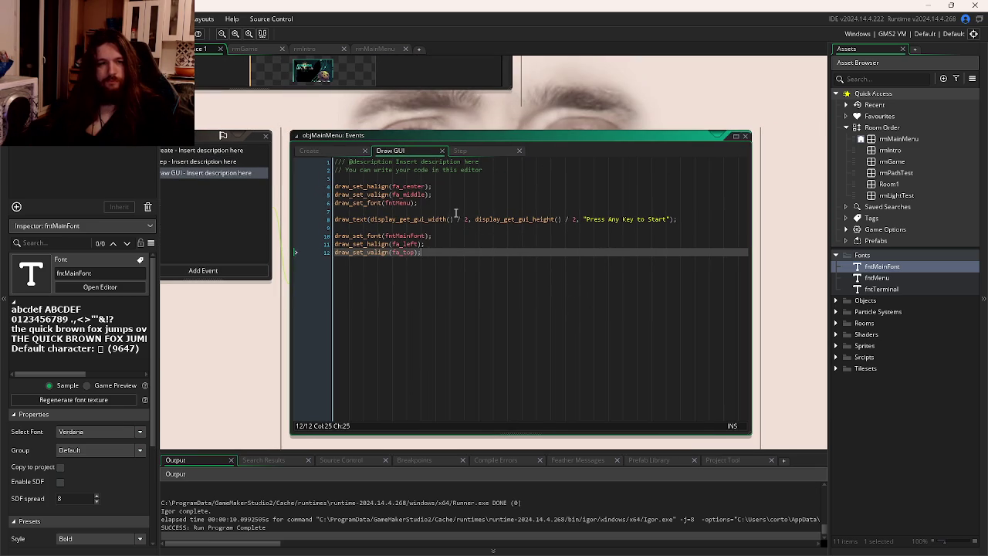
{"action": "left_click", "coordinate": [371, 219]}
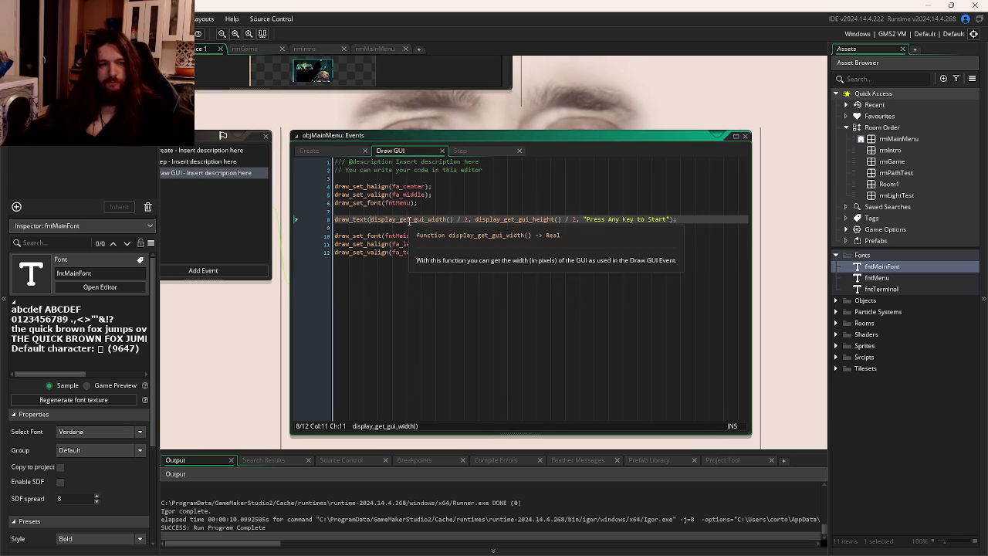
{"action": "key", "text": "Left"}
{"action": "type", "text": "_e"}
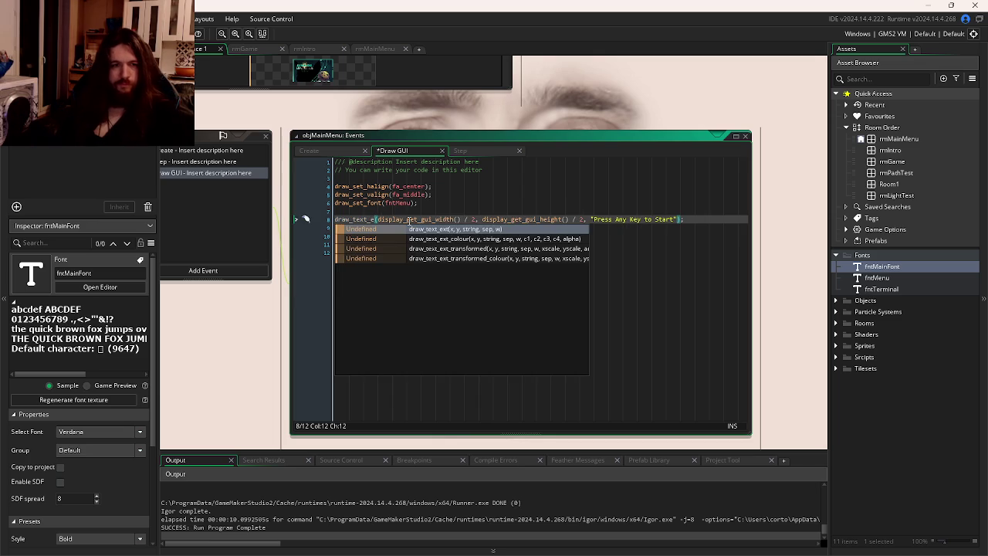
{"action": "key", "text": "BackSpace"}
{"action": "type", "text": "tr"}
{"action": "key", "text": "Return"}
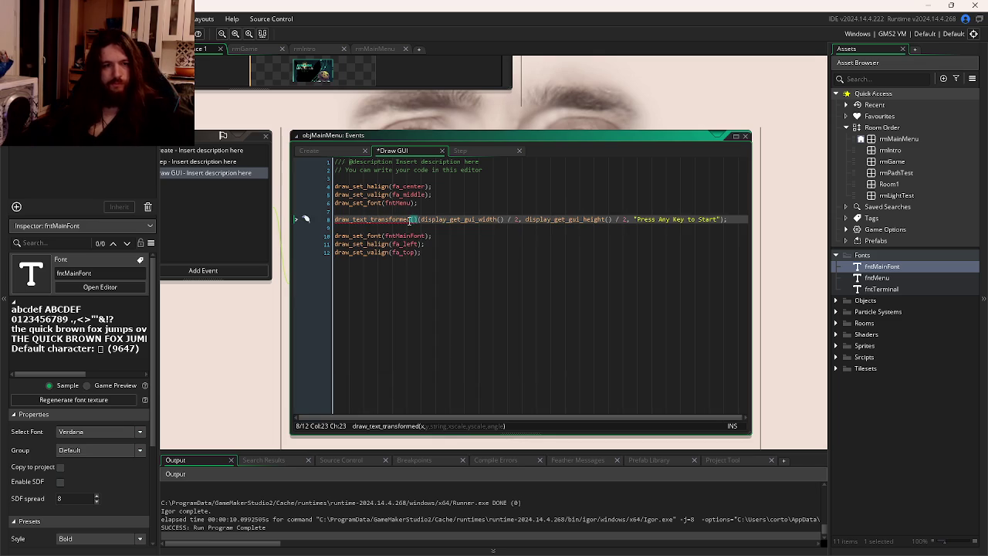
{"action": "key", "text": "BackSpace"}
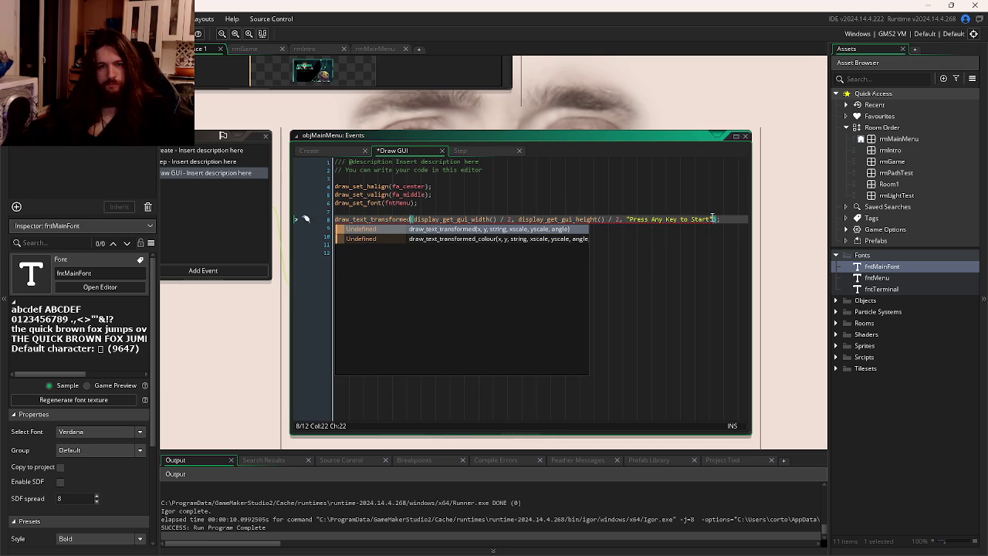
{"action": "left_click", "coordinate": [713, 219]}
{"action": "type", "text": ", "}
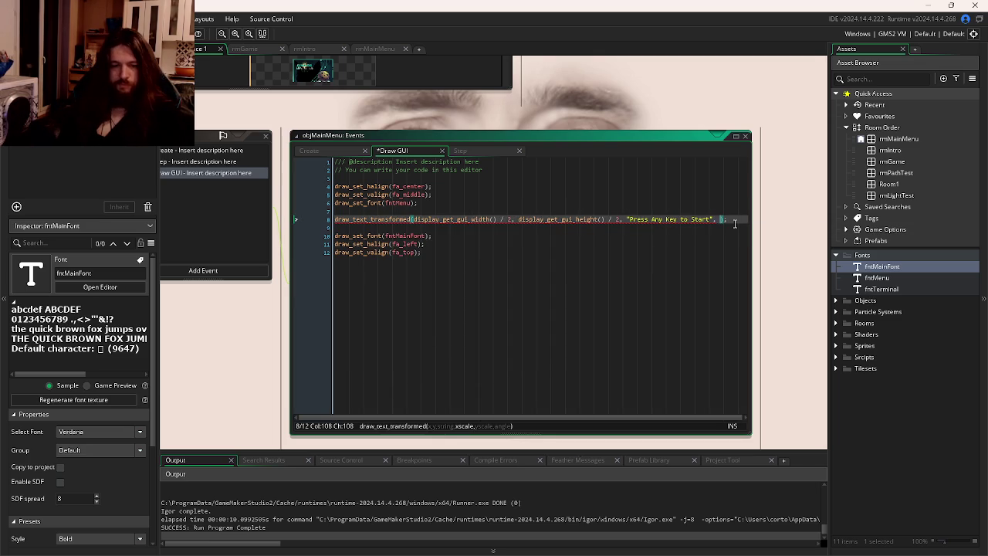
{"action": "type", "text": "textScale, t"}
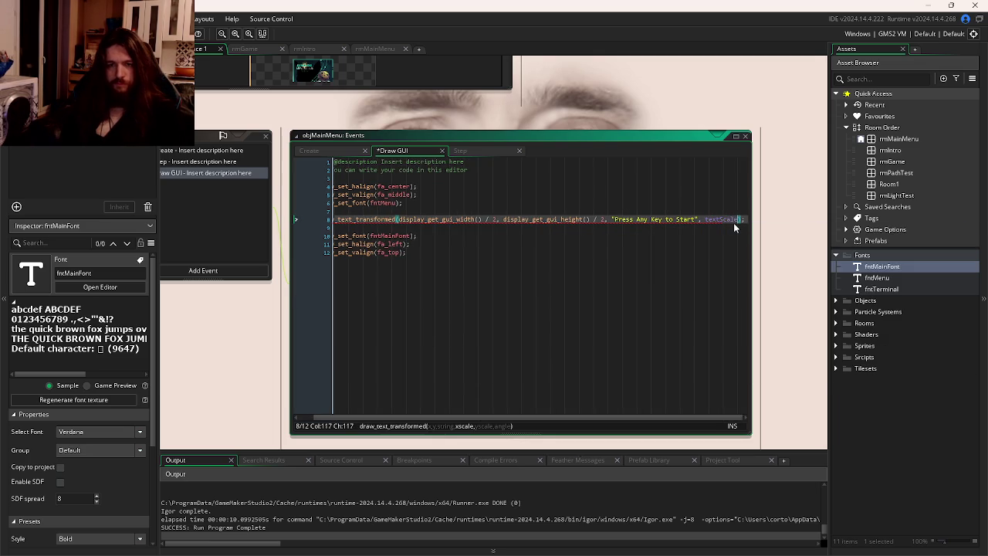
{"action": "type", "text": "extScale, 0"}
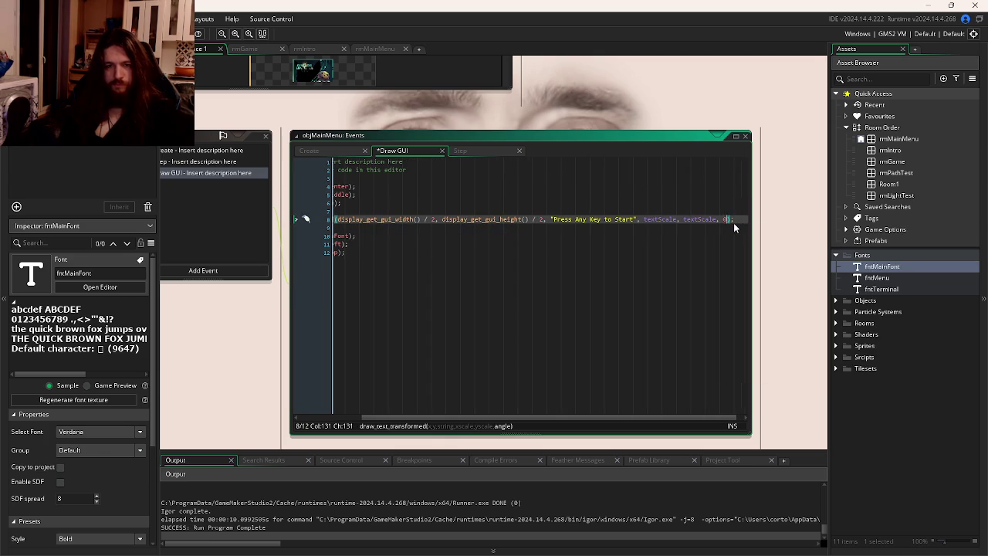
{"action": "key", "text": "F5"}
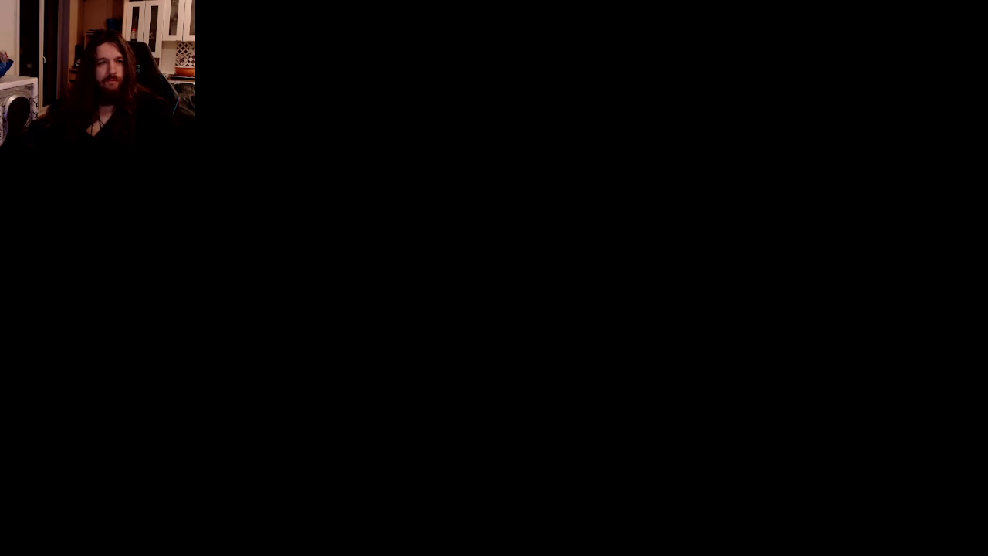
Close the running game window.
{"action": "key", "text": "alt+F4"}
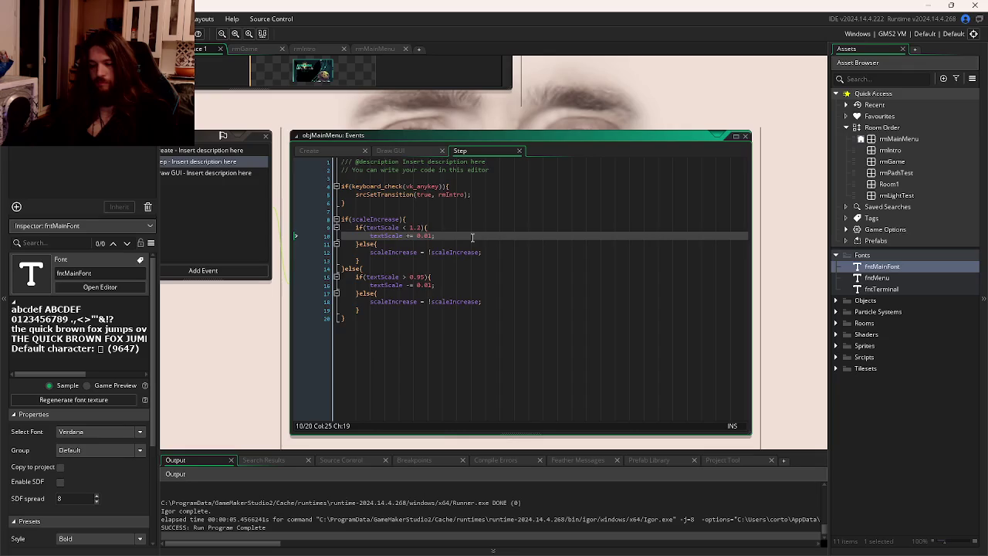
Make both step values smaller, set the thresholds to 0.96 and 1.06, and test-run.
{"action": "type", "text": "0"}
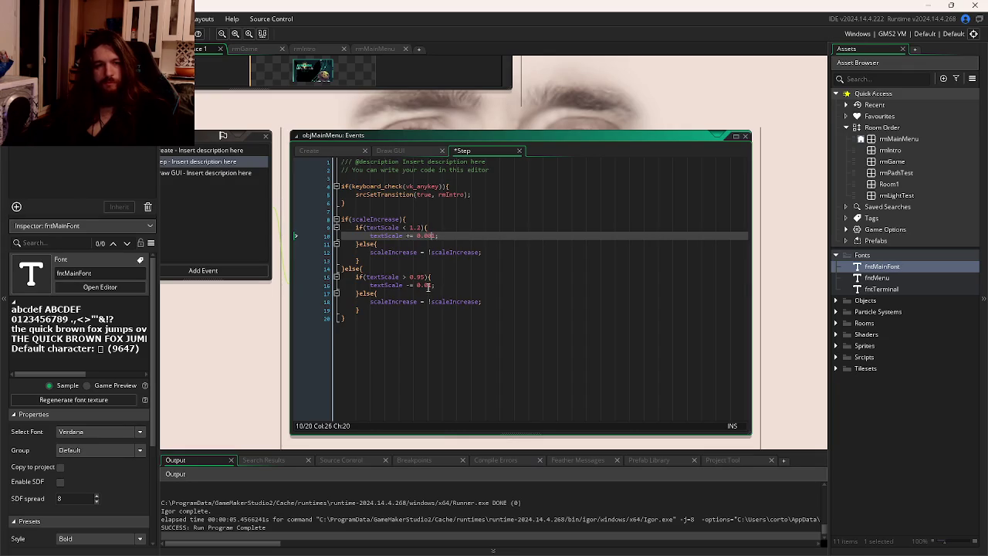
{"action": "left_click", "coordinate": [423, 285]}
{"action": "type", "text": "01"}
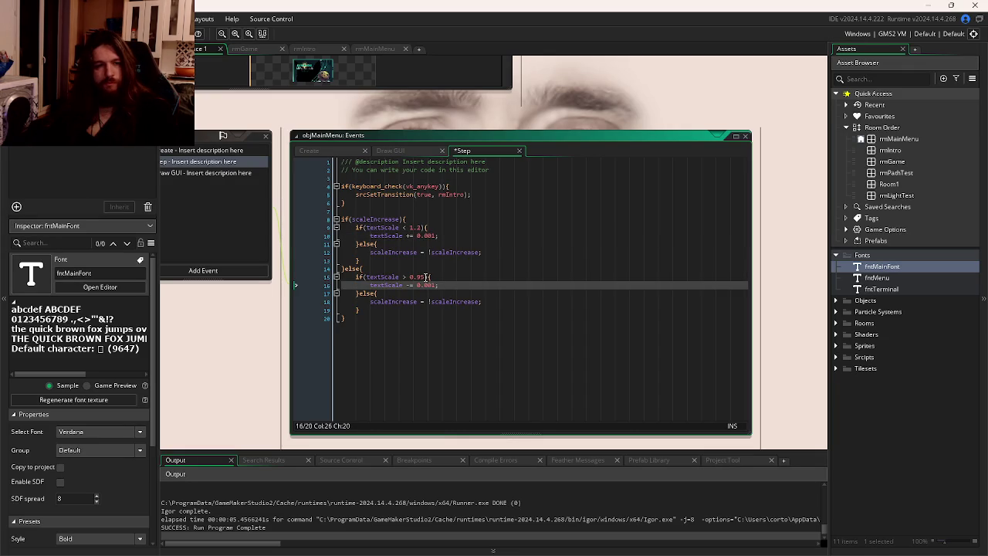
{"action": "left_click", "coordinate": [422, 277]}
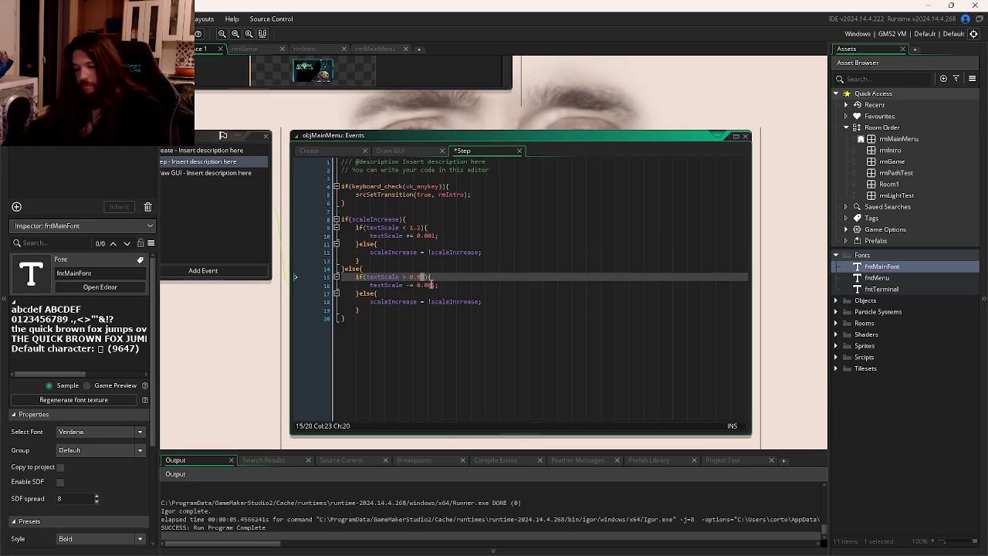
{"action": "key", "text": "Delete"}
{"action": "type", "text": "6"}
{"action": "left_click", "coordinate": [417, 229]}
{"action": "key", "text": "Delete"}
{"action": "type", "text": "06"}
{"action": "left_click", "coordinate": [467, 278]}
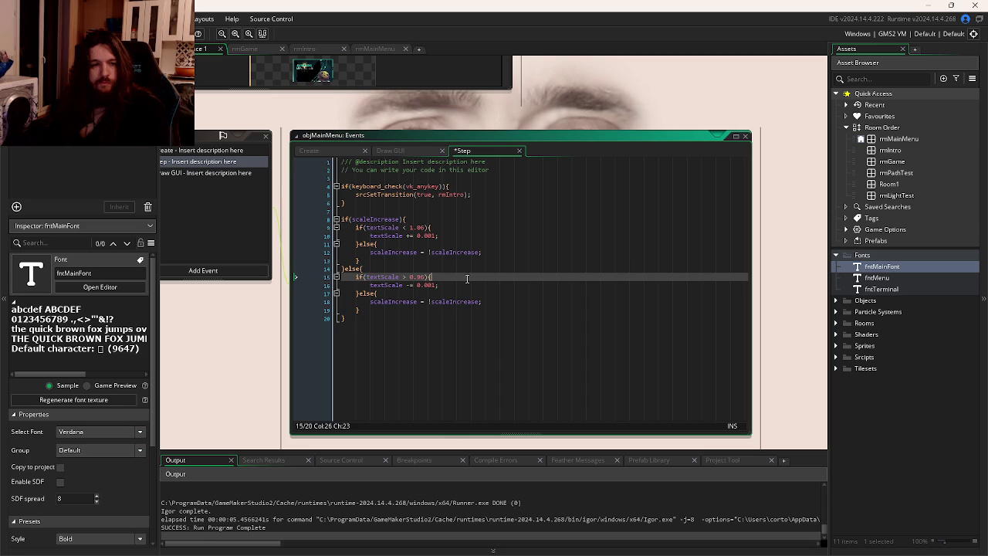
{"action": "left_click", "coordinate": [420, 229]}
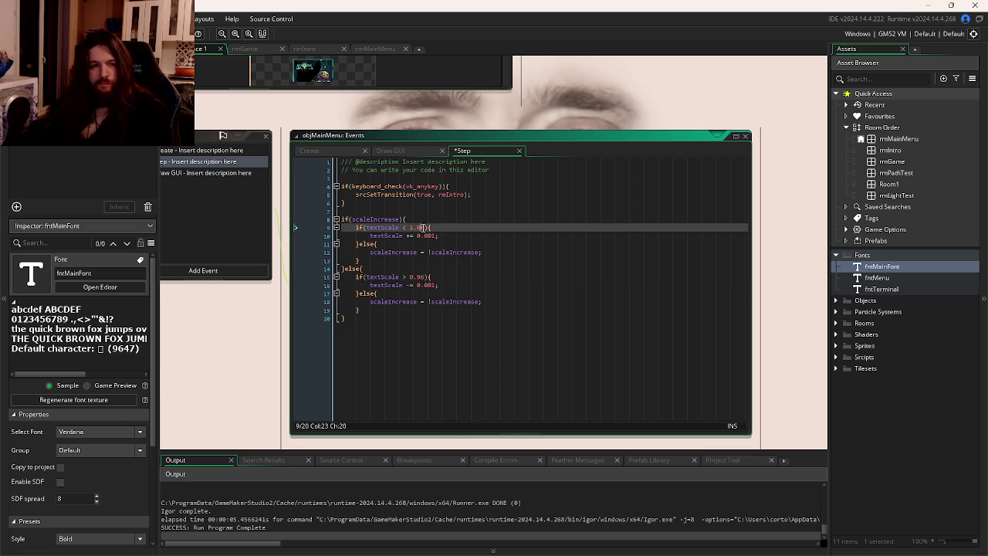
{"action": "type", "text": "4"}
{"action": "key", "text": "F5"}
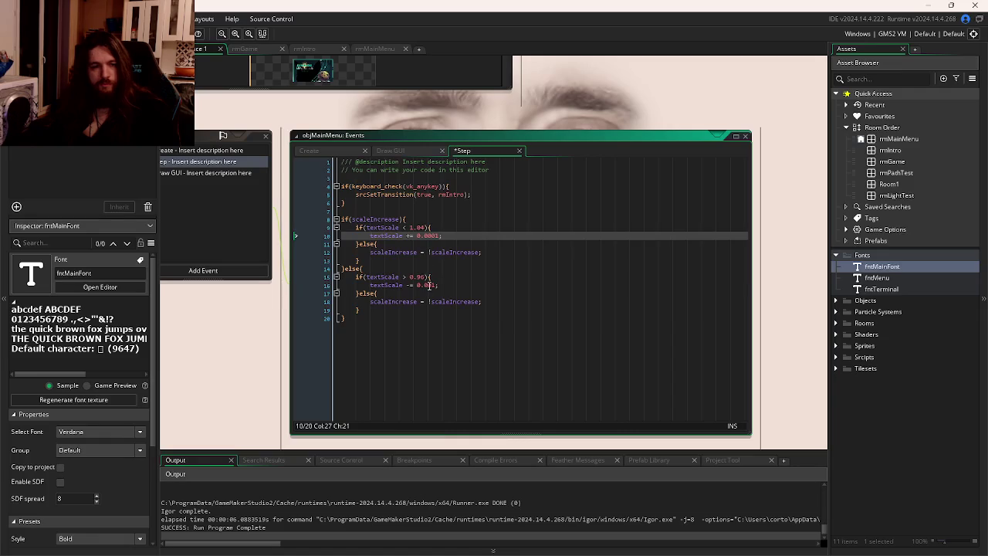
Tighten the thresholds to 0.98 and 1.02 and run the game again.
{"action": "left_click", "coordinate": [430, 286]}
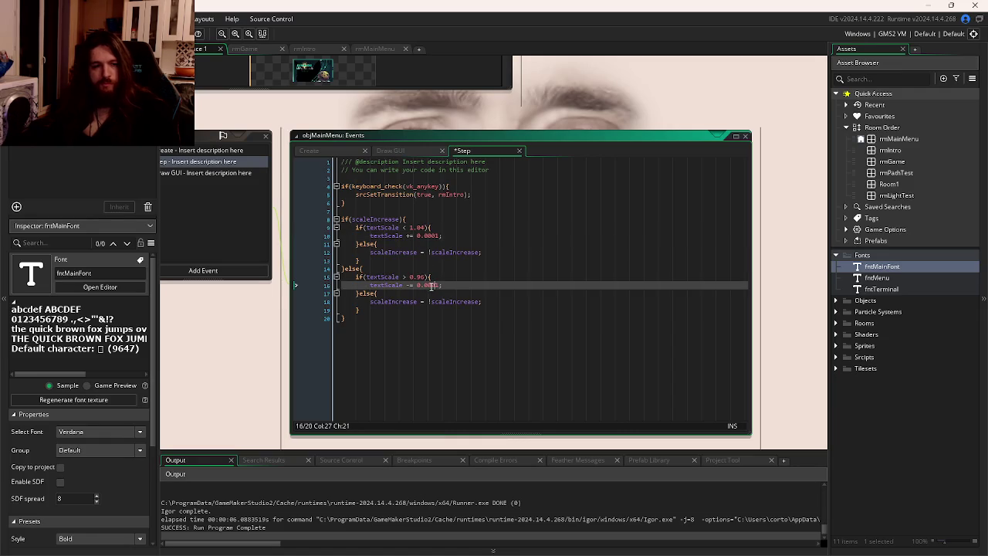
{"action": "left_click", "coordinate": [421, 276]}
{"action": "type", "text": "8"}
{"action": "left_click", "coordinate": [419, 227]}
{"action": "type", "text": "2"}
{"action": "key", "text": "F5"}
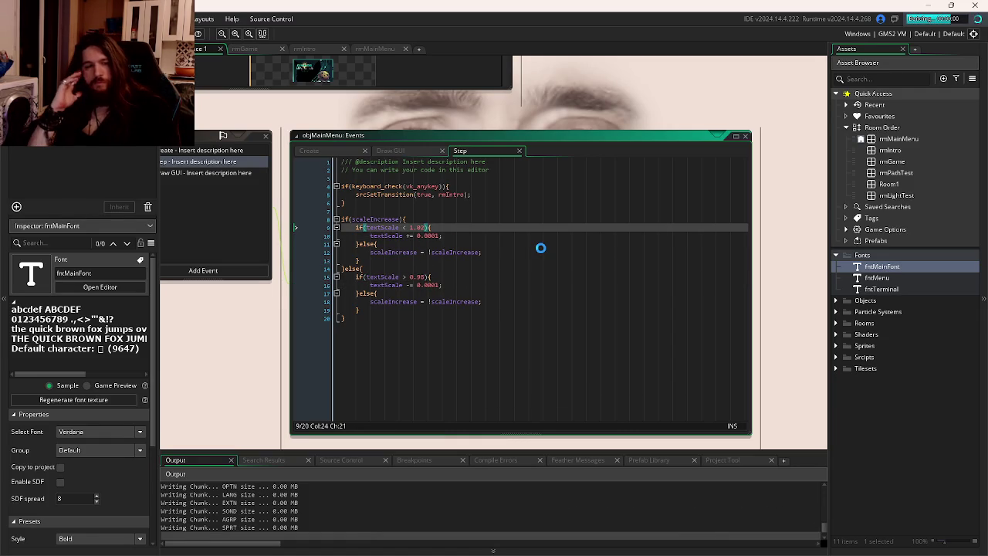
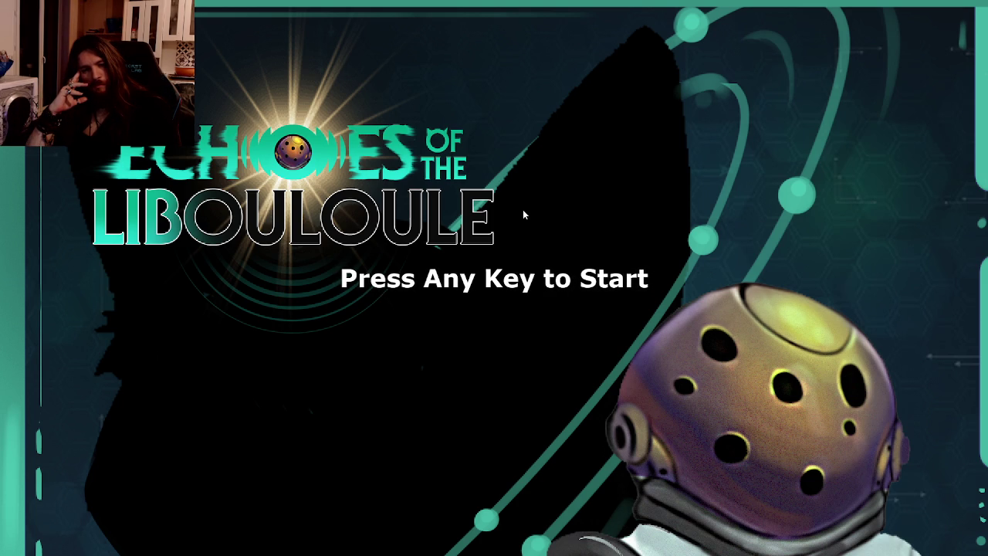
Start from the title screen, walk the character up toward the drone with W and D, then end the test run.
{"action": "key", "text": "Return"}
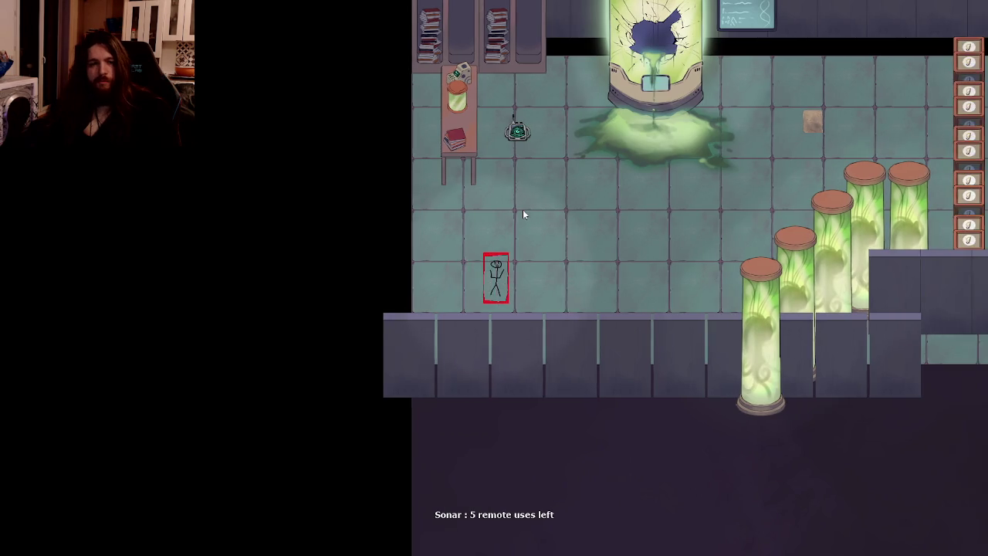
{"action": "key", "text": "w"}
{"action": "key", "text": "d"}
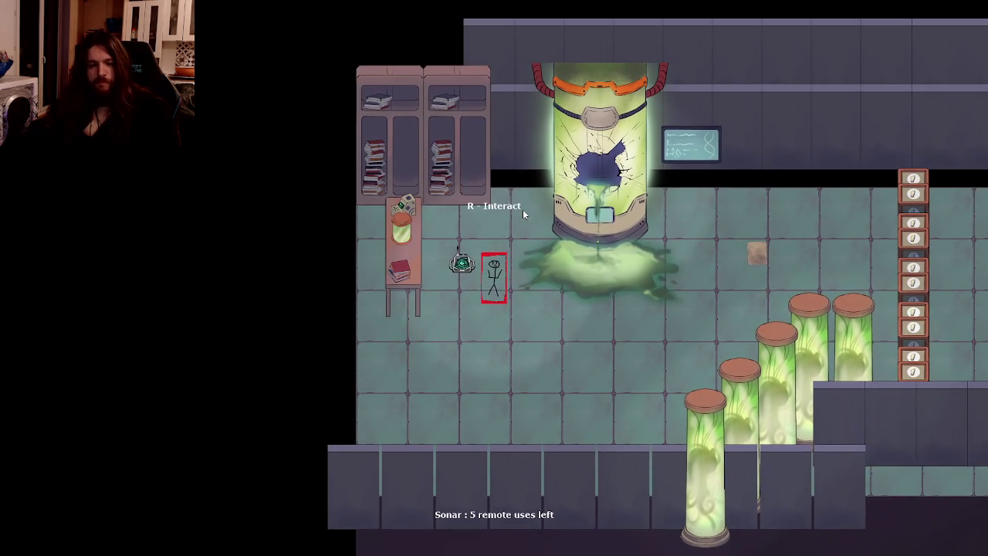
{"action": "key", "text": "r"}
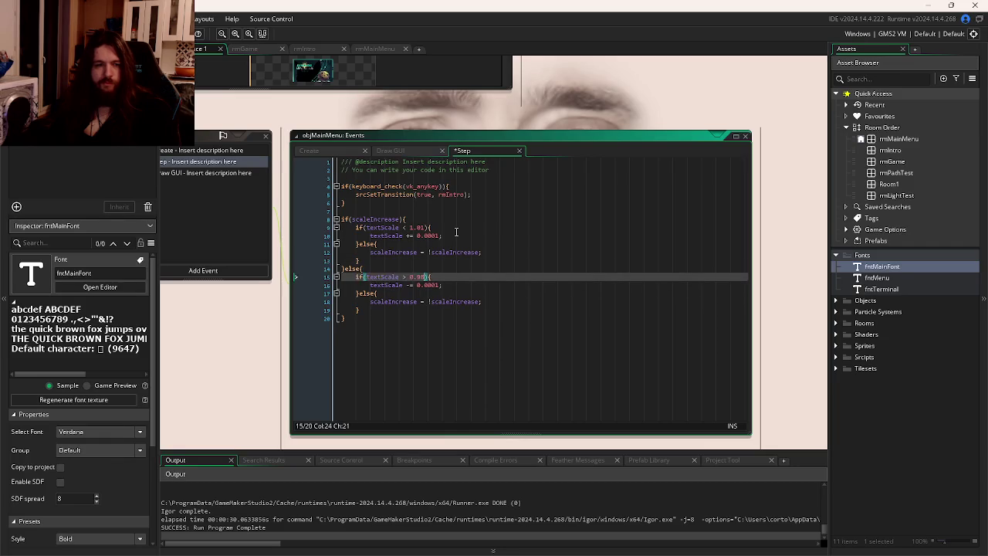
Change the lower textScale limit on line 15 from 0.98 to 0.99 and run the game.
{"action": "key", "text": "BackSpace"}
{"action": "type", "text": "9"}
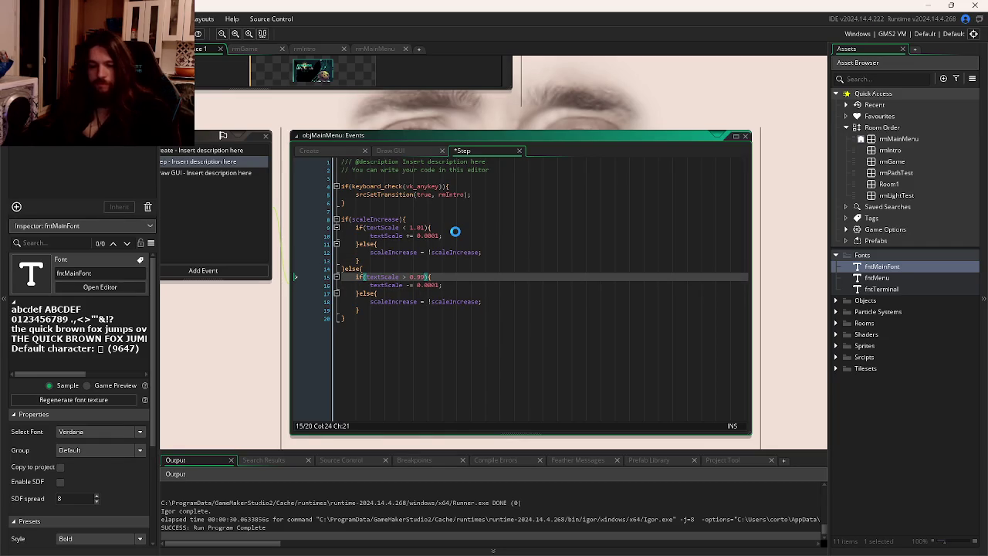
{"action": "key", "text": "F5"}
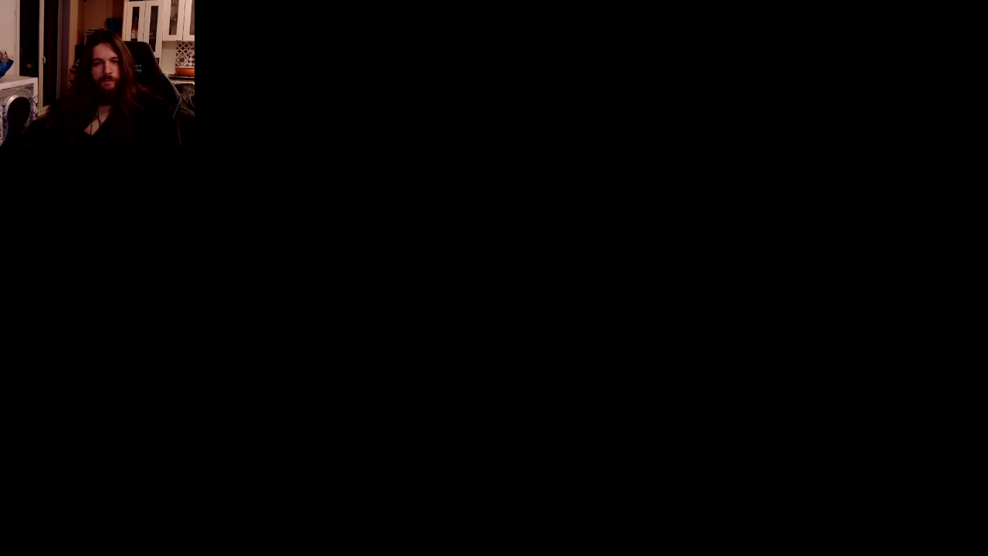
Close the running game, put the caret at the end of line 16, and relaunch the game.
{"action": "key", "text": "alt+F4"}
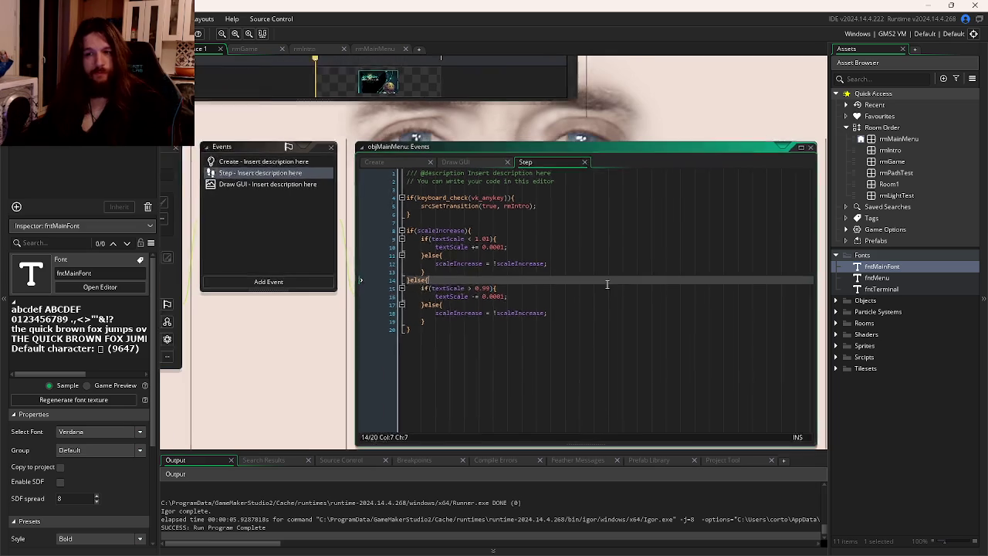
{"action": "left_click", "coordinate": [645, 286]}
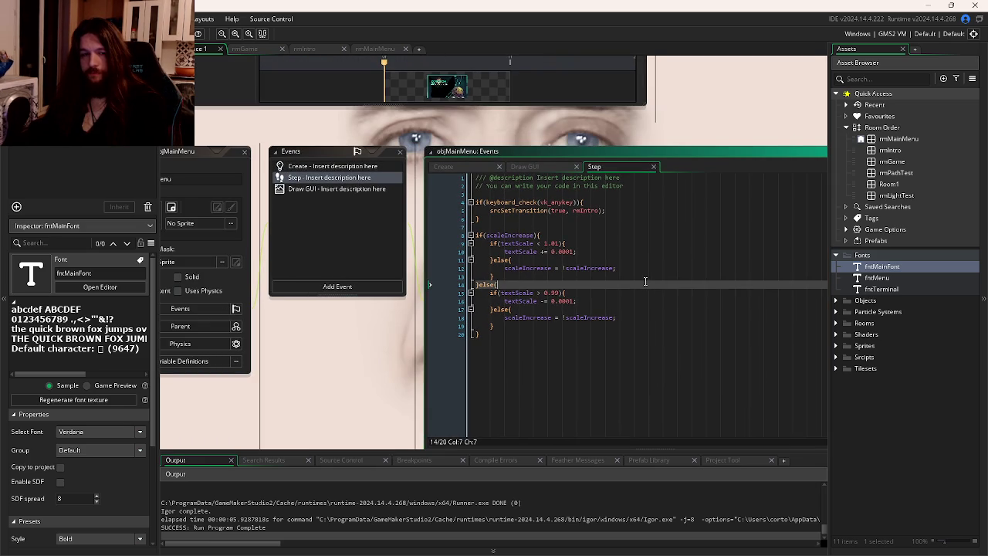
{"action": "left_click", "coordinate": [626, 301]}
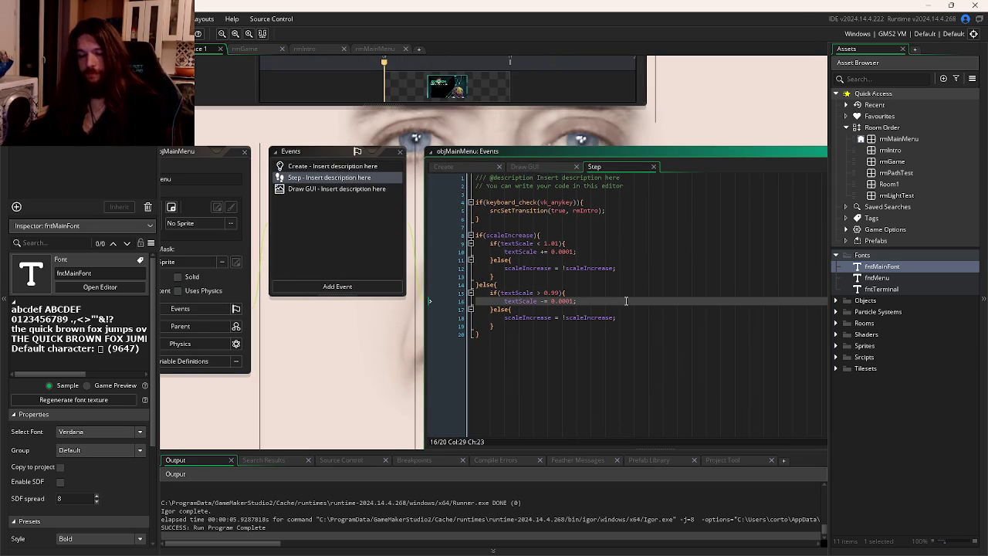
{"action": "key", "text": "F5"}
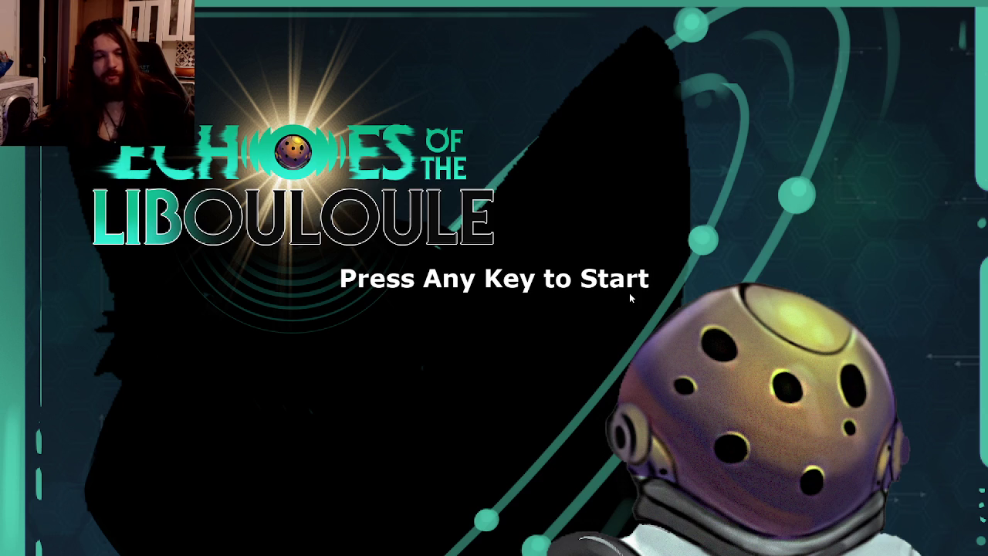
Check the pulsing 'Press Any Key to Start' prompt, advance past it, then close the game.
{"action": "left_click", "coordinate": [630, 294]}
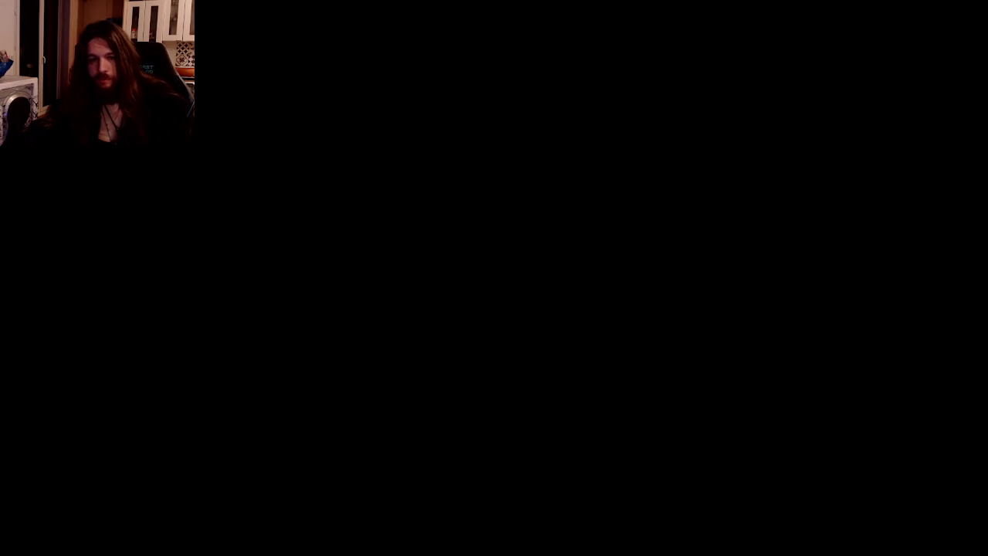
{"action": "key", "text": "alt+F4"}
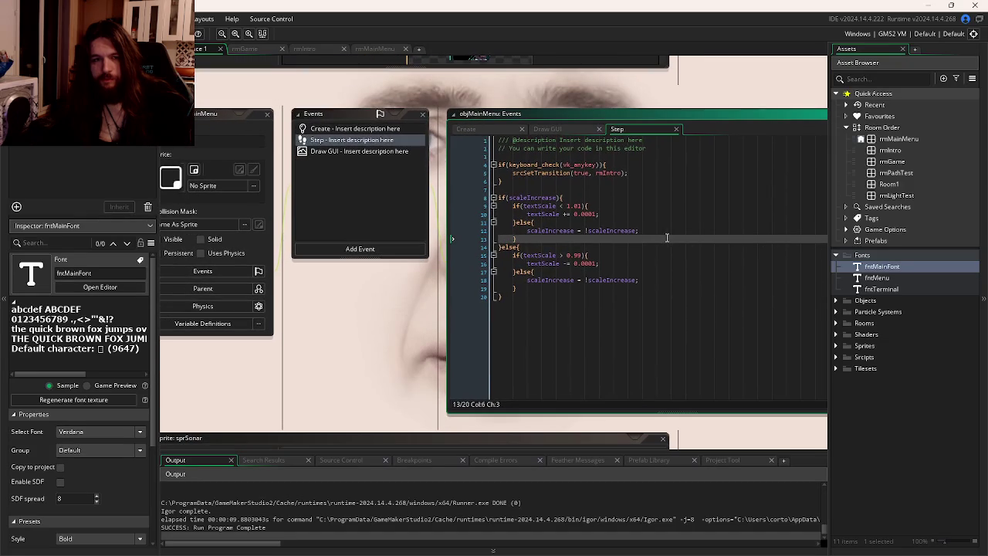
Open the sprSplash sprite from the Sprites folder, then switch to the LD59 art folder.
{"action": "double_click", "coordinate": [849, 346]}
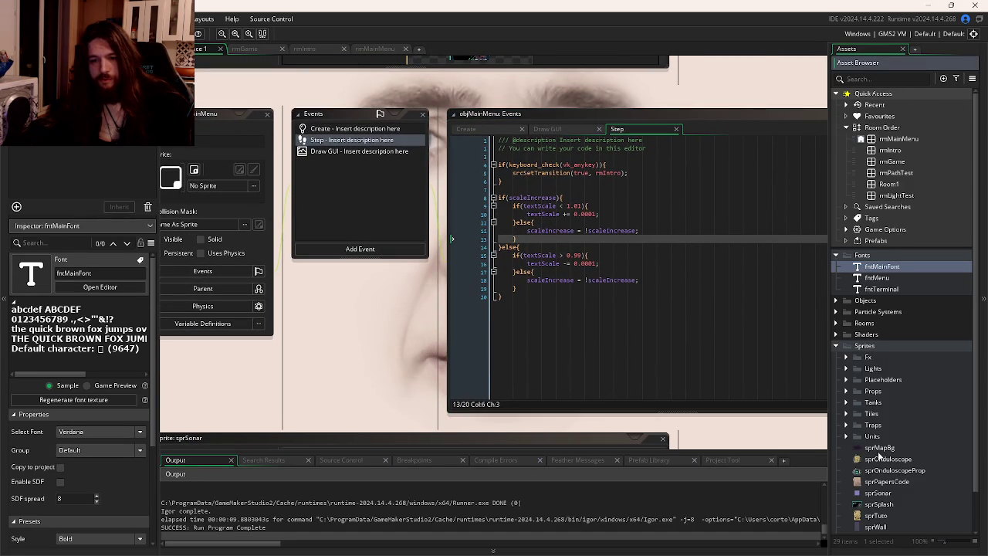
{"action": "scroll", "coordinate": [880, 455], "scroll_direction": "down", "scroll_amount": 1}
{"action": "left_click", "coordinate": [877, 462]}
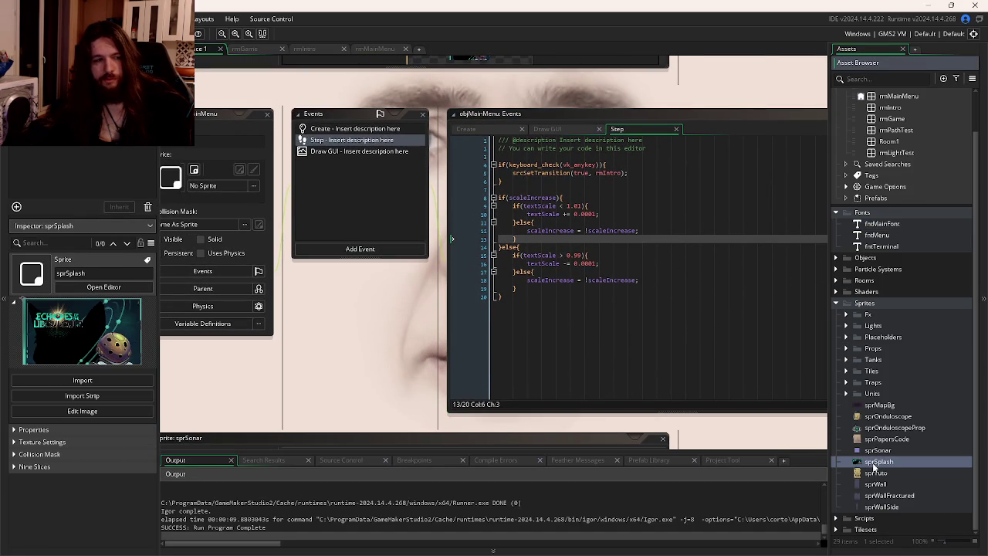
{"action": "double_click", "coordinate": [878, 462]}
{"action": "key", "text": "alt+Tab"}
{"action": "key", "text": "alt+Tab"}
{"action": "key", "text": "alt+Tab"}
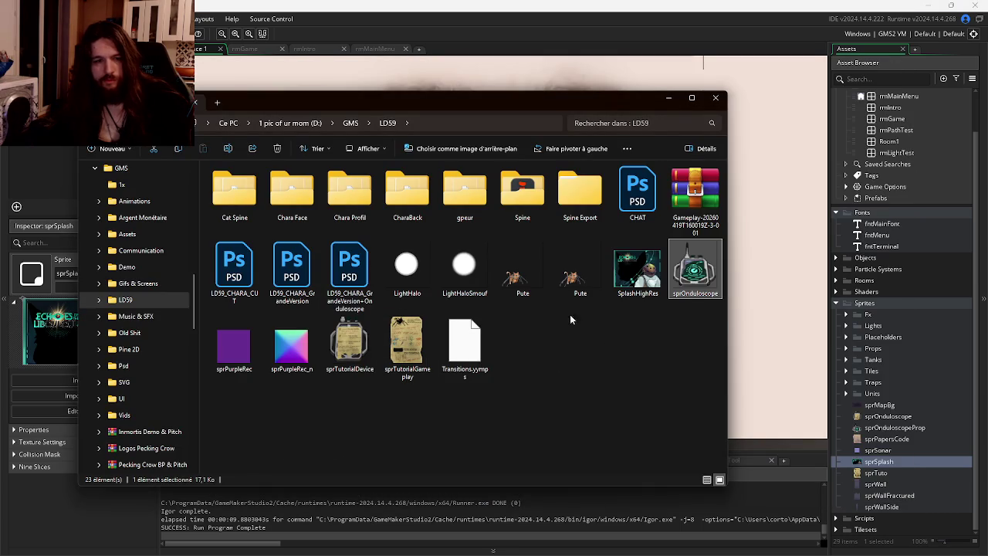
Open SplashHighRes.png in Photos, zoom in and out to inspect it, then close the viewer.
{"action": "double_click", "coordinate": [639, 286]}
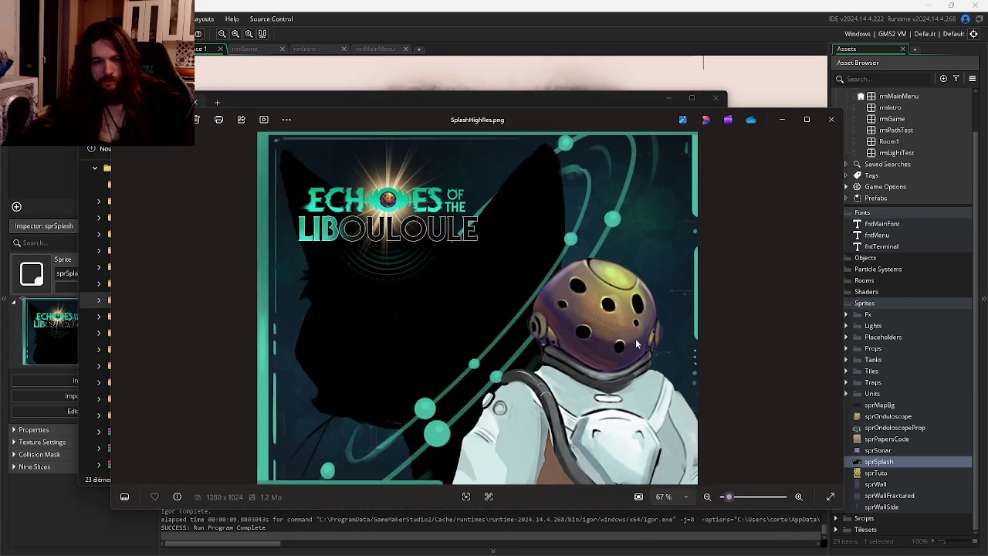
{"action": "scroll", "coordinate": [730, 274], "scroll_direction": "up", "scroll_amount": 3}
{"action": "scroll", "coordinate": [730, 274], "scroll_direction": "down", "scroll_amount": 3}
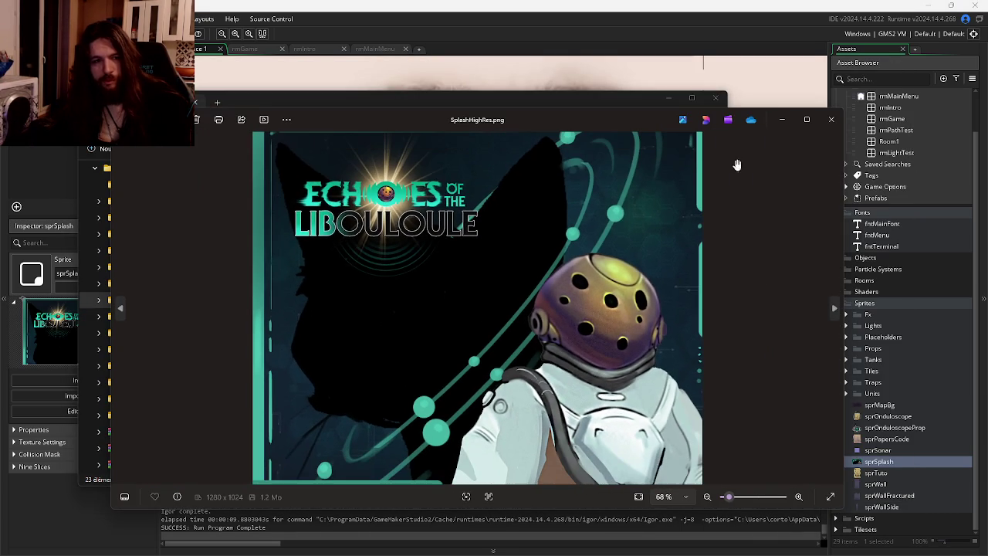
{"action": "left_click", "coordinate": [824, 130]}
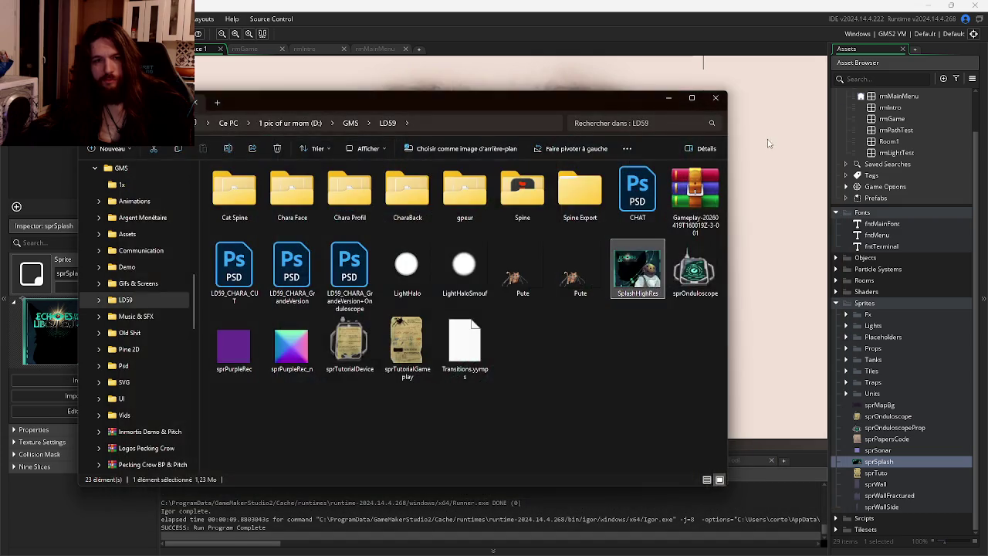
{"action": "left_click", "coordinate": [737, 232]}
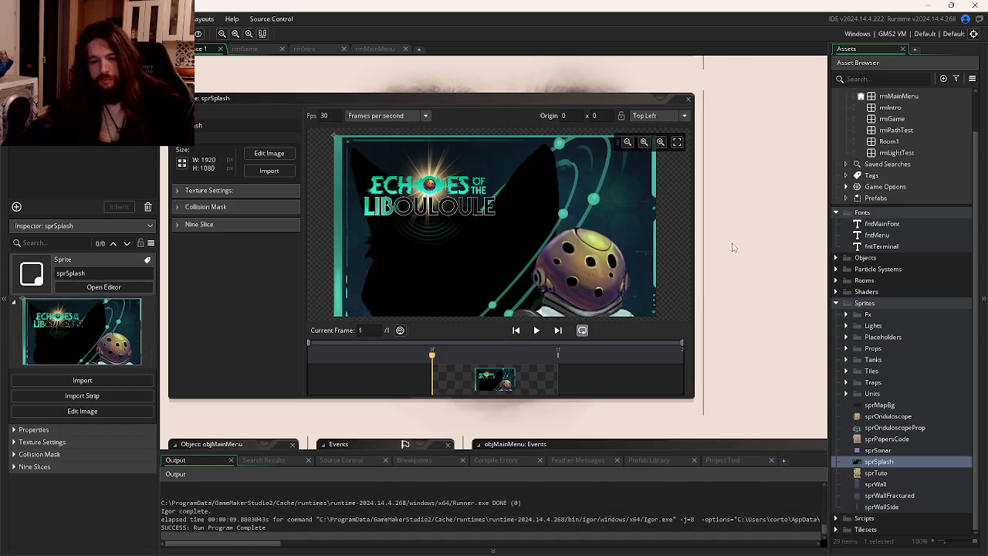
In objMainMenu's Draw GUI event, insert '- 500' before the height term on line 8 and run.
{"action": "key", "text": "ctrl+Tab"}
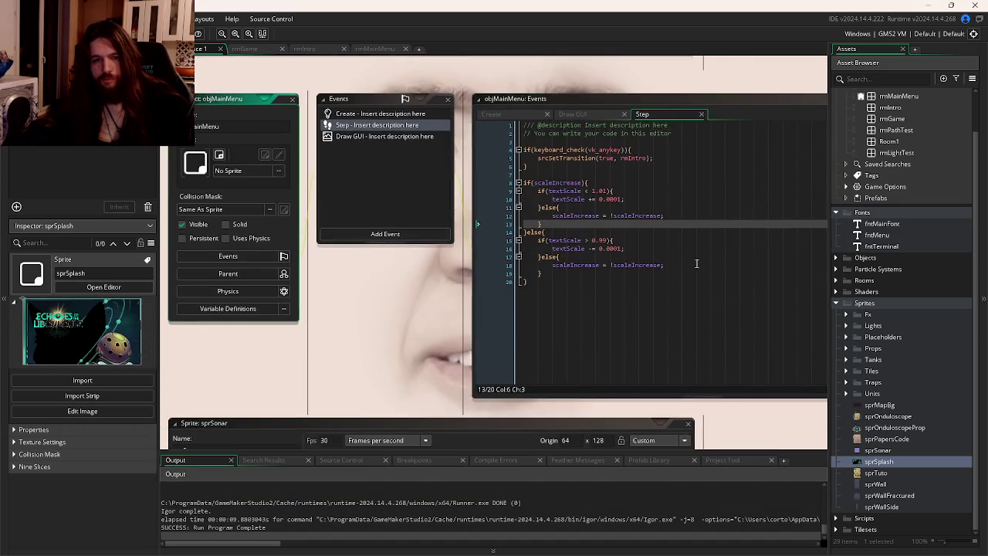
{"action": "left_click", "coordinate": [502, 143]}
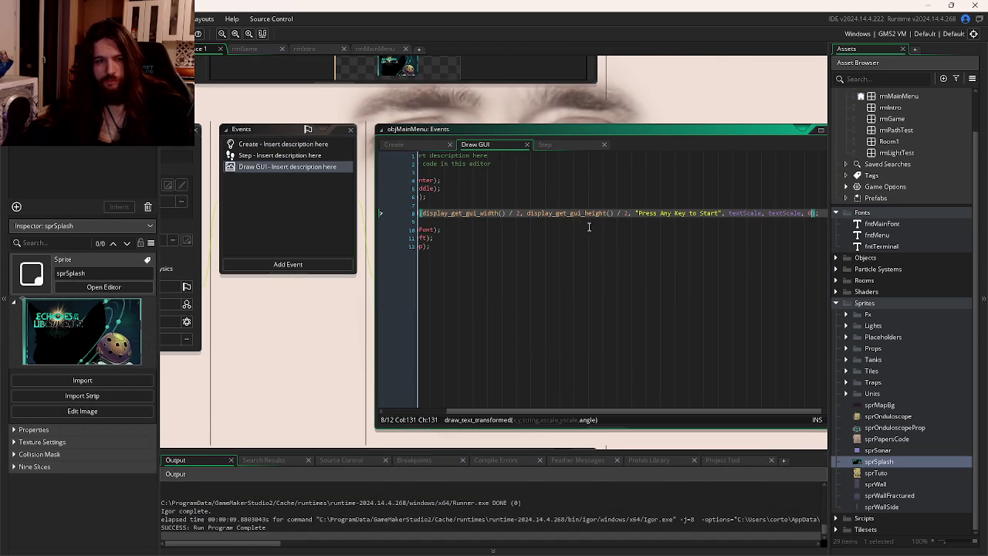
{"action": "left_click", "coordinate": [525, 213]}
{"action": "type", "text": "- 500"}
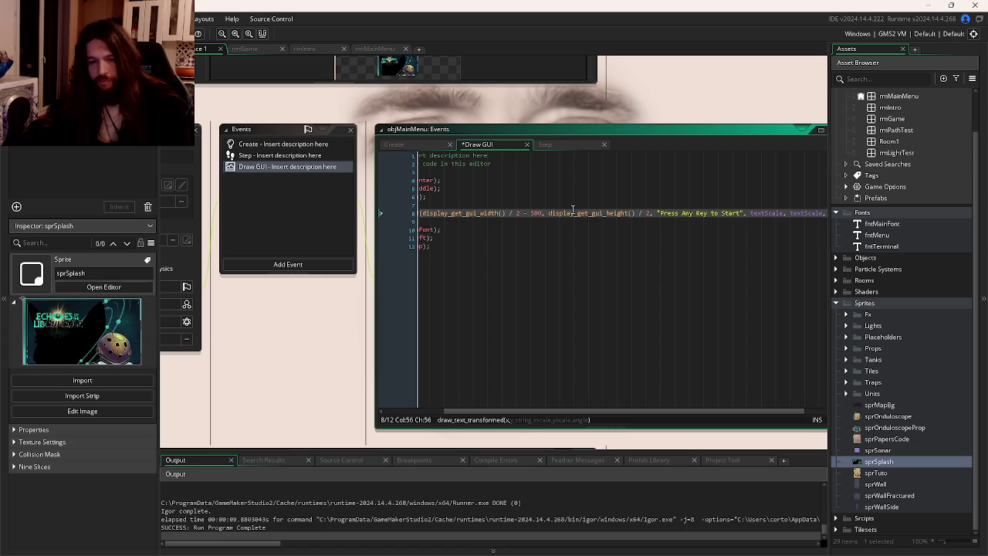
{"action": "key", "text": "F5"}
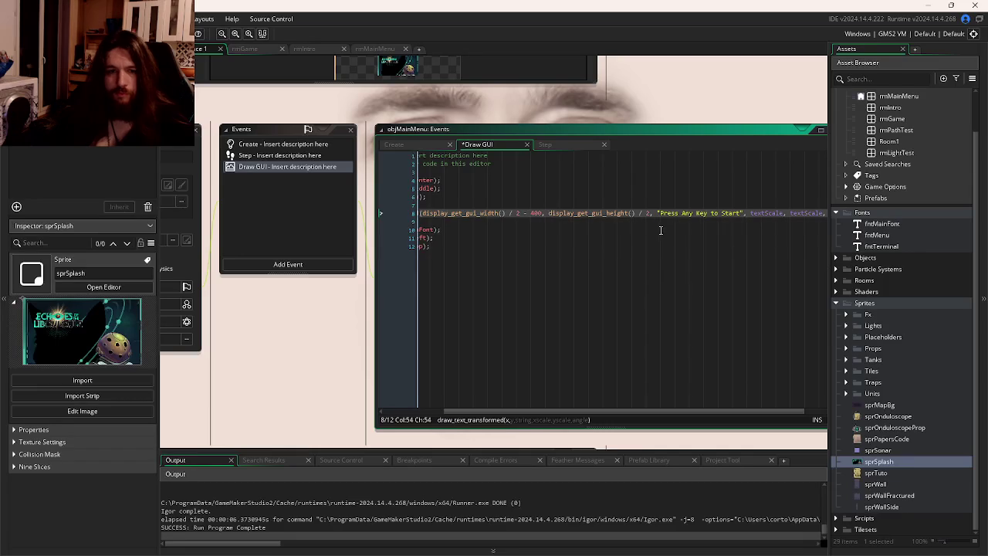
Change the prompt's vertical offset to 300 and run the game again.
{"action": "key", "text": "Delete"}
{"action": "key", "text": "Delete"}
{"action": "key", "text": "Delete"}
{"action": "type", "text": "300"}
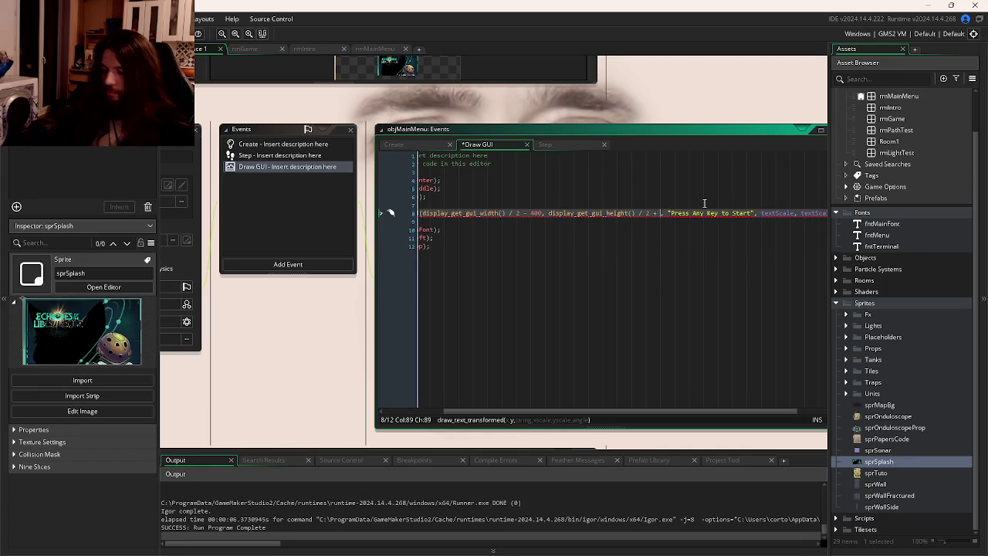
{"action": "key", "text": "F5"}
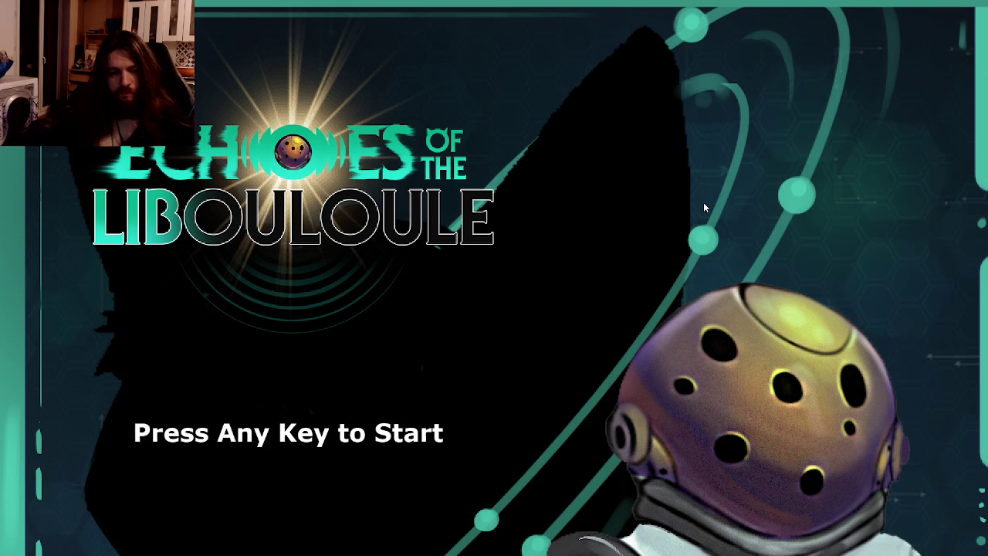
Confirm the repositioned start prompt, press Return to enter the lab room, then close the game with Escape.
{"action": "key", "text": "Return"}
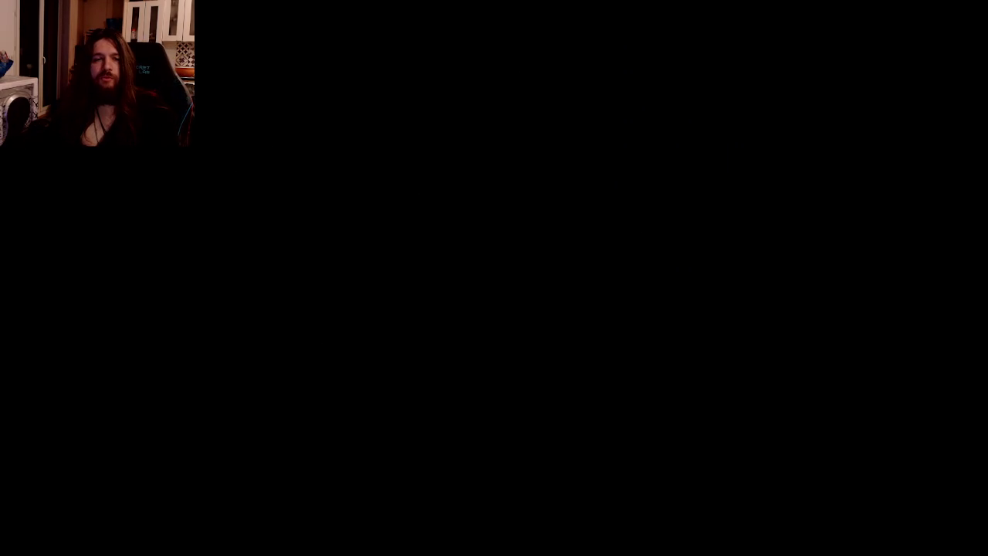
{"action": "key", "text": "Escape"}
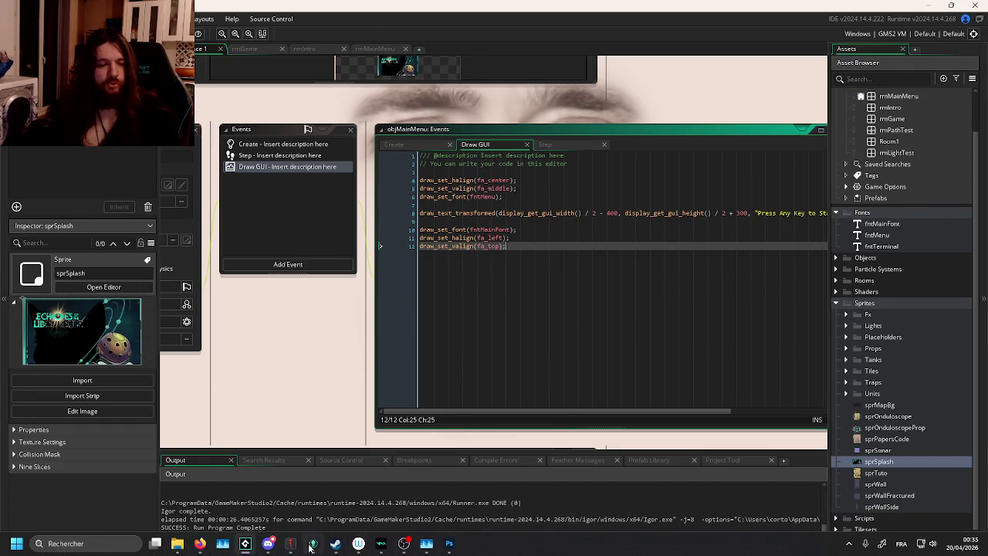
In GitKraken, open the work-in-progress changes and stage all 21 changed files.
{"action": "key", "text": "alt+Tab"}
{"action": "left_click", "coordinate": [657, 86]}
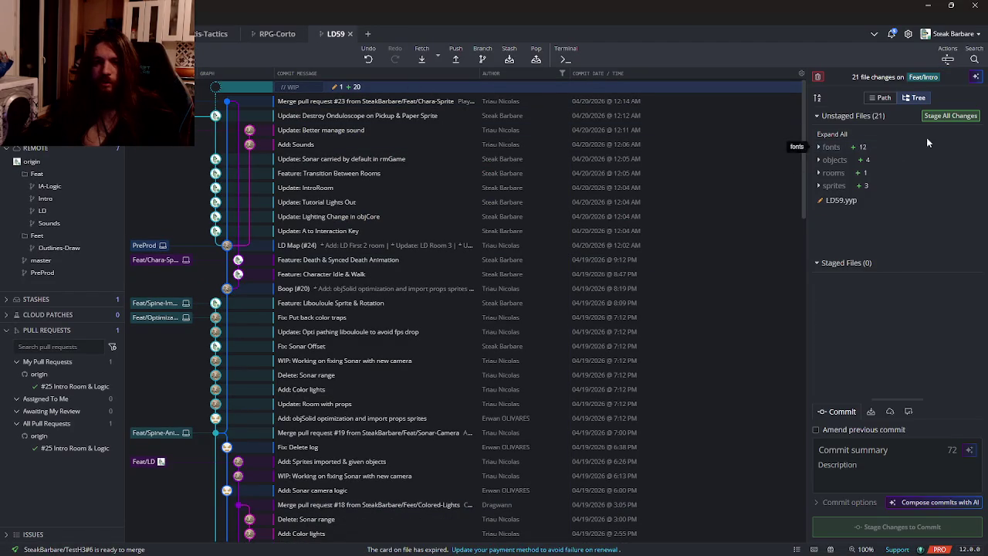
{"action": "left_click", "coordinate": [947, 117]}
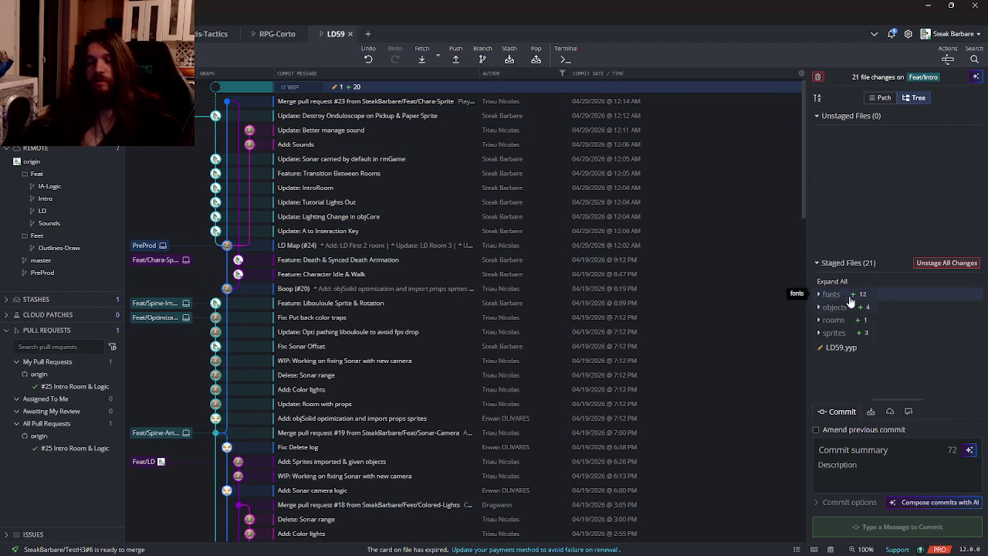
Commit the staged files with the summary 'Feature: Main Menu & Fonts'.
{"action": "left_click", "coordinate": [864, 449]}
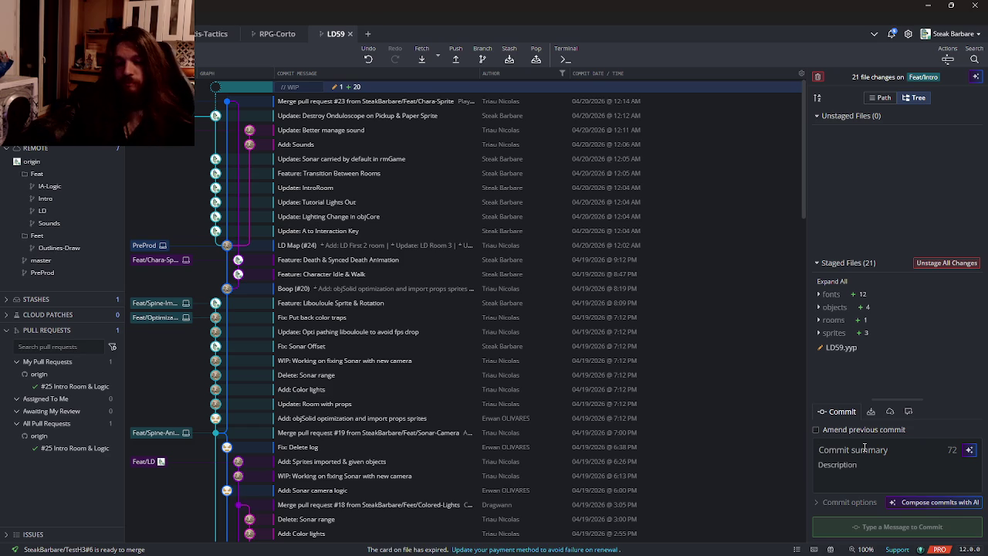
{"action": "type", "text": "Upd"}
{"action": "key", "text": "BackSpace"}
{"action": "key", "text": "BackSpace"}
{"action": "key", "text": "BackSpace"}
{"action": "type", "text": "Feature: "}
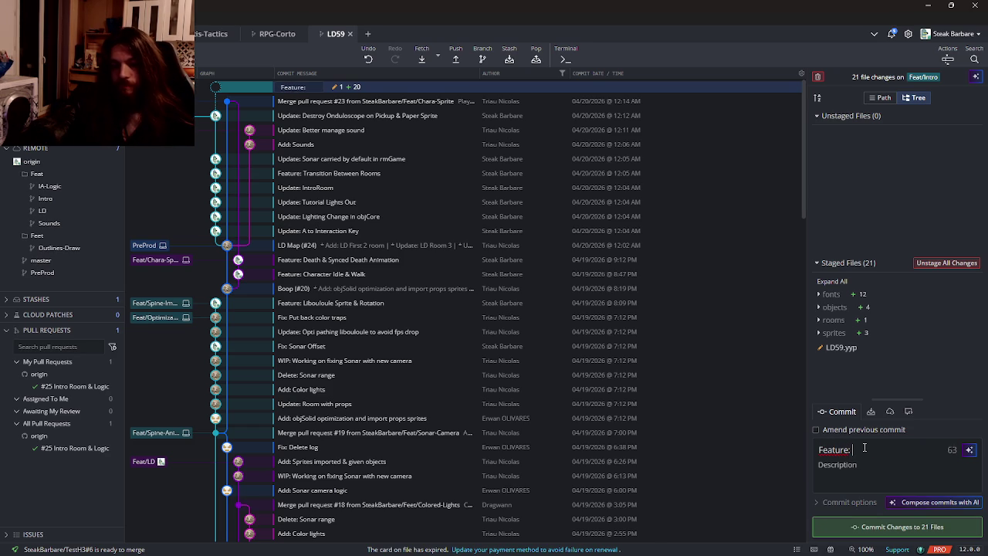
{"action": "type", "text": "Main Menu "}
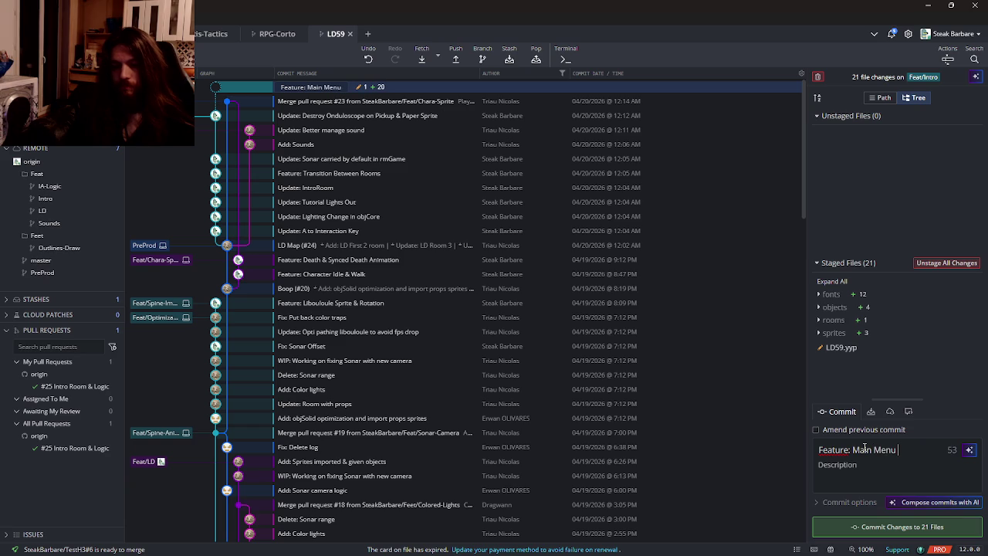
{"action": "type", "text": "& Fonts"}
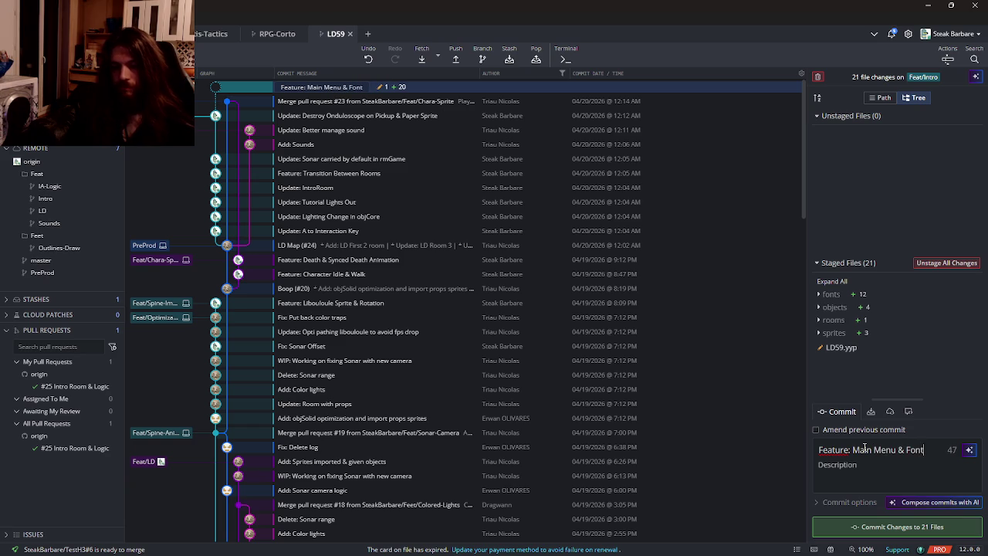
{"action": "left_click", "coordinate": [871, 530]}
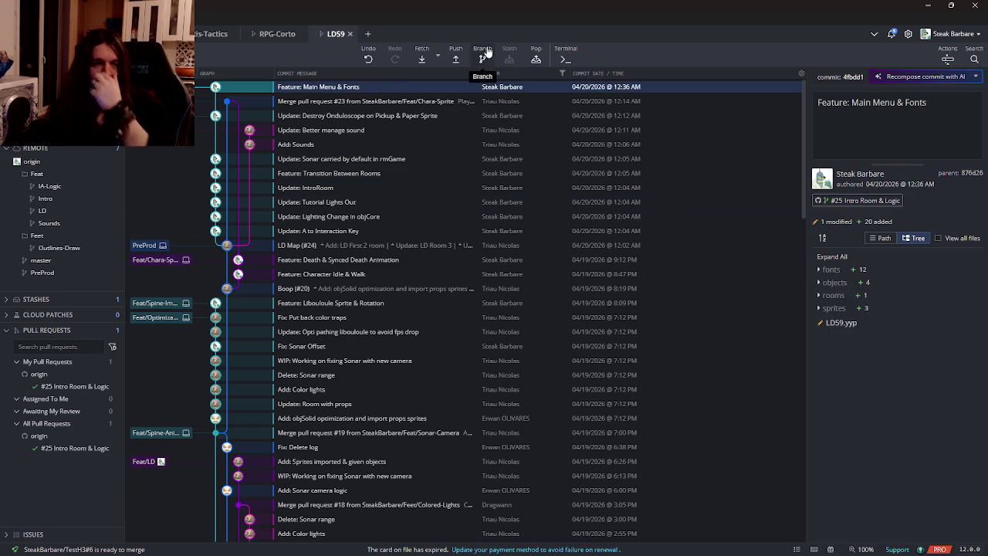
Push the Feat/Intro branch with its new commit to origin.
{"action": "left_click", "coordinate": [457, 61]}
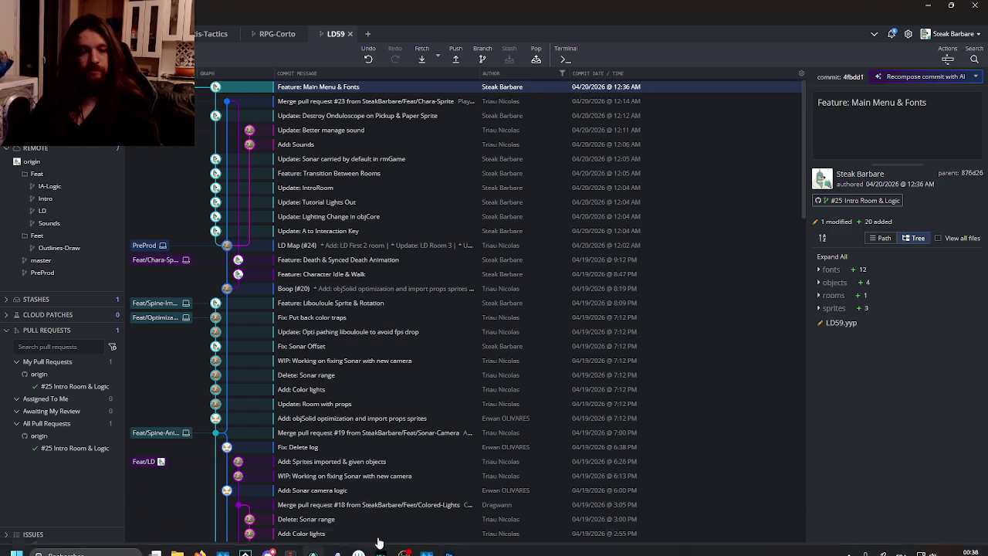
Bring the GameMaker project to the front, then switch to Discord's #ld59 channel.
{"action": "mouse_move", "coordinate": [379, 552]}
{"action": "left_click", "coordinate": [246, 544]}
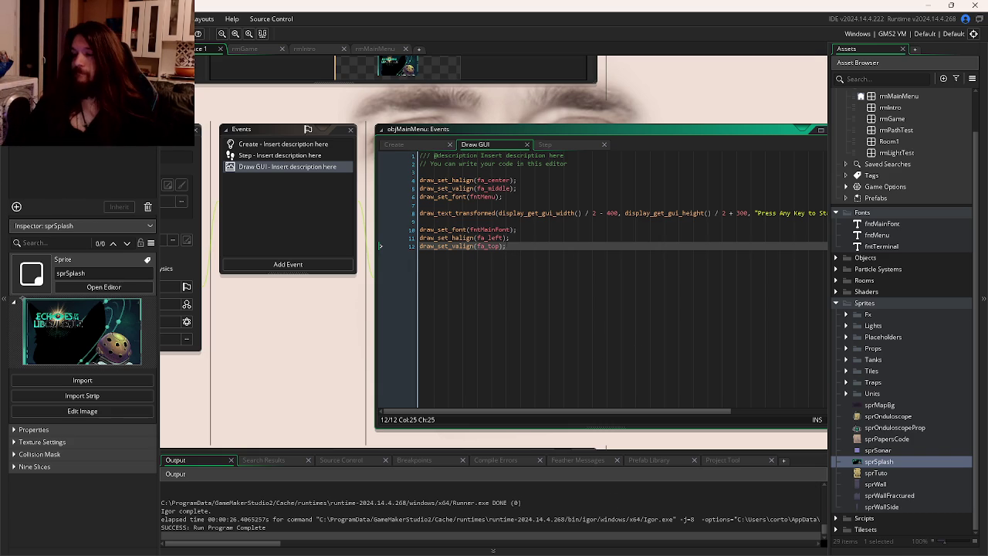
{"action": "mouse_move", "coordinate": [427, 543]}
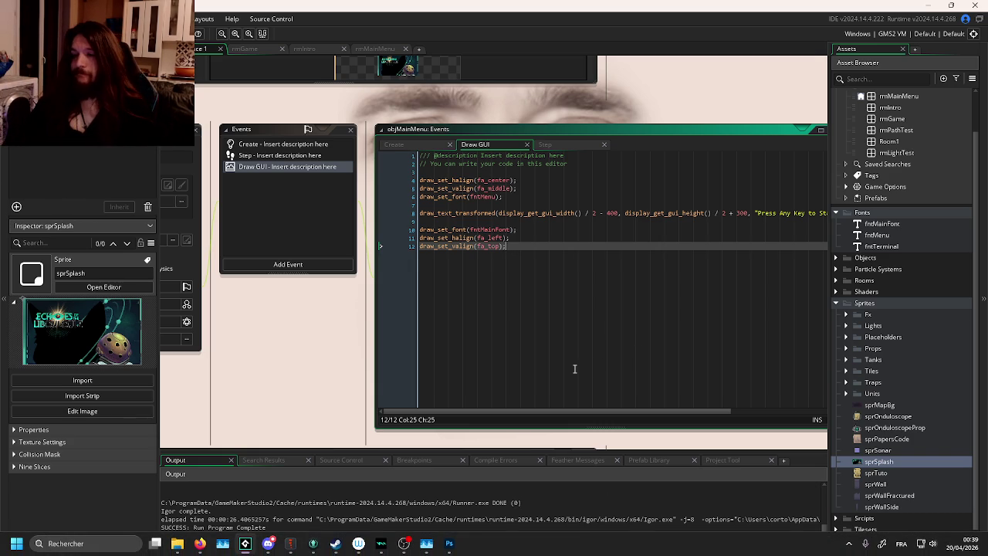
{"action": "left_click", "coordinate": [268, 543]}
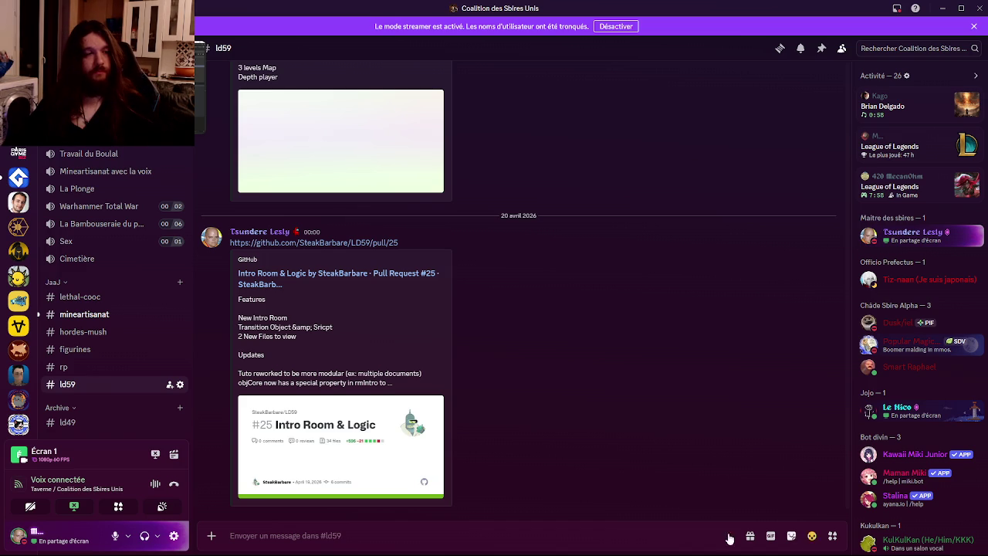
Bring up Discord's #ld59 channel with the pull request #25 'Intro Room & Logic' embed.
{"action": "mouse_move", "coordinate": [199, 553]}
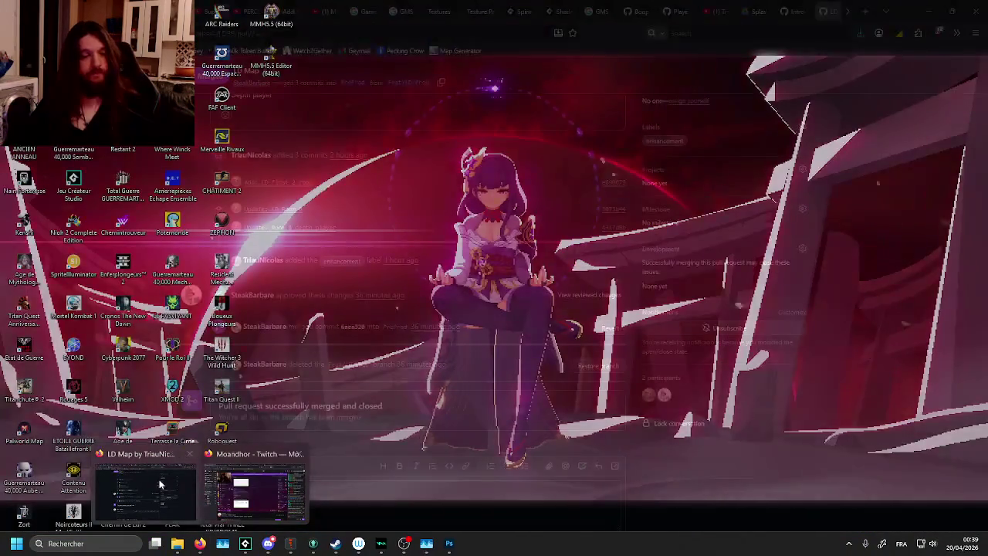
View the merged LD Map pull request #24, then switch to the AKWID - Sentir La Vida video.
{"action": "left_click", "coordinate": [160, 484]}
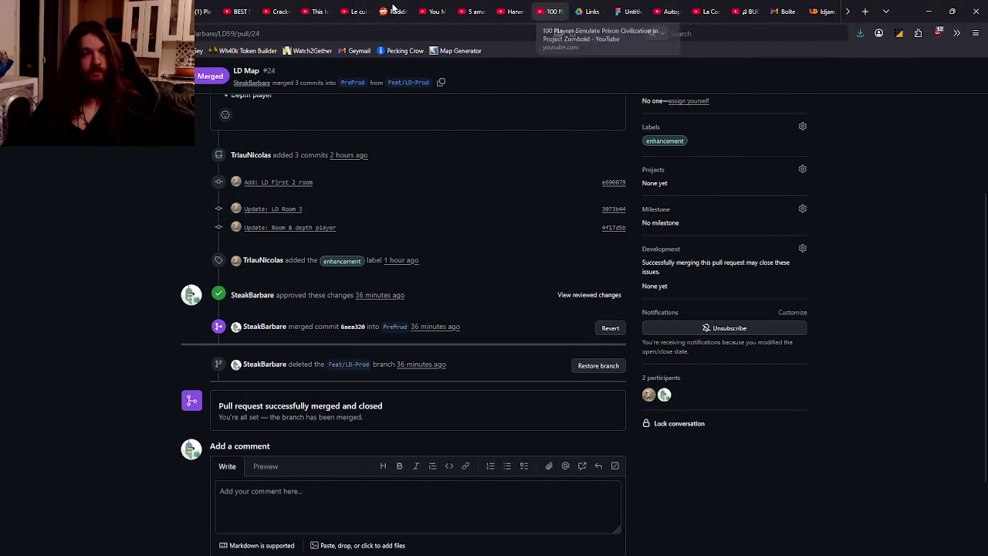
{"action": "left_click", "coordinate": [224, 10]}
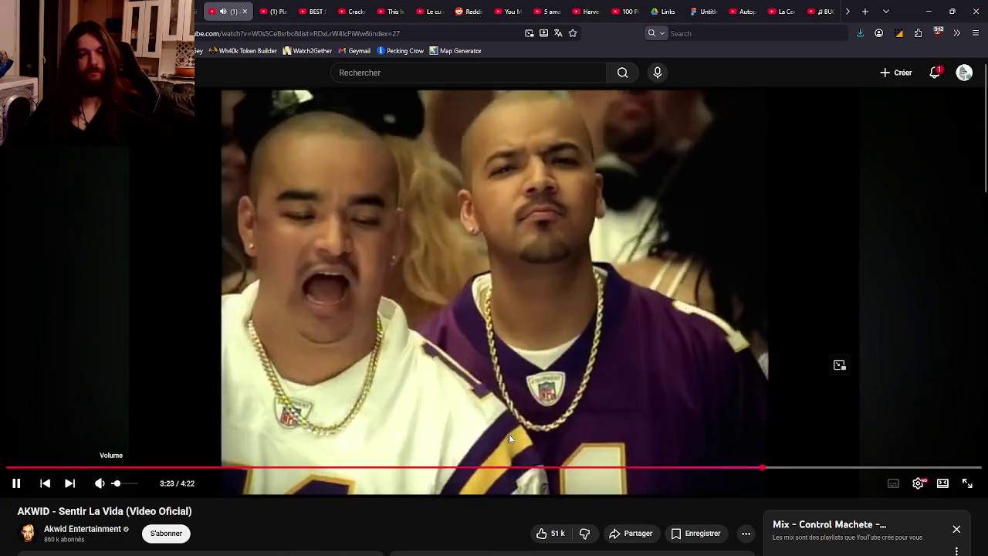
Glance at the 'GMS skeletal animation' Google results, then return to GameMaker's objMainMenu Draw GUI code.
{"action": "mouse_move", "coordinate": [388, 545]}
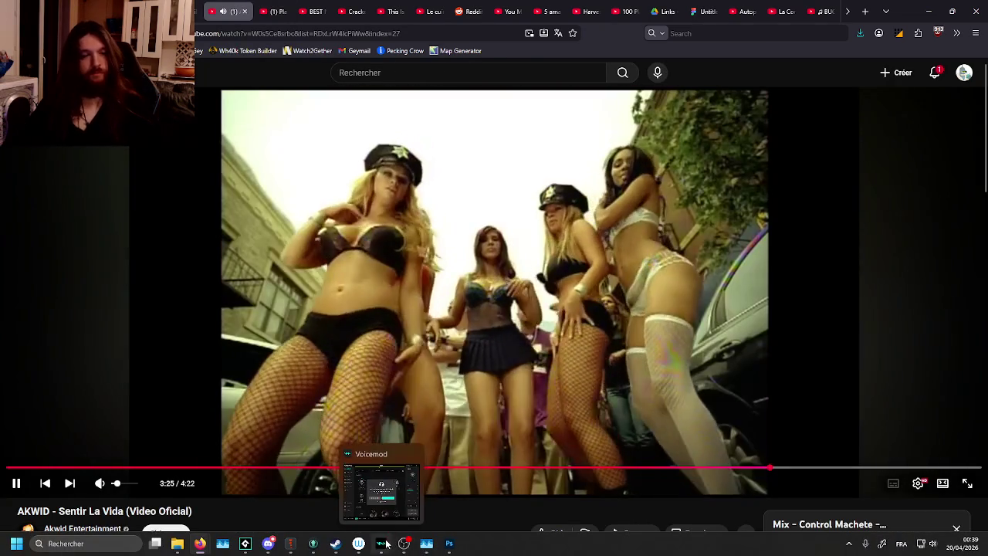
{"action": "scroll", "coordinate": [718, 8], "scroll_direction": "down", "scroll_amount": 3}
{"action": "scroll", "coordinate": [718, 11], "scroll_direction": "down", "scroll_amount": 5}
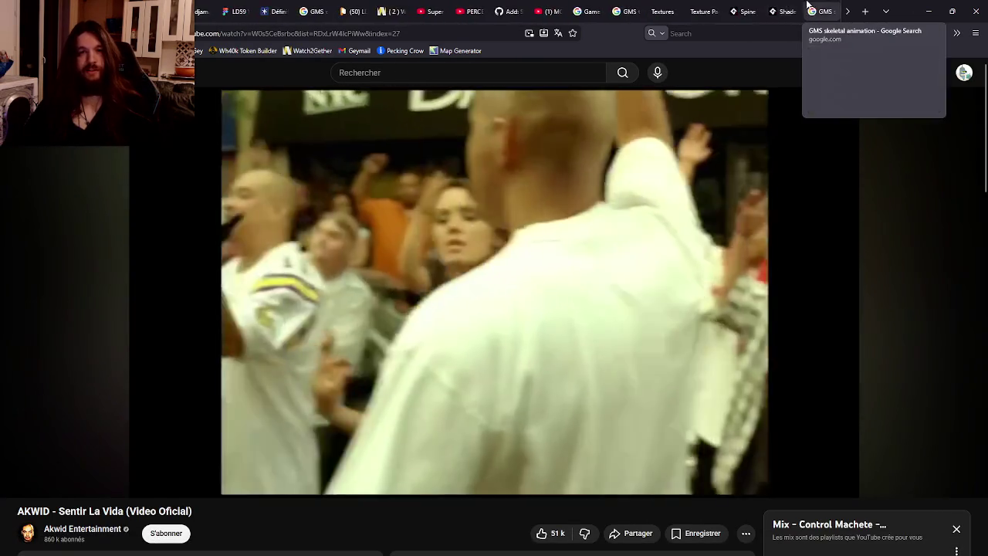
{"action": "left_click", "coordinate": [819, 11]}
{"action": "scroll", "coordinate": [419, 432], "scroll_direction": "down", "scroll_amount": 1}
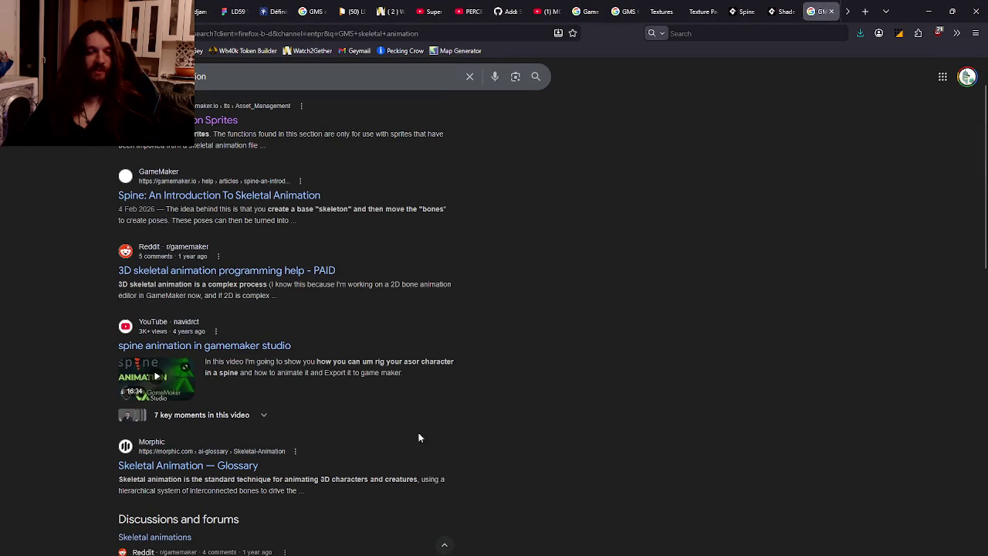
{"action": "scroll", "coordinate": [414, 411], "scroll_direction": "up", "scroll_amount": 1}
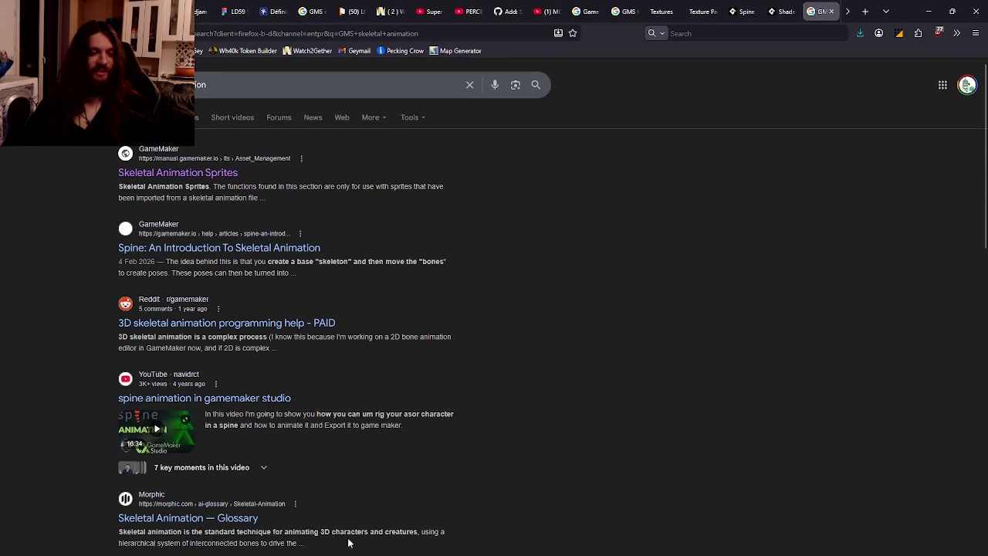
{"action": "mouse_move", "coordinate": [351, 552]}
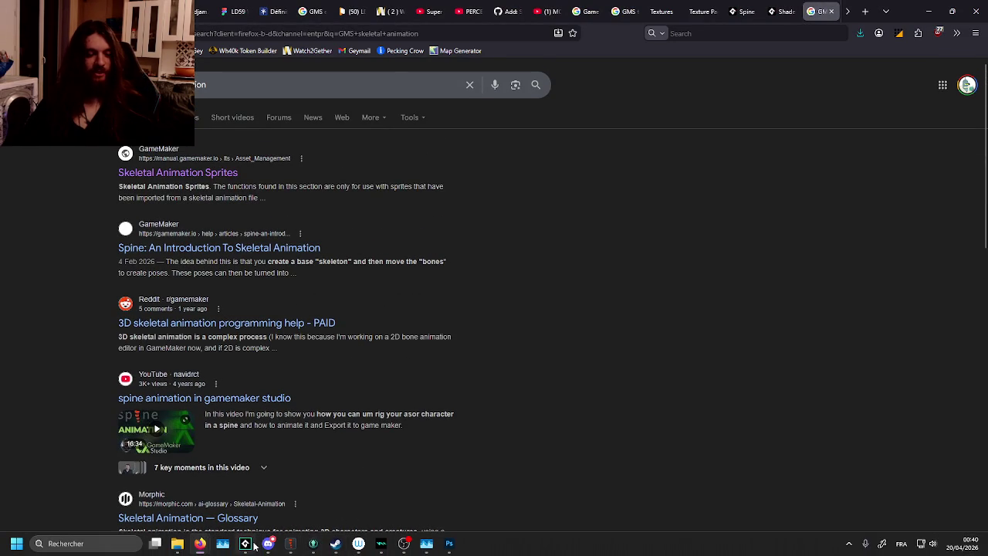
{"action": "left_click", "coordinate": [246, 551]}
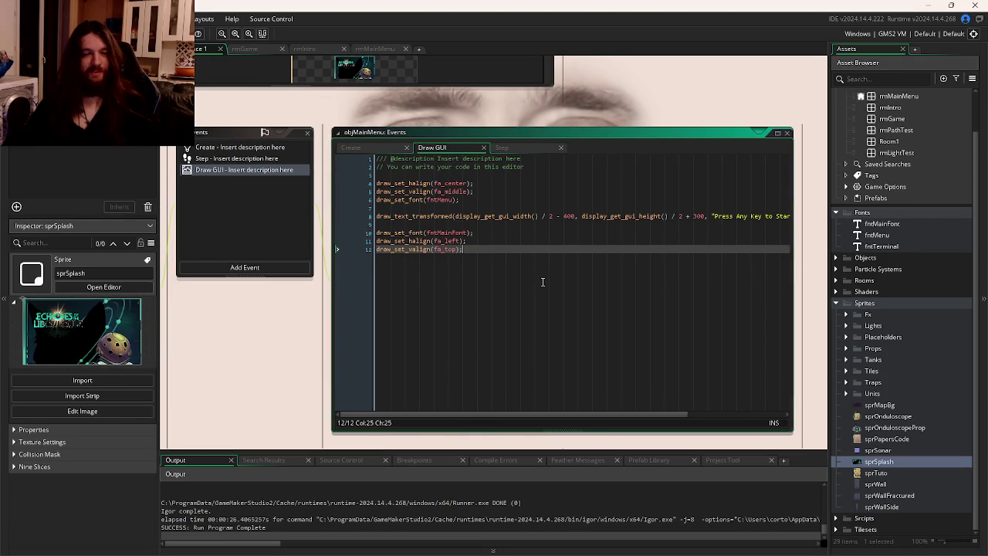
Check the objMainMenu Step code, then save Discord's Power Down Sound effect.wav into the LD59 folder.
{"action": "left_click", "coordinate": [528, 241]}
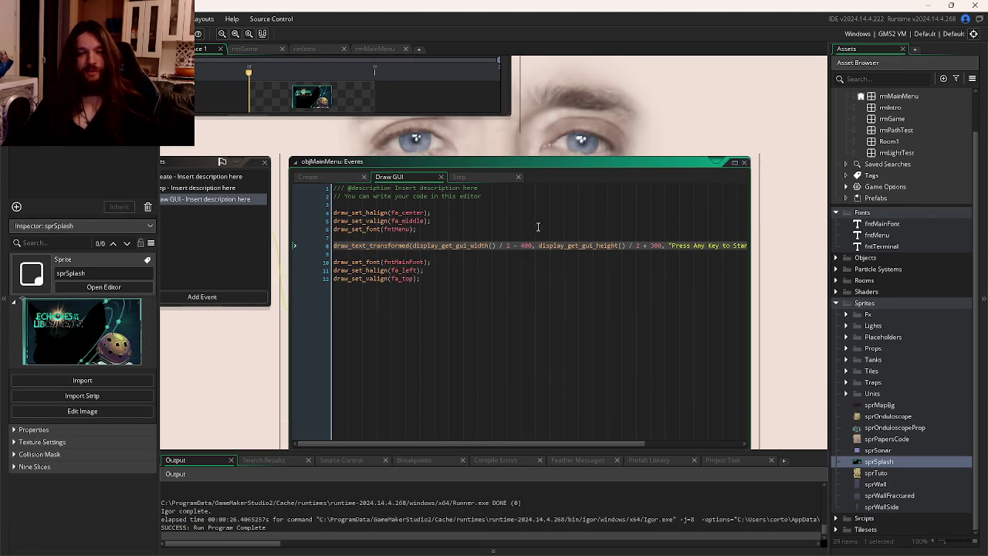
{"action": "left_click", "coordinate": [474, 178]}
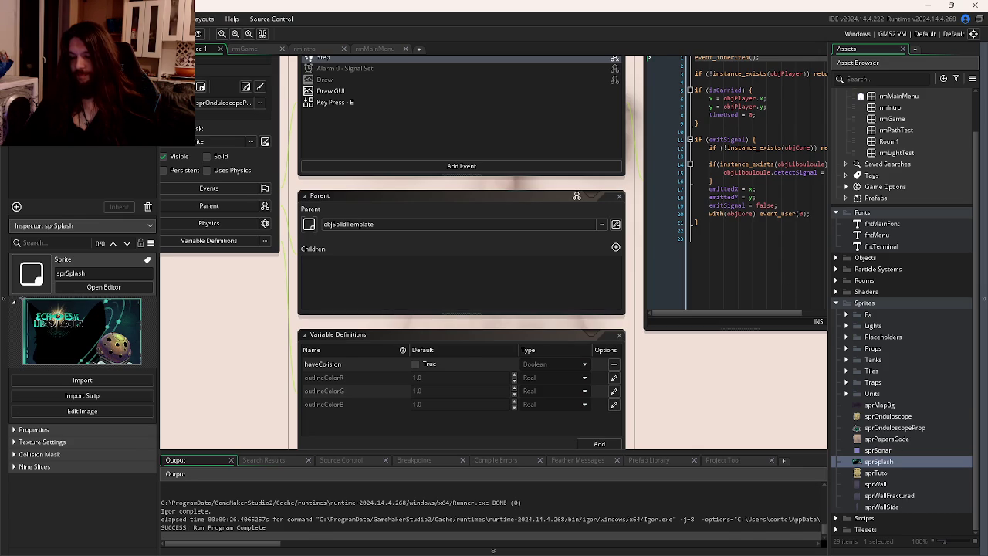
{"action": "key", "text": "alt+Tab"}
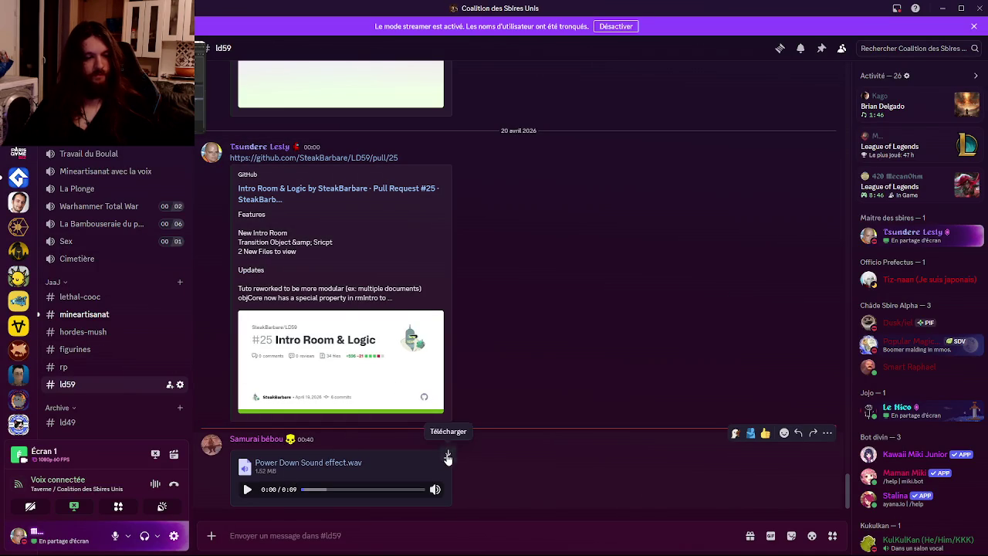
{"action": "left_click", "coordinate": [448, 457]}
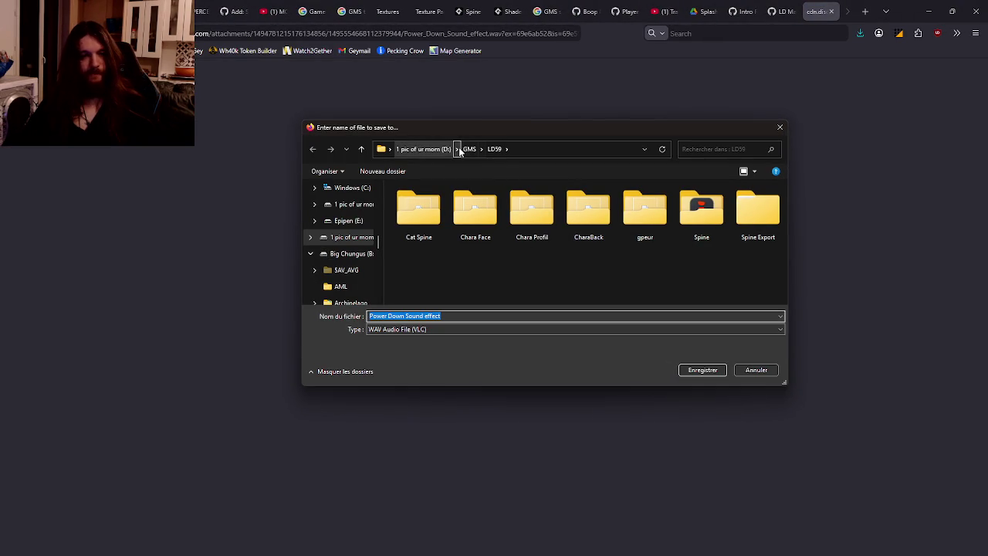
{"action": "left_click", "coordinate": [695, 370]}
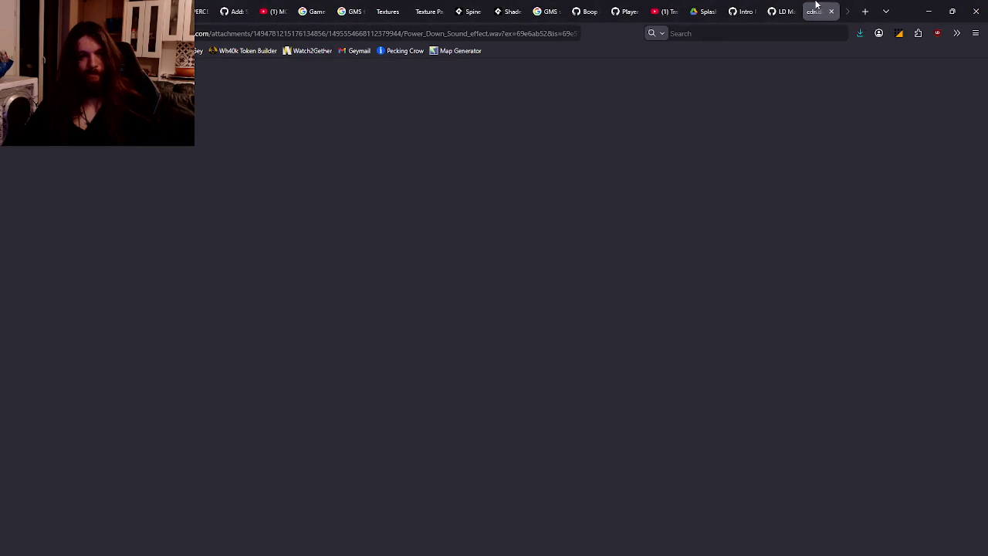
{"action": "left_click", "coordinate": [831, 11]}
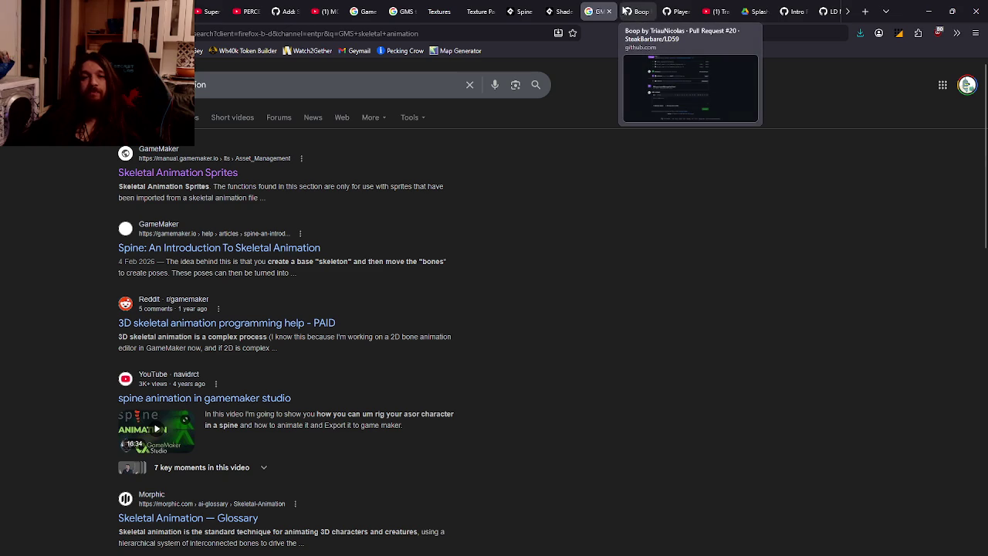
Close the Boop and Player pull request tabs and start a new address with 'g'.
{"action": "middle_click", "coordinate": [632, 10]}
{"action": "middle_click", "coordinate": [631, 9]}
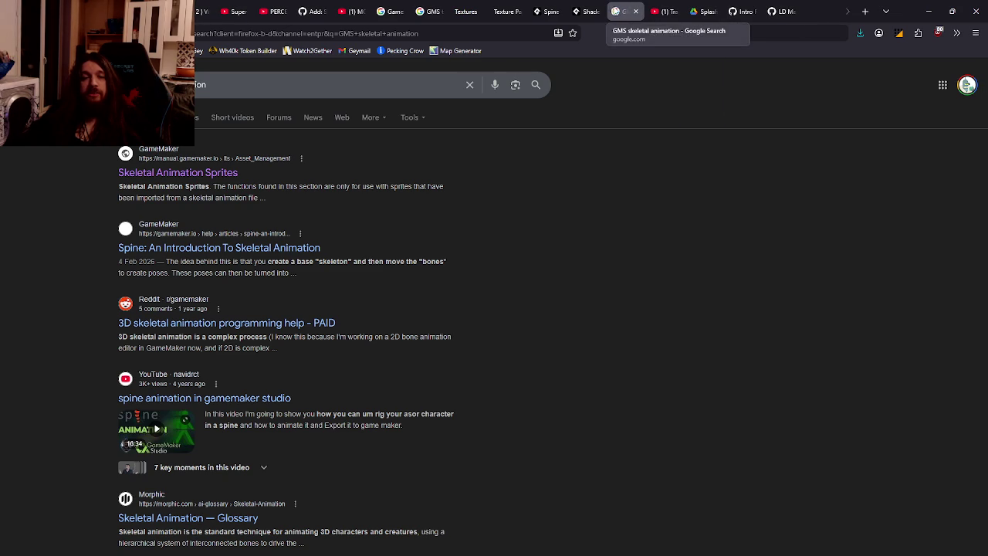
{"action": "key", "text": "ctrl+l"}
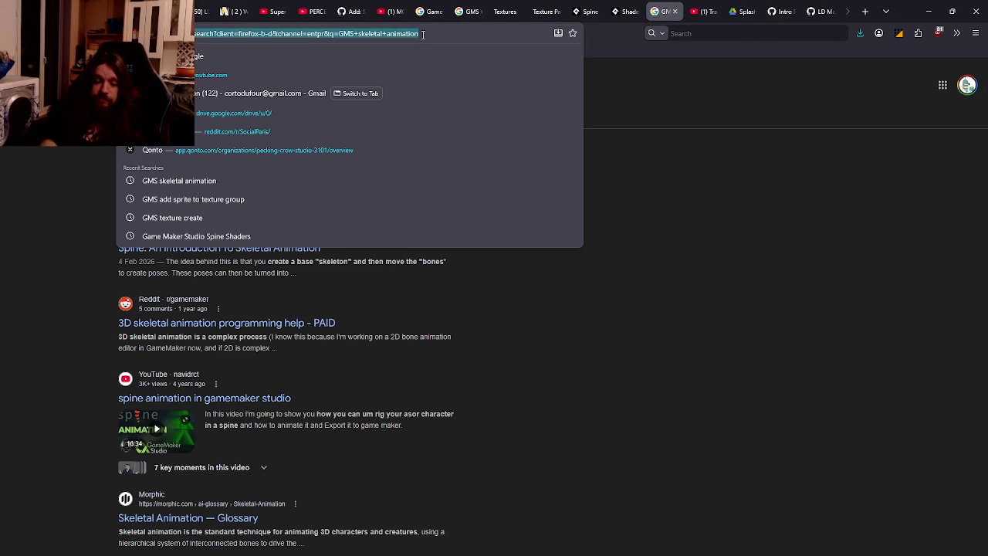
{"action": "key", "text": "BackSpace"}
{"action": "type", "text": "g"}
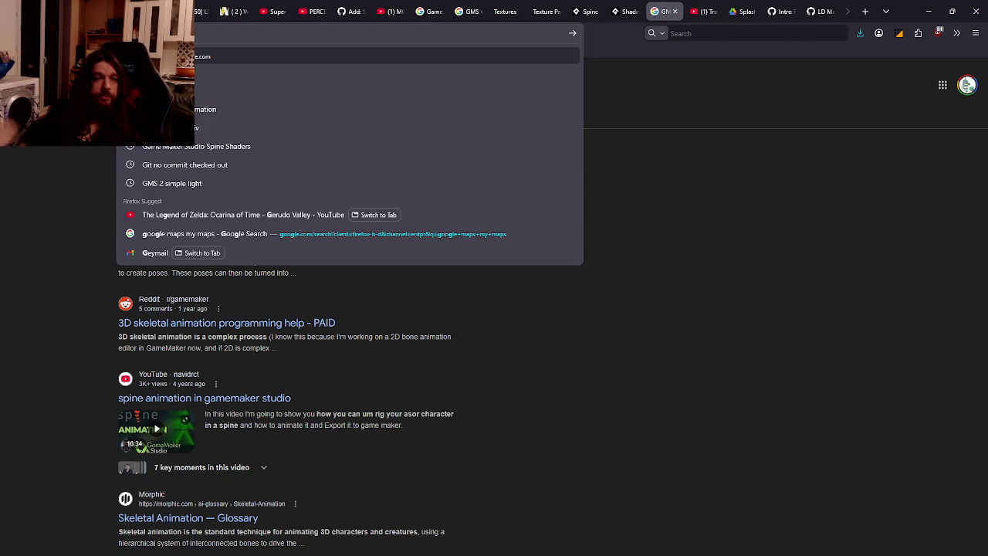
Go from the pull request diff to the LD59 repository's pull requests list.
{"action": "left_click", "coordinate": [356, 9]}
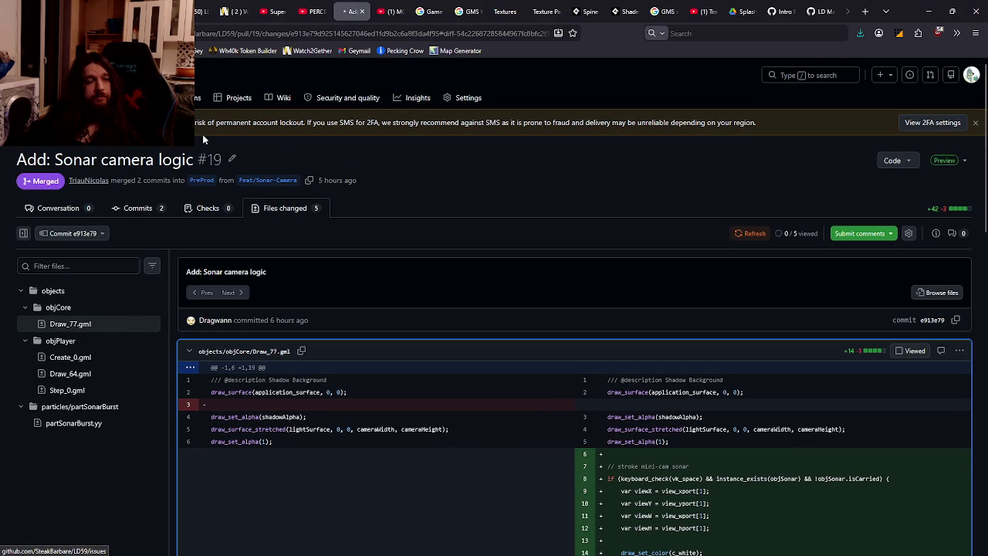
{"action": "left_click", "coordinate": [23, 97]}
{"action": "left_click", "coordinate": [127, 97]}
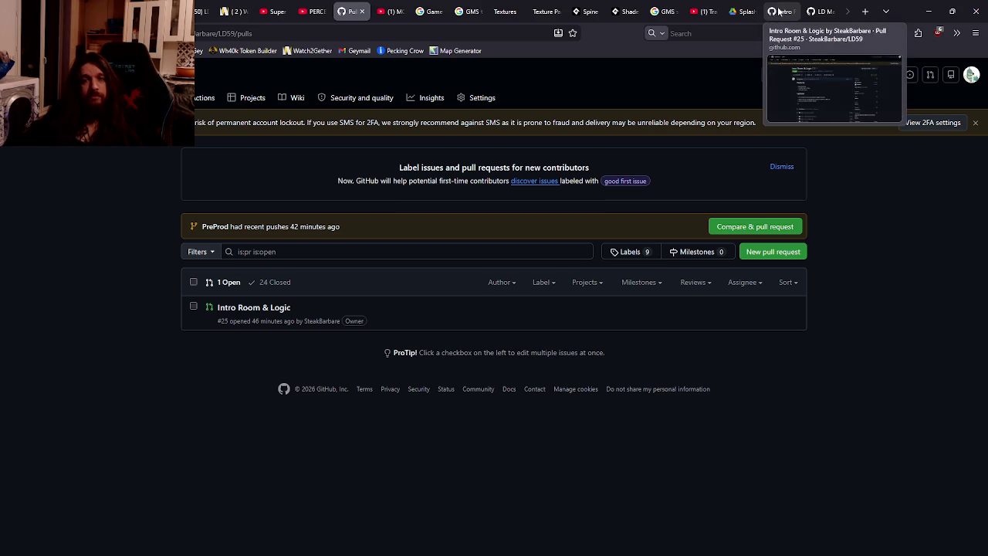
{"action": "scroll", "coordinate": [736, 14], "scroll_direction": "up", "scroll_amount": 1}
{"action": "scroll", "coordinate": [676, 12], "scroll_direction": "up", "scroll_amount": 2}
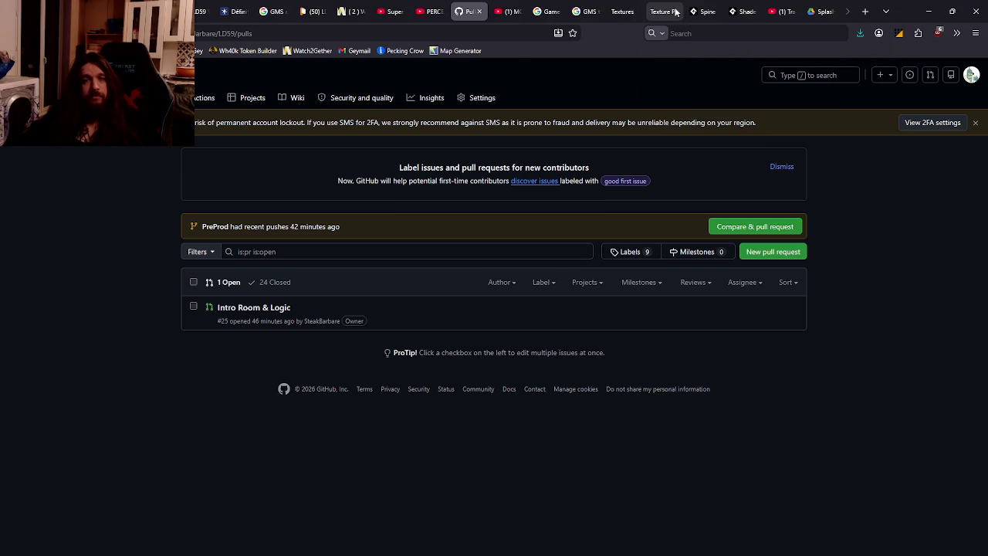
Close the Game, GMS, Textures, Spine, Shaders, Train pour Bandol and MC Courgette tabs.
{"action": "middle_click", "coordinate": [554, 11]}
{"action": "middle_click", "coordinate": [554, 11]}
{"action": "middle_click", "coordinate": [553, 11]}
{"action": "middle_click", "coordinate": [554, 11]}
{"action": "middle_click", "coordinate": [554, 10]}
{"action": "middle_click", "coordinate": [552, 11]}
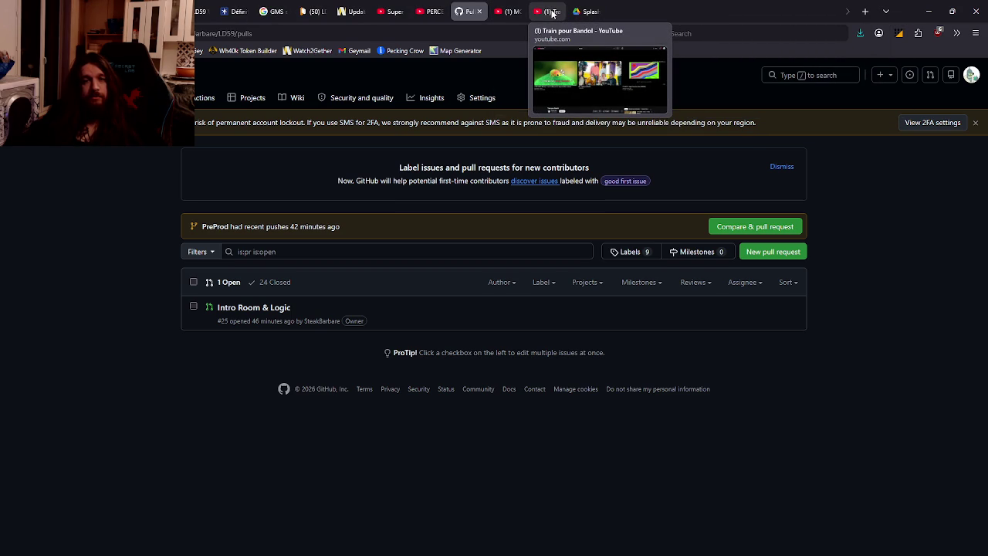
{"action": "middle_click", "coordinate": [553, 12]}
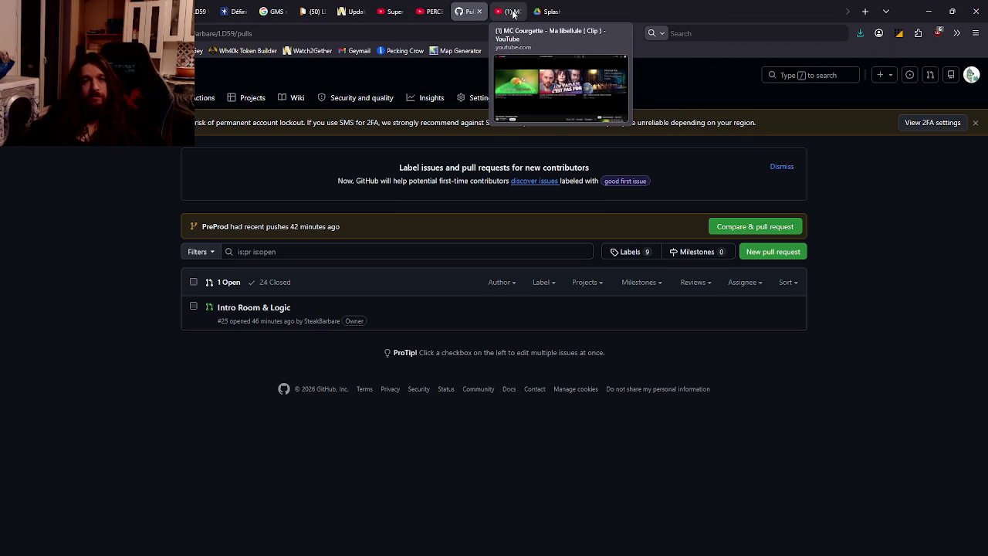
{"action": "middle_click", "coordinate": [513, 13]}
Move the pull requests tab after Splash and close the Super Mario LoFi, PERC, echo shader and Larousse tabs.
{"action": "left_click_drag", "start_coordinate": [467, 12], "coordinate": [502, 11]}
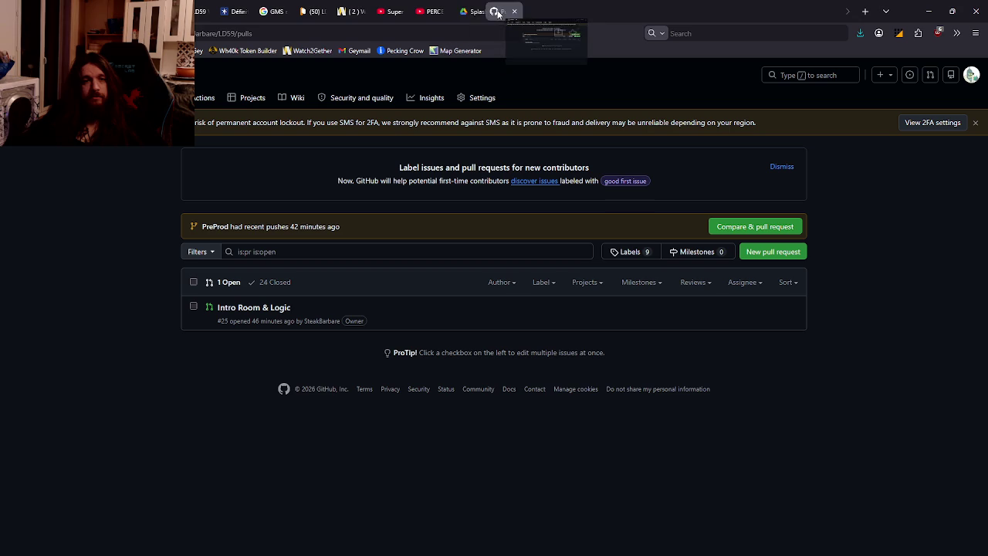
{"action": "middle_click", "coordinate": [390, 12]}
{"action": "middle_click", "coordinate": [390, 12]}
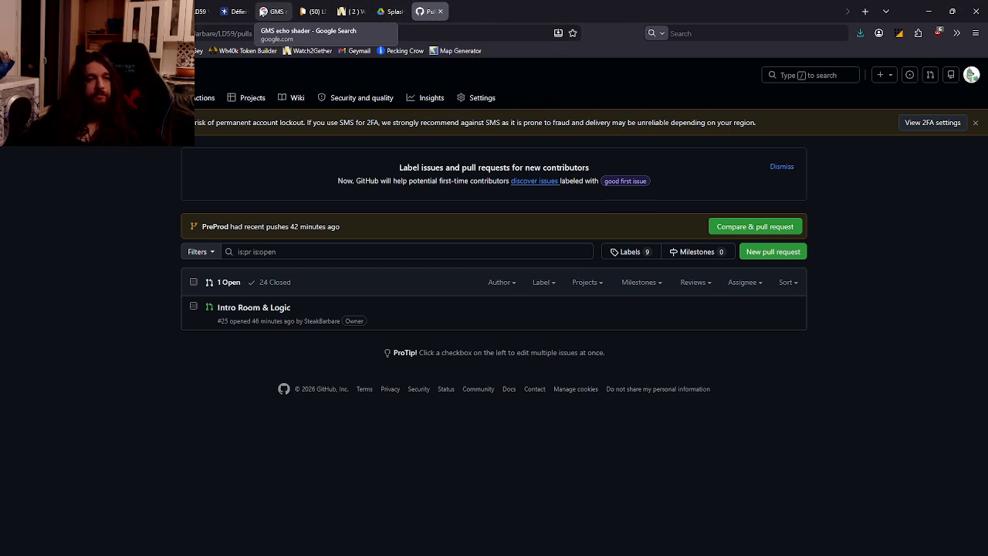
{"action": "middle_click", "coordinate": [266, 11]}
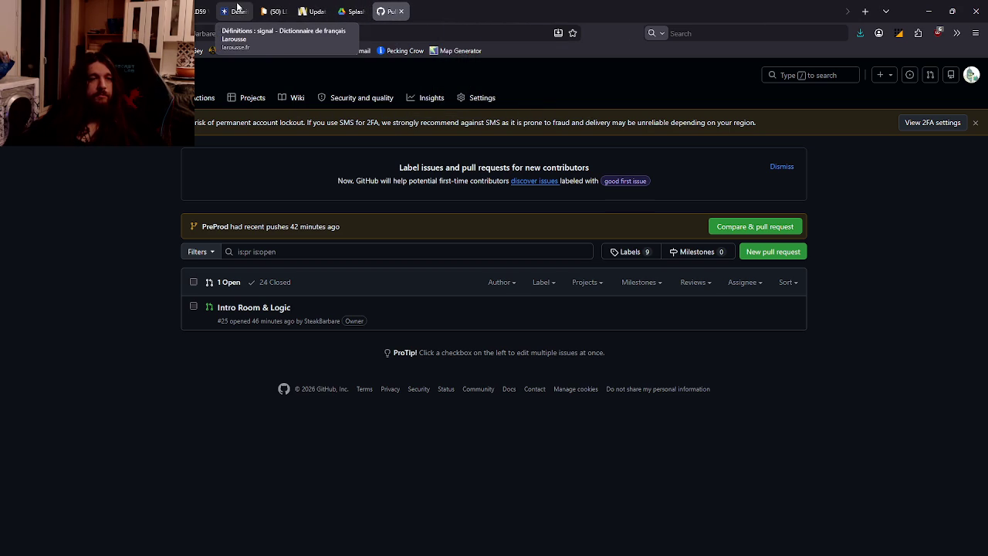
{"action": "middle_click", "coordinate": [237, 9]}
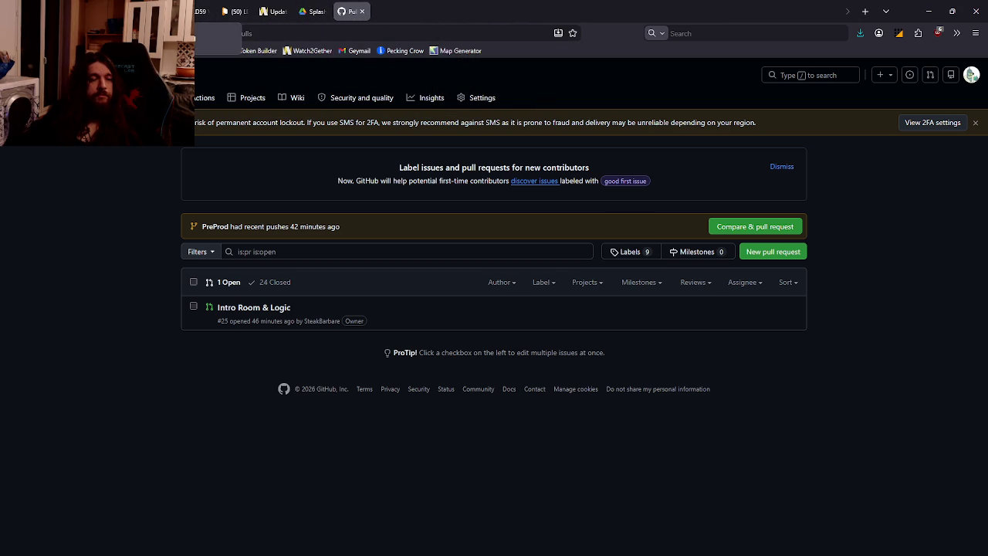
{"action": "middle_click", "coordinate": [237, 10]}
{"action": "left_click", "coordinate": [116, 11]}
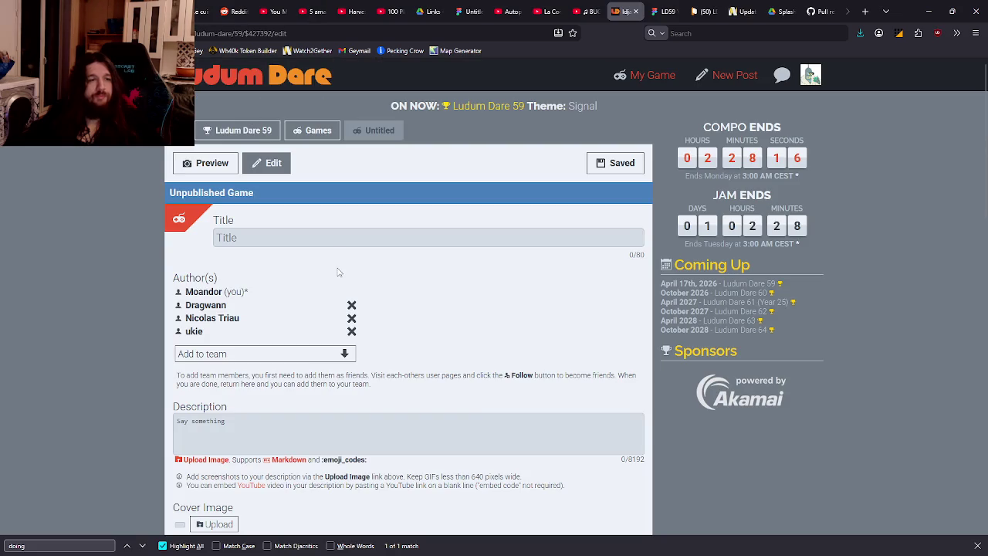
Open the Ludum Dare home feed, scroll to the bottom and load more posts.
{"action": "left_click", "coordinate": [220, 83]}
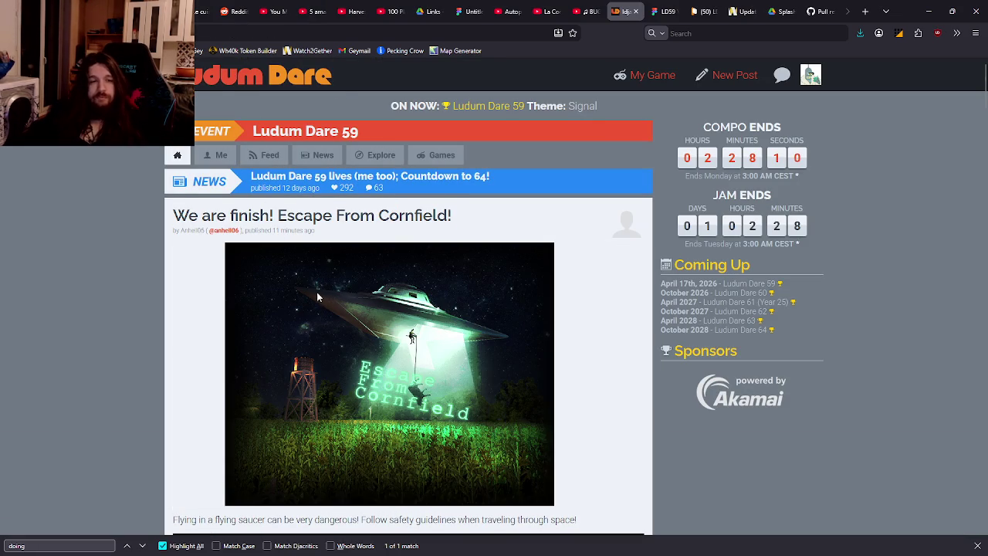
{"action": "scroll", "coordinate": [313, 292], "scroll_direction": "down", "scroll_amount": 3}
{"action": "scroll", "coordinate": [311, 286], "scroll_direction": "down", "scroll_amount": 4}
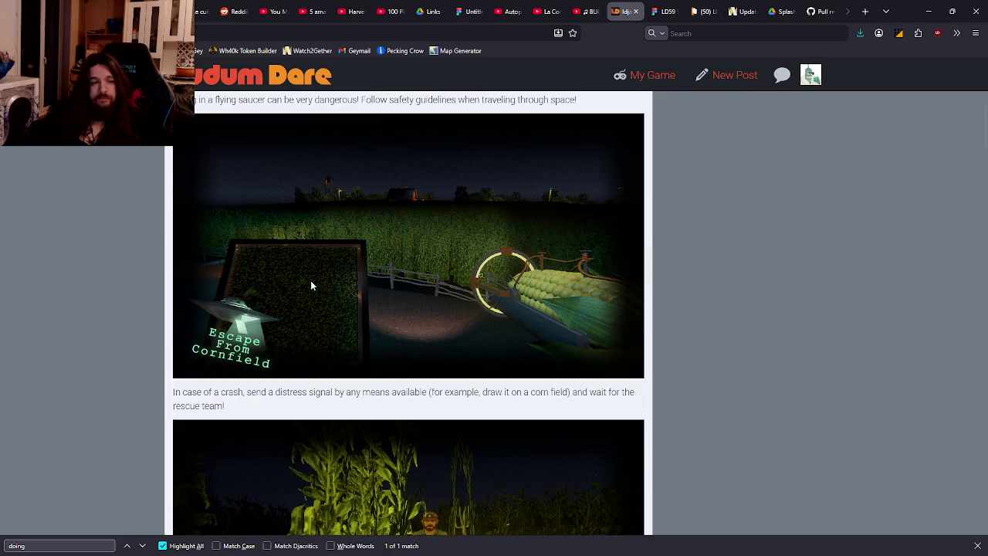
{"action": "scroll", "coordinate": [310, 270], "scroll_direction": "down", "scroll_amount": 4}
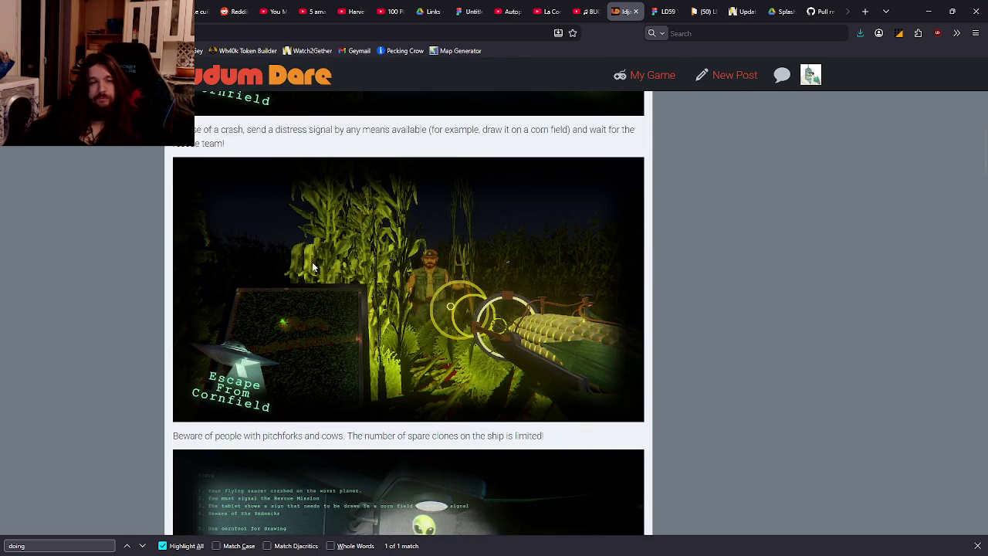
{"action": "scroll", "coordinate": [312, 258], "scroll_direction": "down", "scroll_amount": 4}
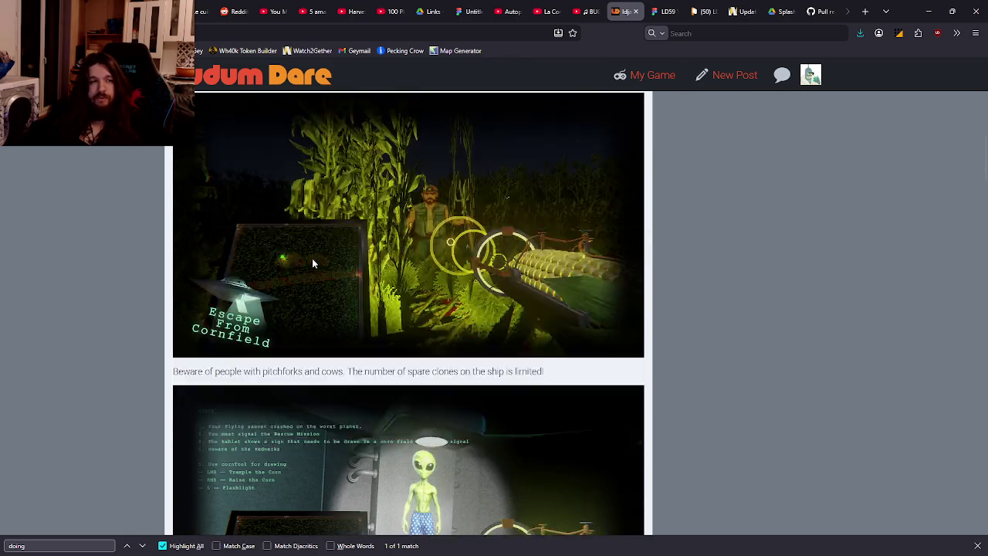
{"action": "scroll", "coordinate": [311, 258], "scroll_direction": "down", "scroll_amount": 4}
{"action": "scroll", "coordinate": [309, 252], "scroll_direction": "down", "scroll_amount": 6}
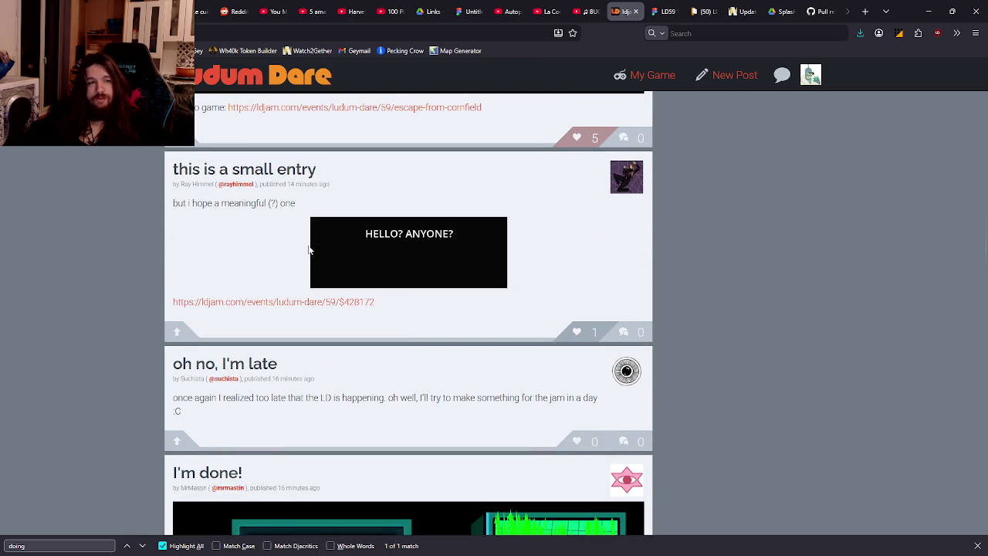
{"action": "scroll", "coordinate": [432, 244], "scroll_direction": "down", "scroll_amount": 4}
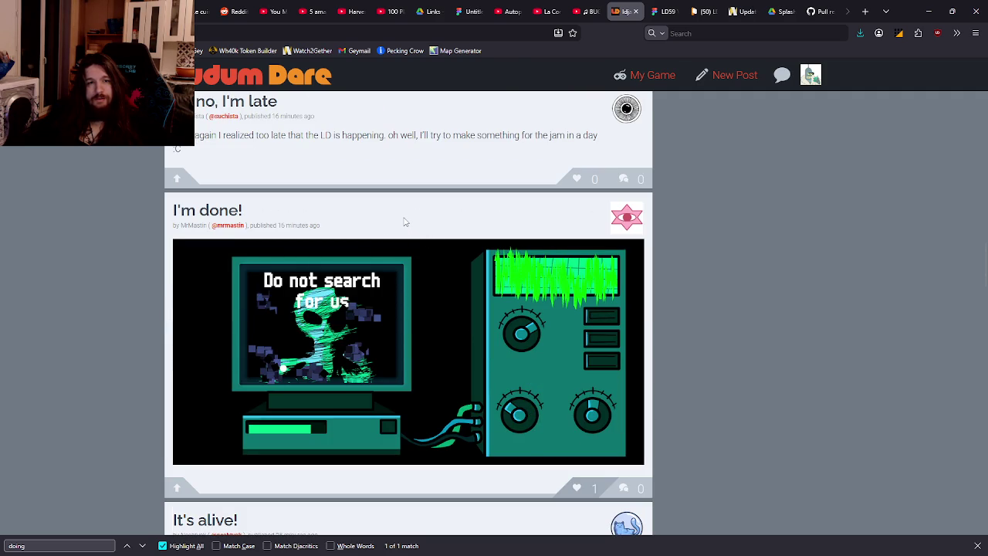
{"action": "scroll", "coordinate": [403, 222], "scroll_direction": "down", "scroll_amount": 3}
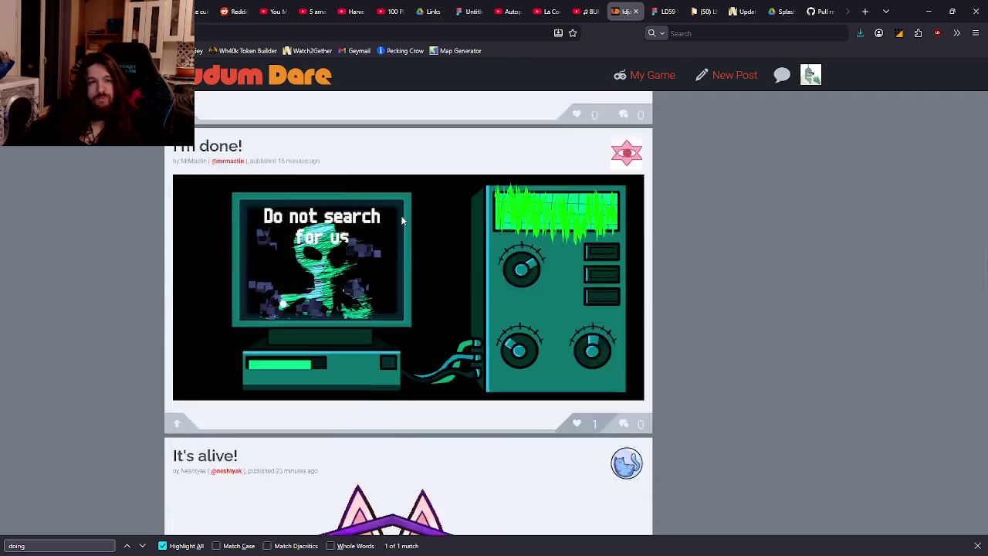
{"action": "scroll", "coordinate": [386, 208], "scroll_direction": "up", "scroll_amount": 5}
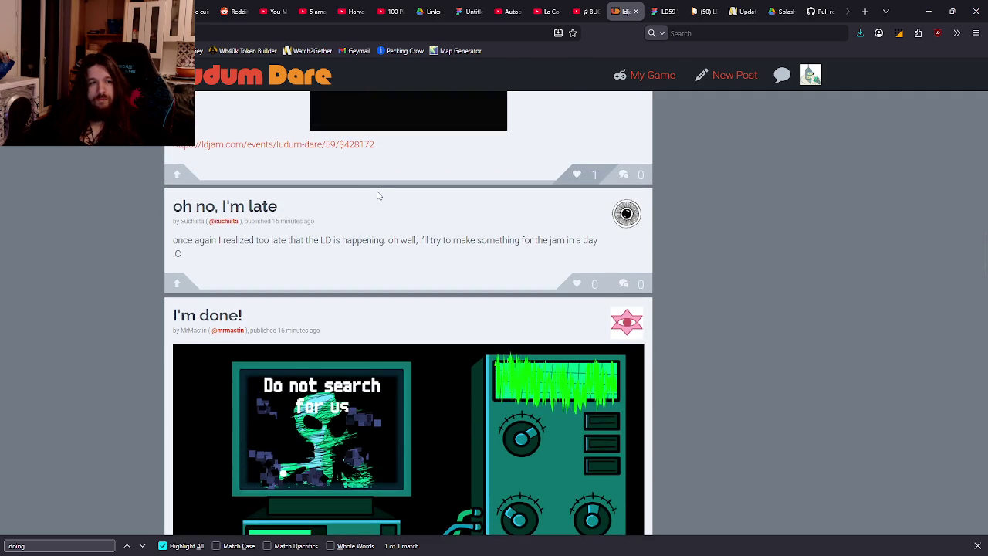
{"action": "scroll", "coordinate": [372, 180], "scroll_direction": "down", "scroll_amount": 3}
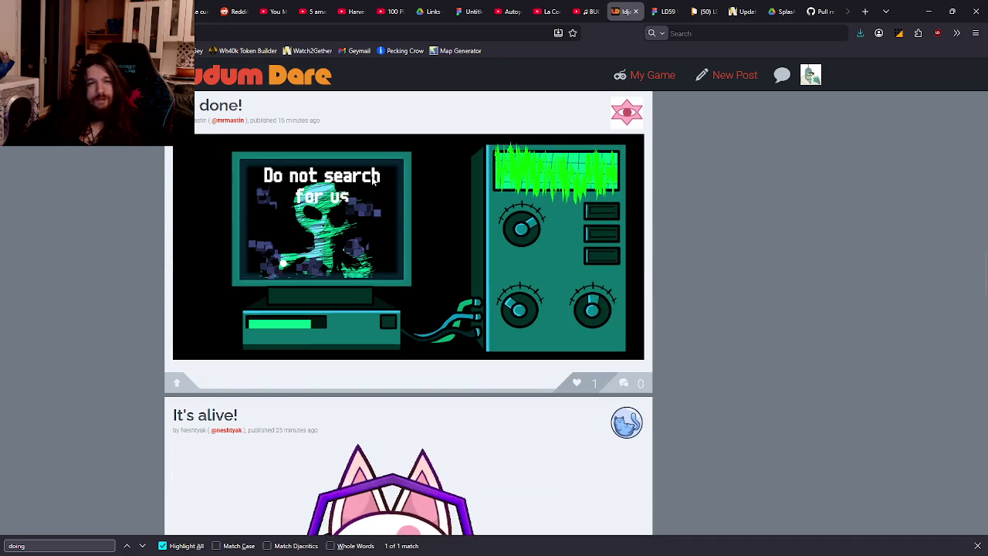
{"action": "scroll", "coordinate": [370, 174], "scroll_direction": "up", "scroll_amount": 1}
{"action": "scroll", "coordinate": [369, 174], "scroll_direction": "down", "scroll_amount": 5}
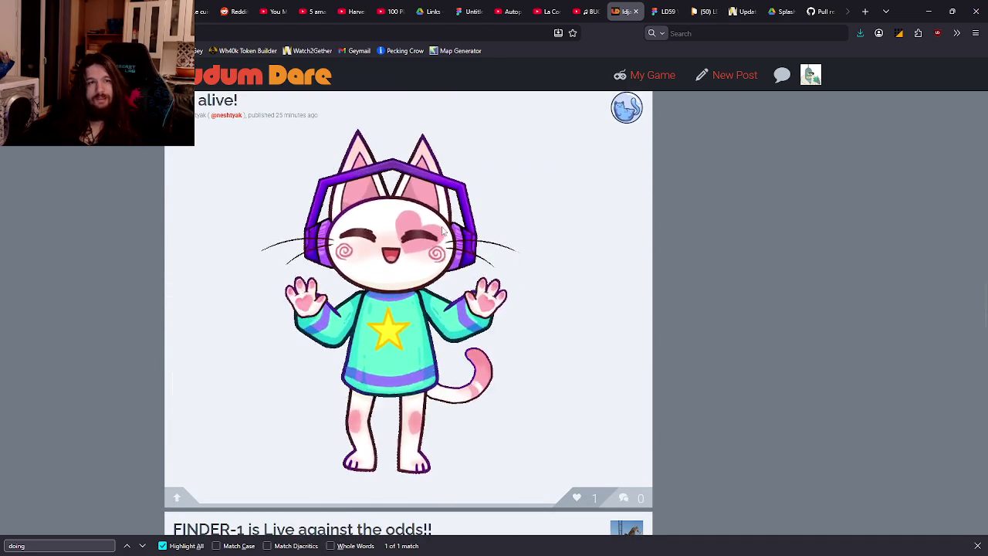
{"action": "scroll", "coordinate": [370, 169], "scroll_direction": "down", "scroll_amount": 5}
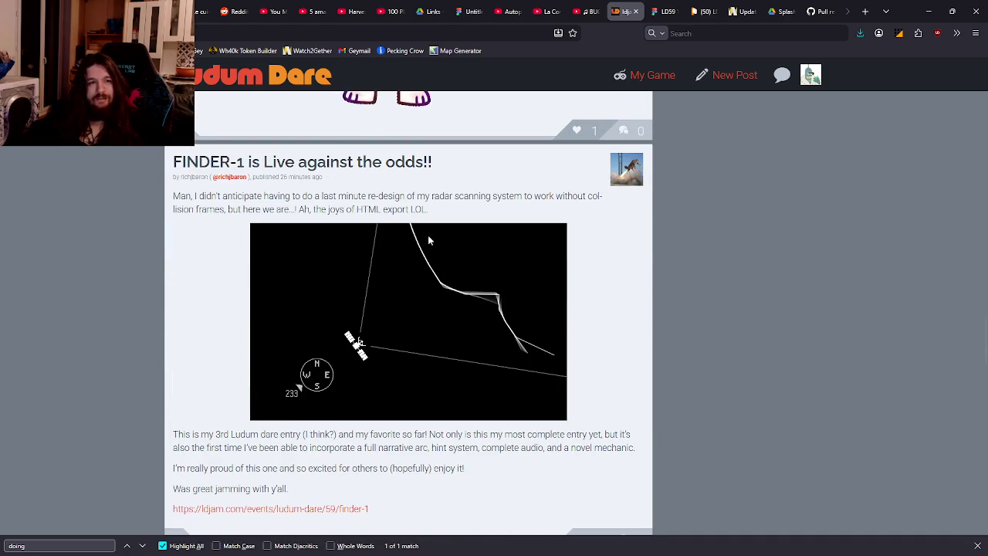
{"action": "scroll", "coordinate": [428, 235], "scroll_direction": "down", "scroll_amount": 5}
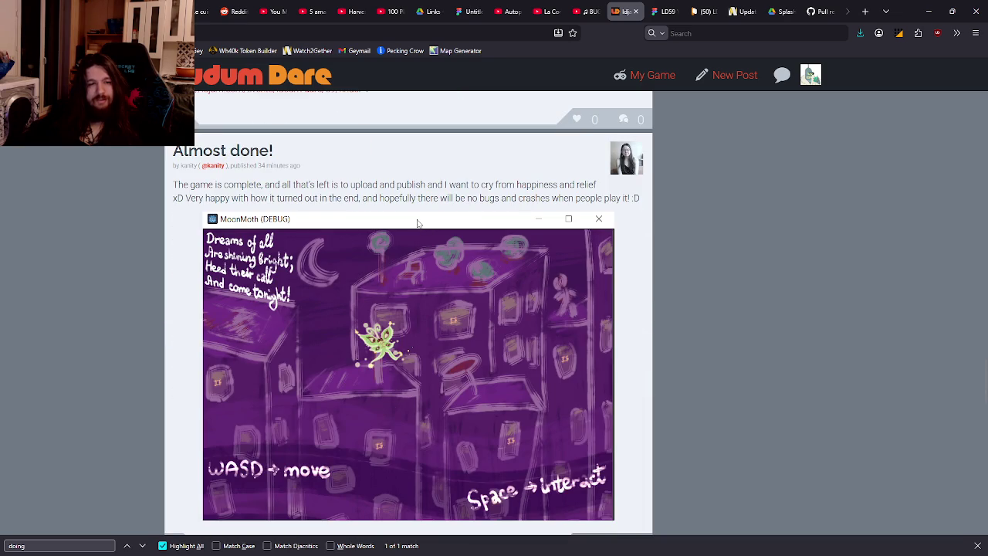
{"action": "scroll", "coordinate": [415, 219], "scroll_direction": "down", "scroll_amount": 6}
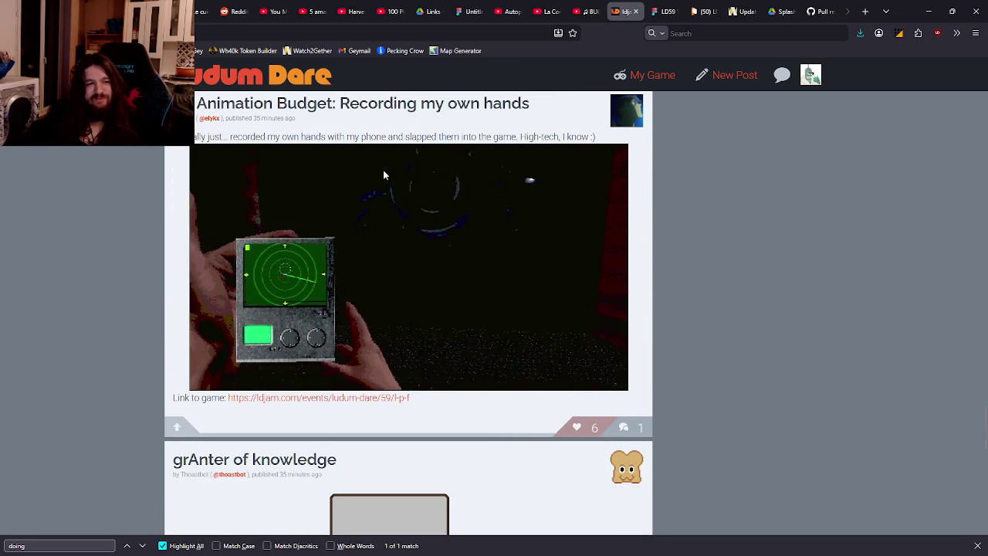
{"action": "scroll", "coordinate": [383, 170], "scroll_direction": "down", "scroll_amount": 8}
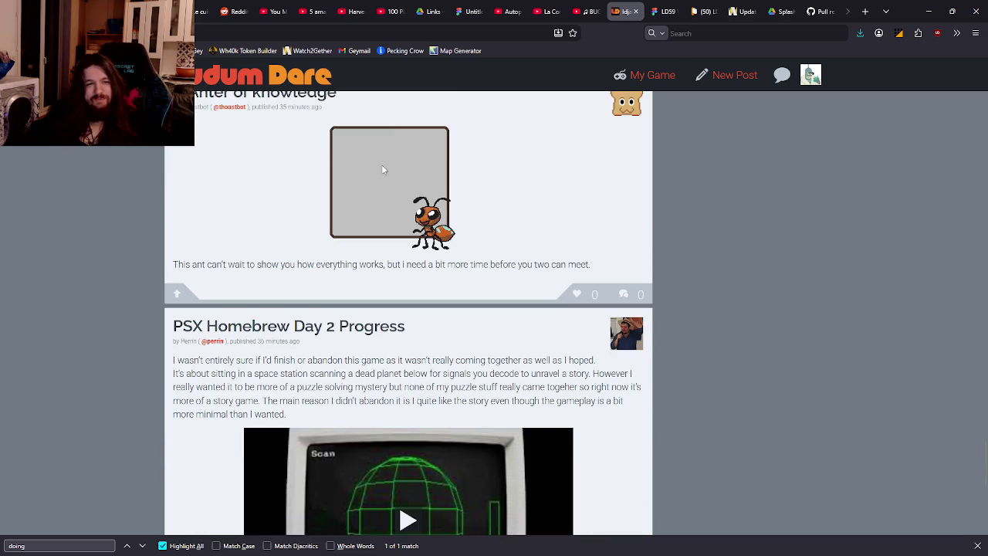
{"action": "scroll", "coordinate": [382, 165], "scroll_direction": "down", "scroll_amount": 3}
{"action": "left_click", "coordinate": [396, 313]}
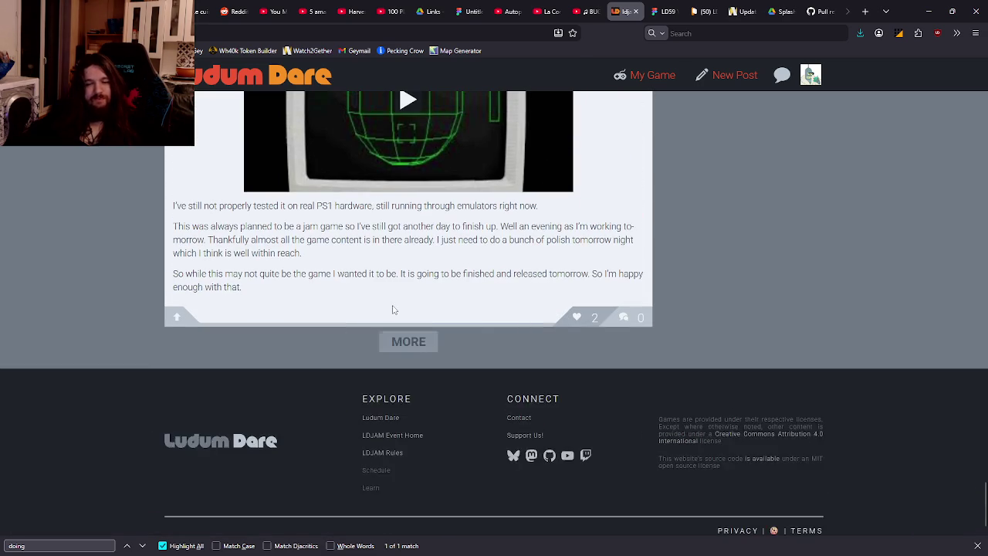
Browse the newly loaded posts and load another batch with MORE.
{"action": "scroll", "coordinate": [421, 270], "scroll_direction": "down", "scroll_amount": 3}
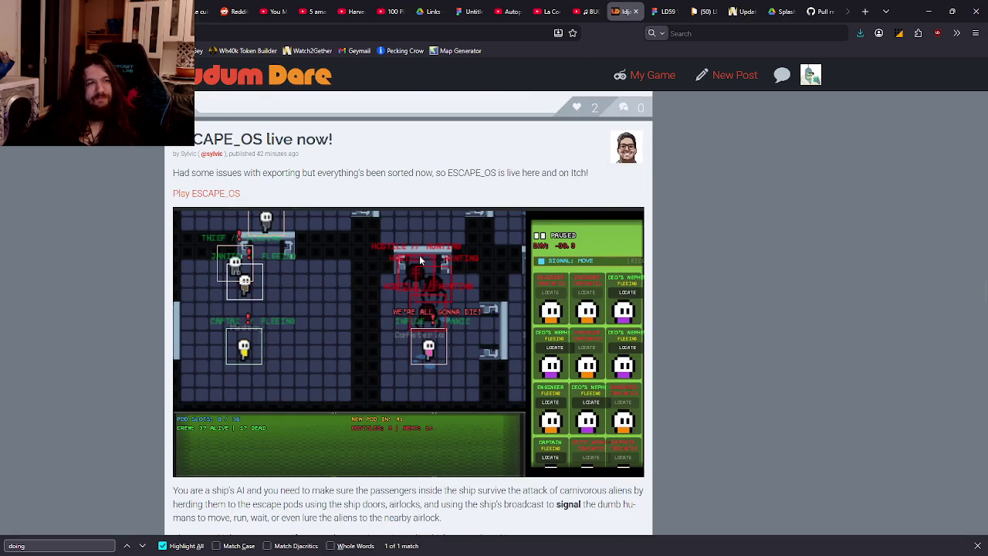
{"action": "scroll", "coordinate": [420, 259], "scroll_direction": "down", "scroll_amount": 3}
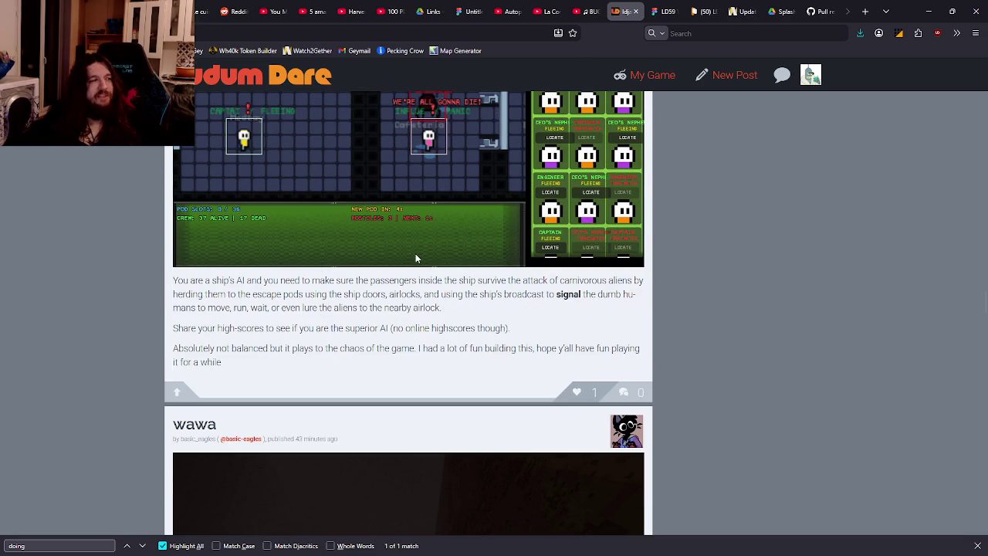
{"action": "scroll", "coordinate": [415, 258], "scroll_direction": "up", "scroll_amount": 3}
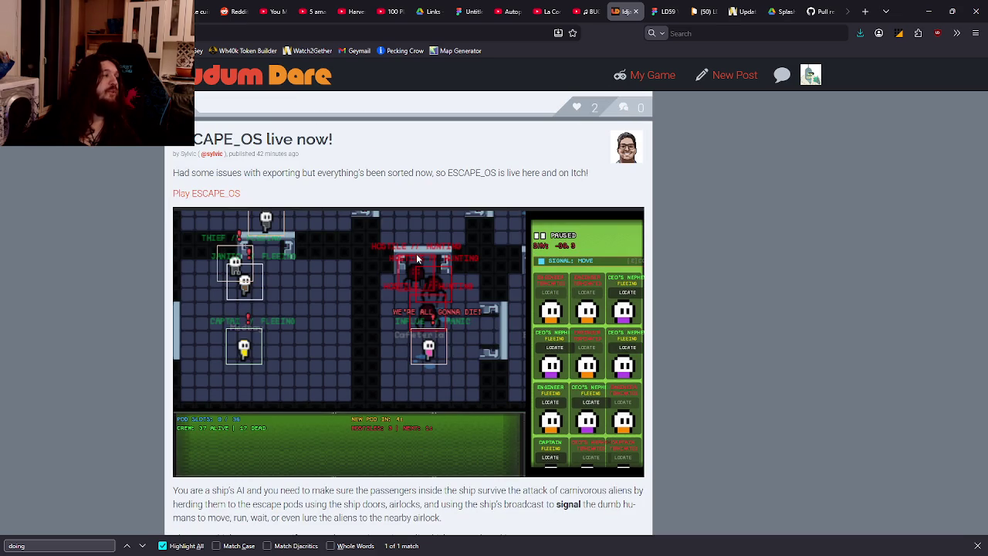
{"action": "scroll", "coordinate": [418, 247], "scroll_direction": "up", "scroll_amount": 10}
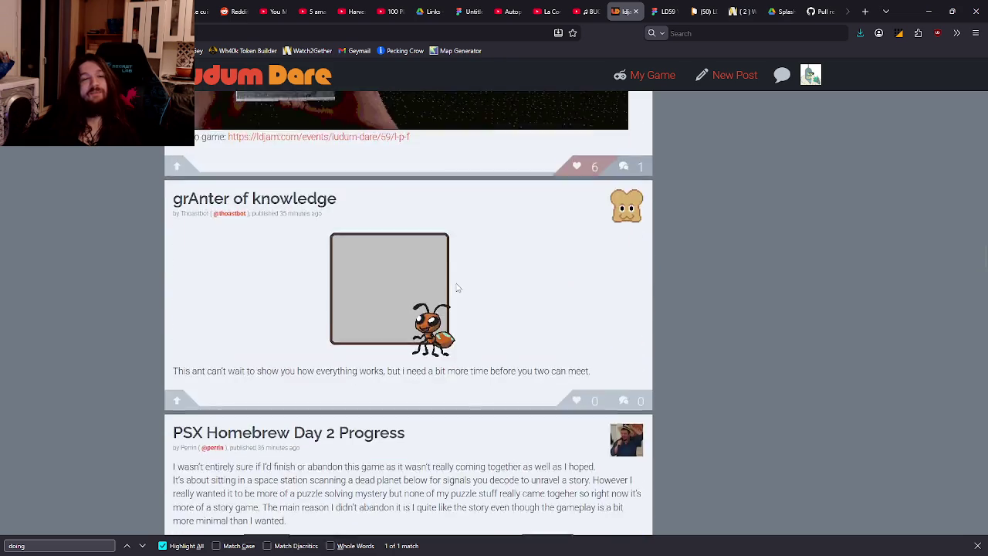
{"action": "scroll", "coordinate": [457, 288], "scroll_direction": "up", "scroll_amount": 5}
{"action": "scroll", "coordinate": [399, 133], "scroll_direction": "down", "scroll_amount": 2}
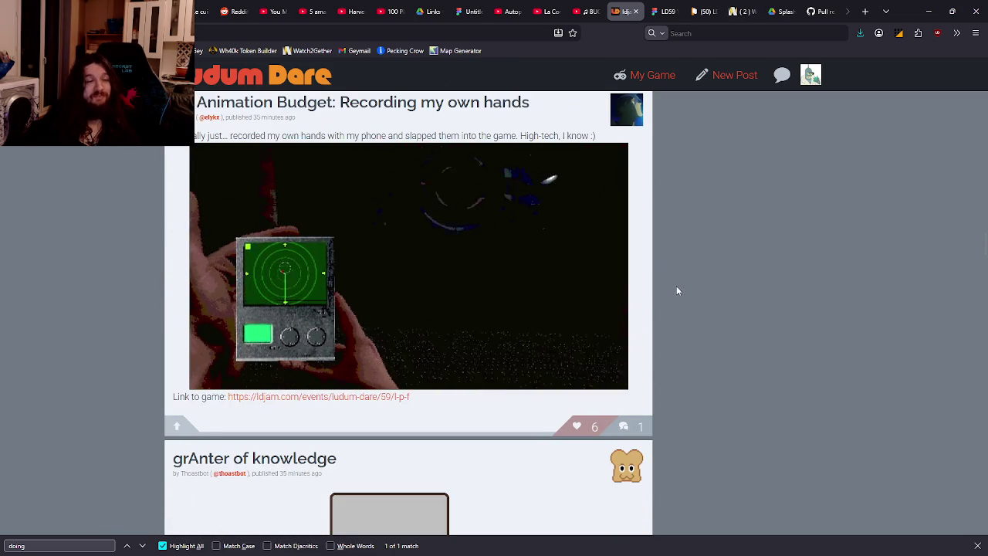
{"action": "scroll", "coordinate": [677, 287], "scroll_direction": "down", "scroll_amount": 10}
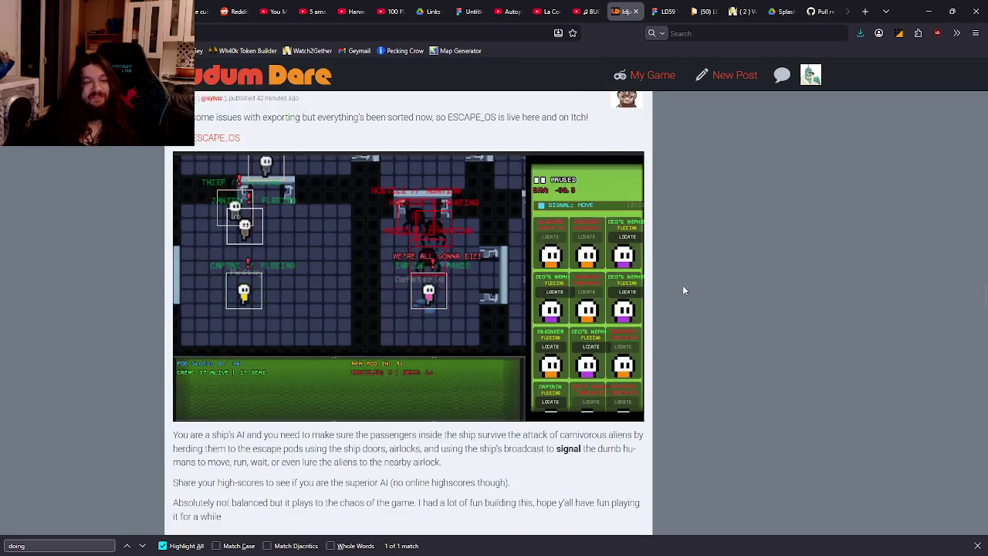
{"action": "scroll", "coordinate": [683, 290], "scroll_direction": "down", "scroll_amount": 15}
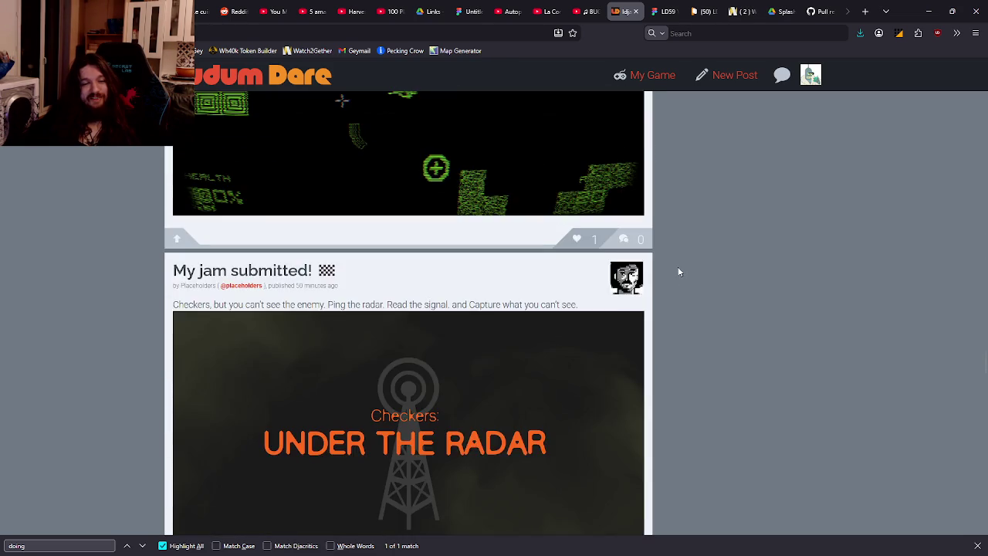
{"action": "scroll", "coordinate": [678, 272], "scroll_direction": "down", "scroll_amount": 15}
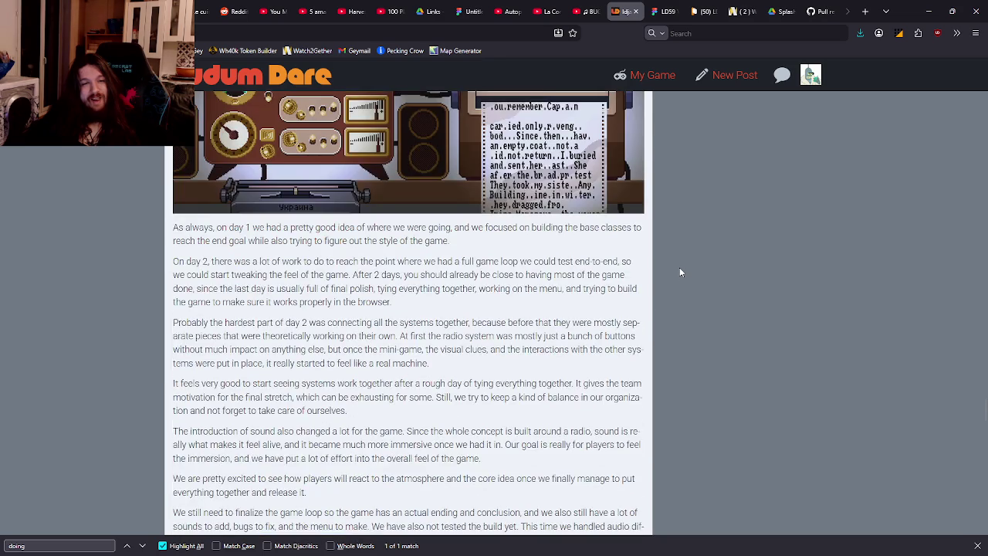
{"action": "scroll", "coordinate": [680, 272], "scroll_direction": "up", "scroll_amount": 3}
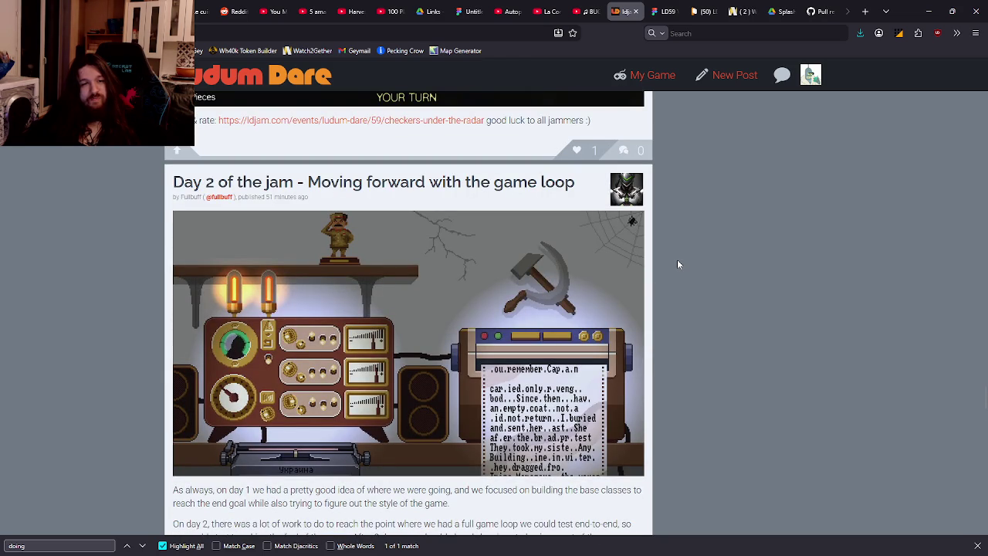
{"action": "scroll", "coordinate": [677, 263], "scroll_direction": "down", "scroll_amount": 3}
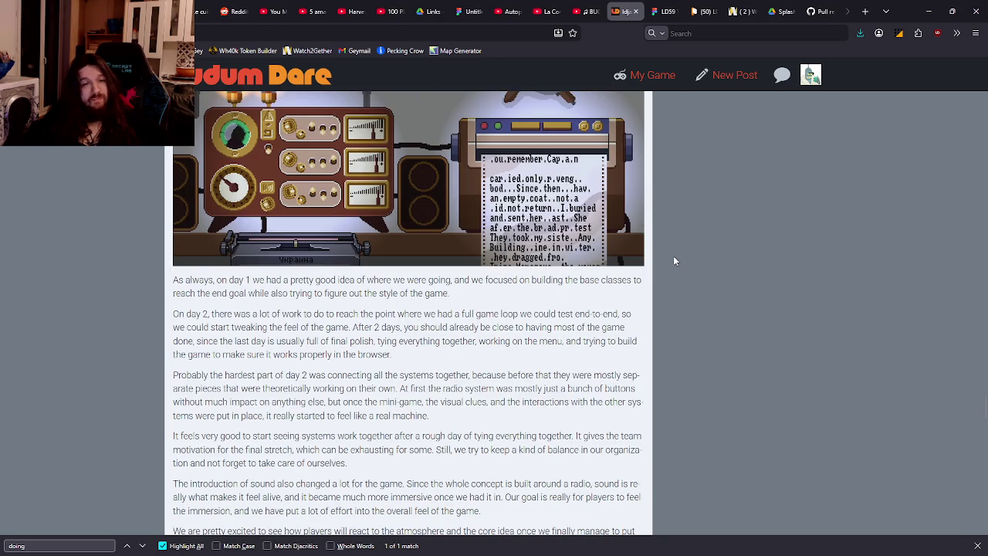
{"action": "scroll", "coordinate": [674, 248], "scroll_direction": "down", "scroll_amount": 15}
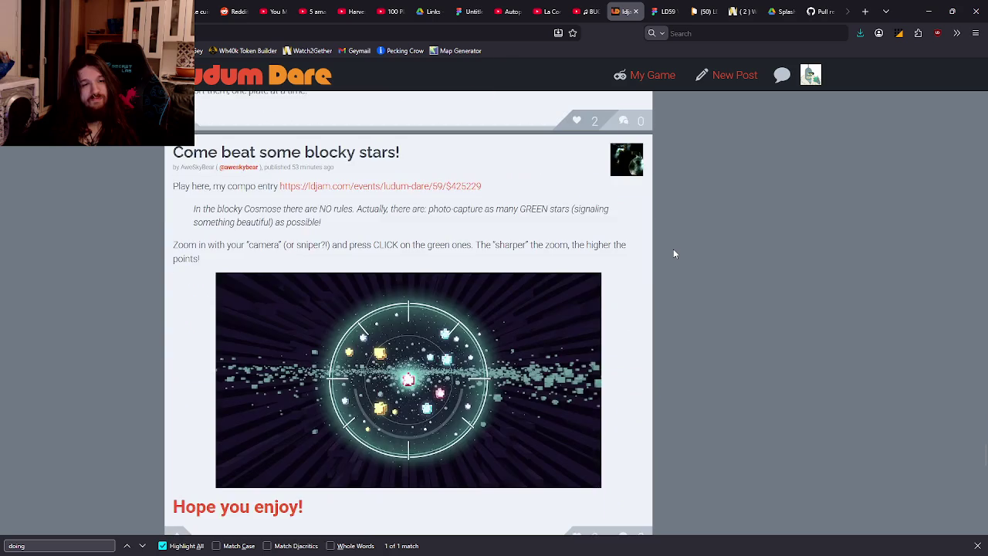
{"action": "scroll", "coordinate": [675, 249], "scroll_direction": "up", "scroll_amount": 6}
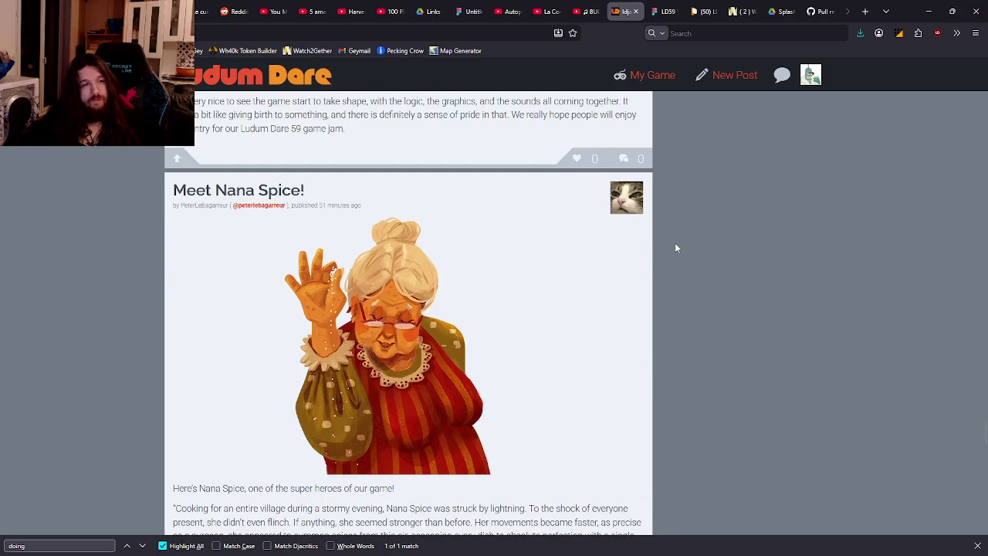
{"action": "scroll", "coordinate": [675, 248], "scroll_direction": "down", "scroll_amount": 6}
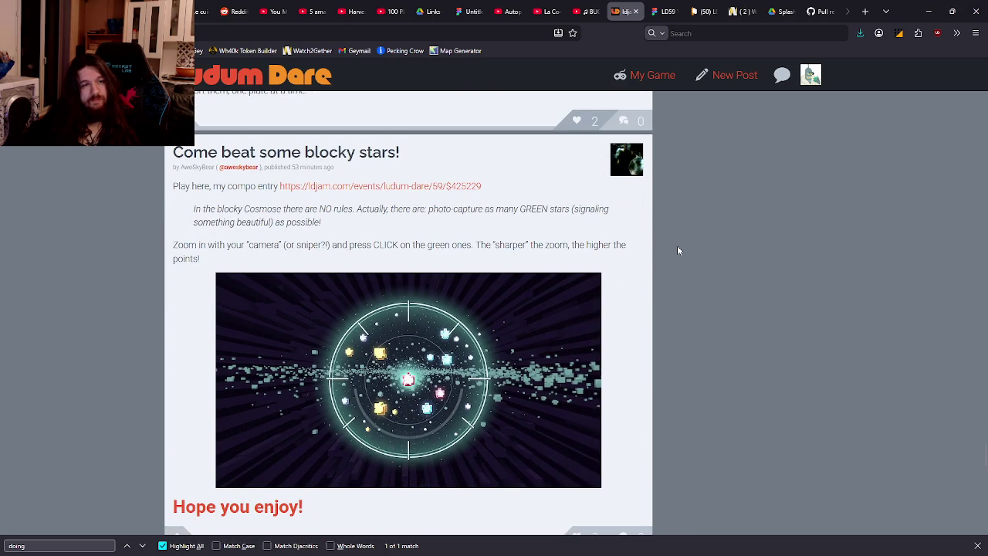
{"action": "scroll", "coordinate": [676, 246], "scroll_direction": "down", "scroll_amount": 1}
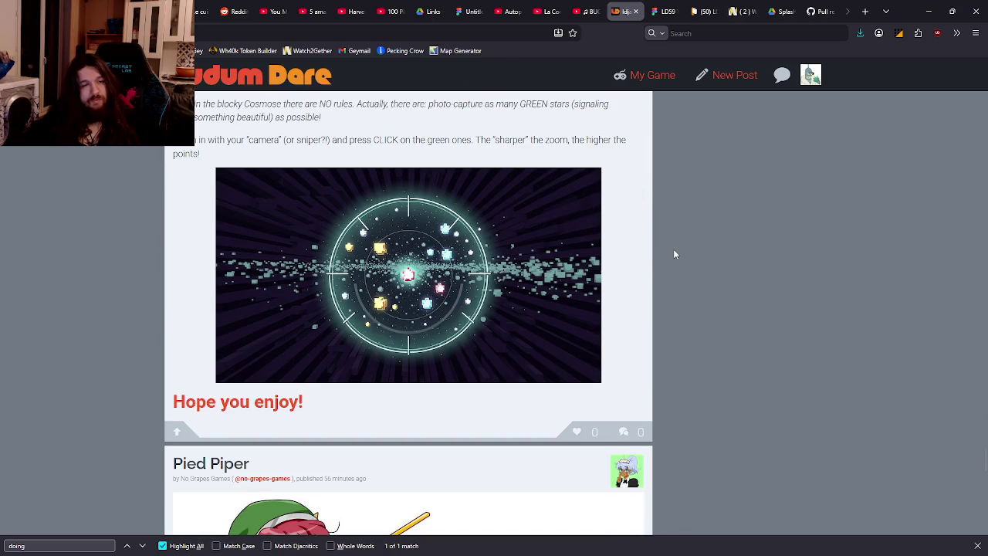
{"action": "scroll", "coordinate": [673, 249], "scroll_direction": "down", "scroll_amount": 5}
{"action": "scroll", "coordinate": [674, 247], "scroll_direction": "up", "scroll_amount": 1}
{"action": "scroll", "coordinate": [675, 248], "scroll_direction": "down", "scroll_amount": 5}
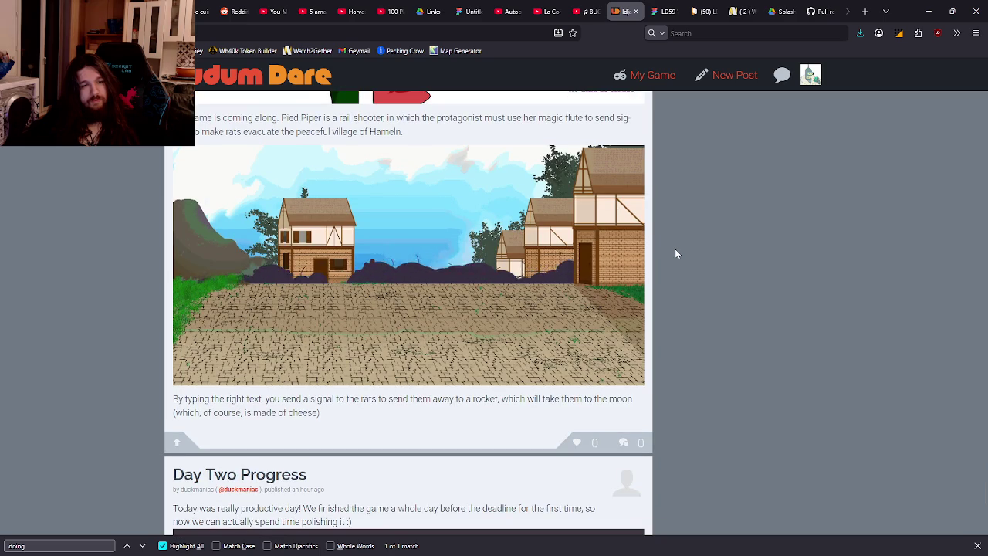
{"action": "scroll", "coordinate": [677, 250], "scroll_direction": "down", "scroll_amount": 5}
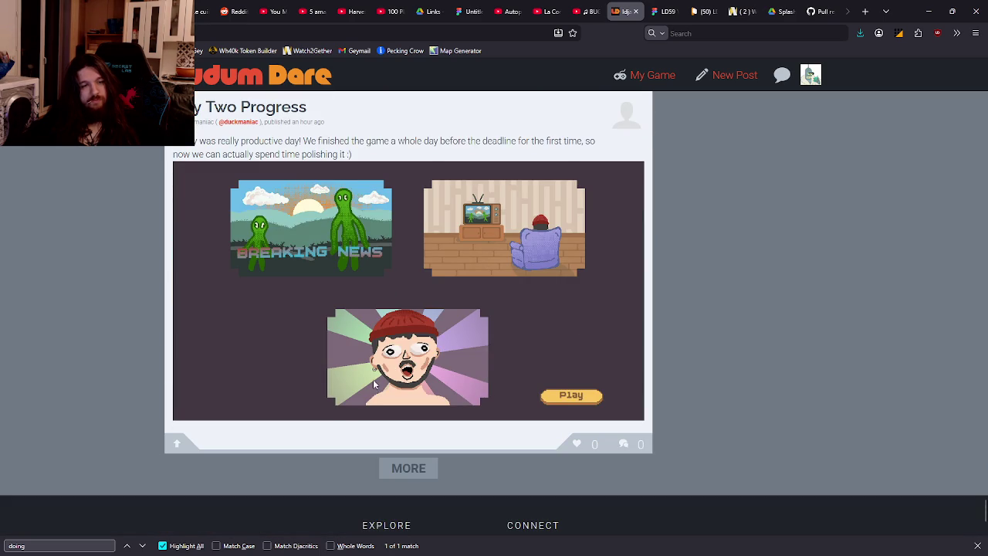
{"action": "scroll", "coordinate": [386, 363], "scroll_direction": "down", "scroll_amount": 1}
{"action": "scroll", "coordinate": [394, 443], "scroll_direction": "up", "scroll_amount": 1}
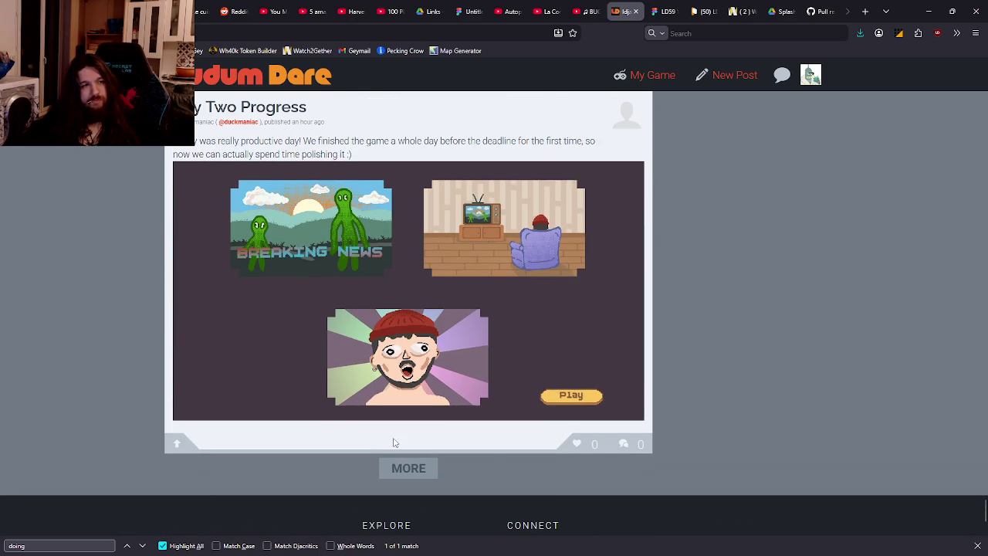
{"action": "left_click", "coordinate": [401, 478]}
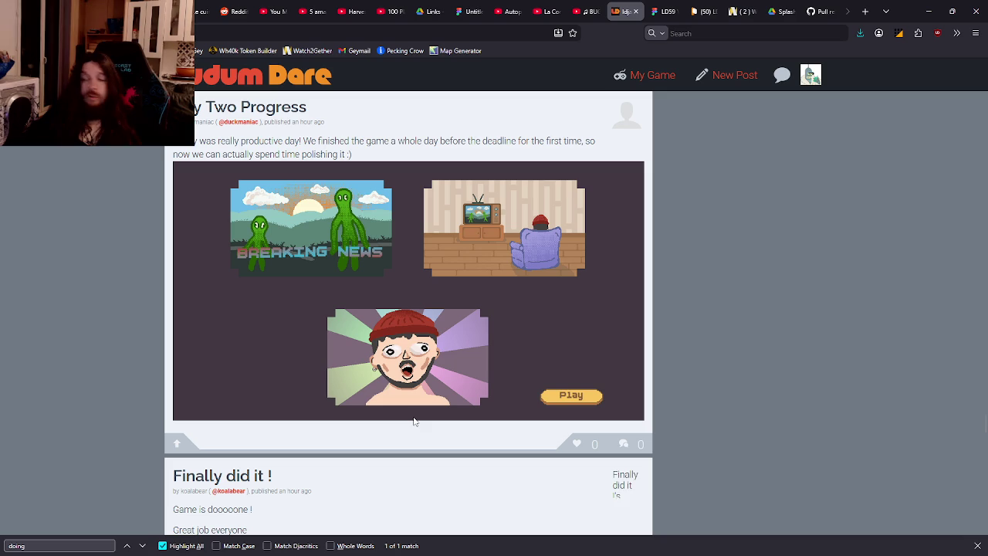
Read through the latest loaded posts such as 'Day Two Progress' and 'Finally did it !'.
{"action": "scroll", "coordinate": [455, 421], "scroll_direction": "down", "scroll_amount": 10}
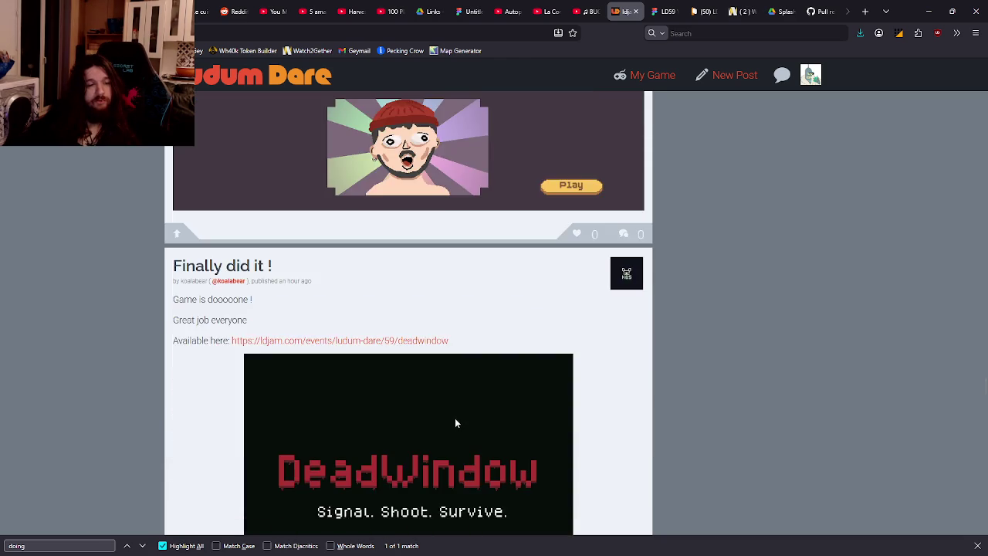
{"action": "scroll", "coordinate": [444, 420], "scroll_direction": "down", "scroll_amount": 15}
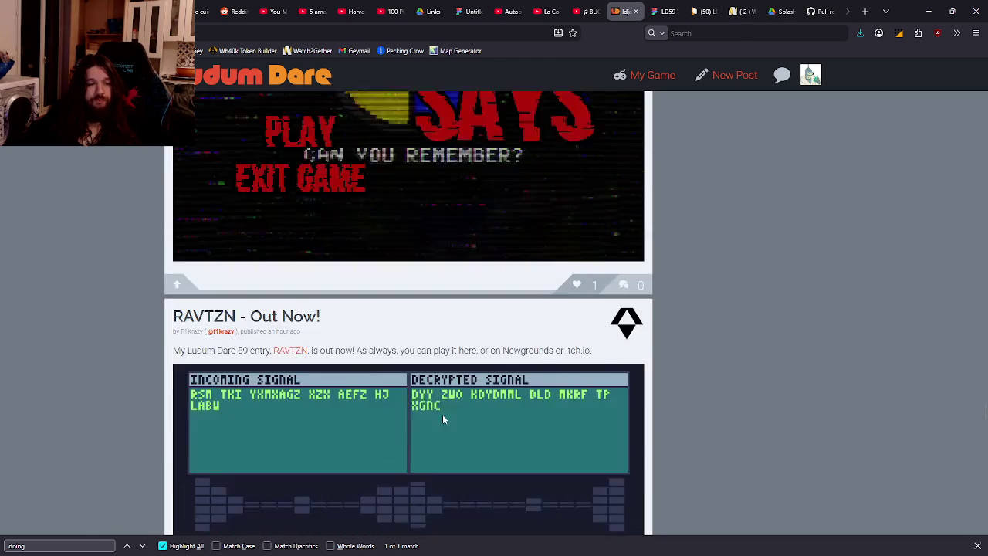
{"action": "scroll", "coordinate": [432, 413], "scroll_direction": "up", "scroll_amount": 20}
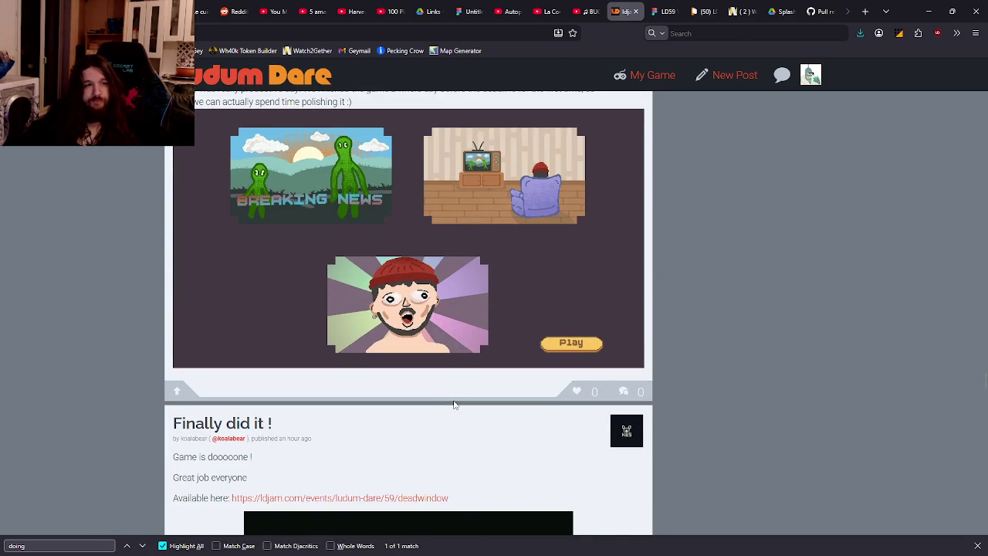
{"action": "scroll", "coordinate": [454, 404], "scroll_direction": "down", "scroll_amount": 3}
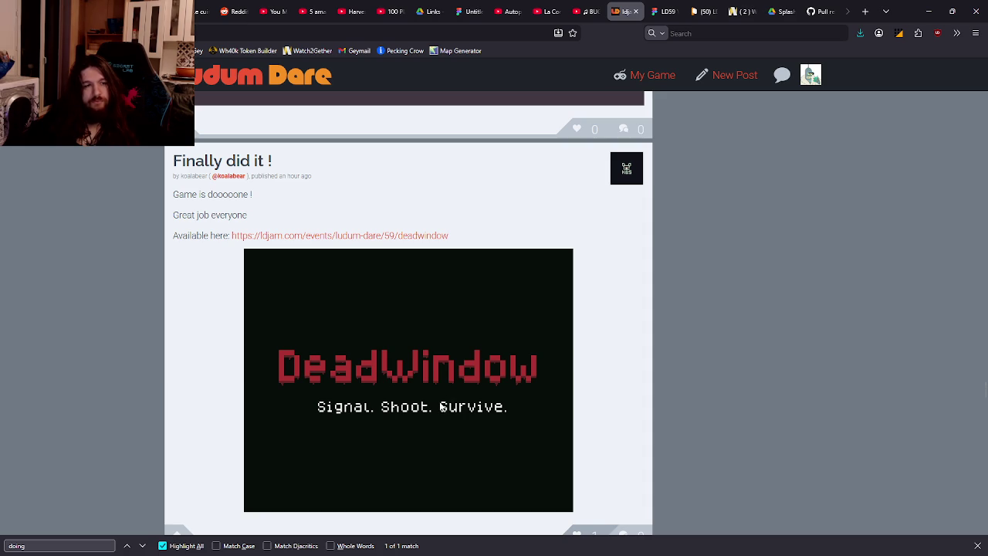
{"action": "scroll", "coordinate": [437, 400], "scroll_direction": "up", "scroll_amount": 6}
{"action": "scroll", "coordinate": [485, 407], "scroll_direction": "down", "scroll_amount": 2}
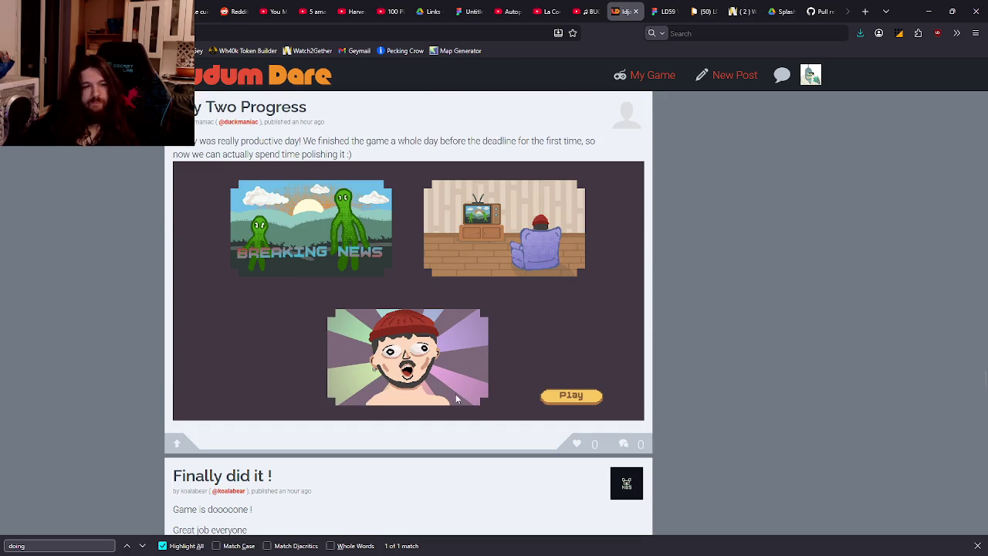
{"action": "mouse_move", "coordinate": [410, 553]}
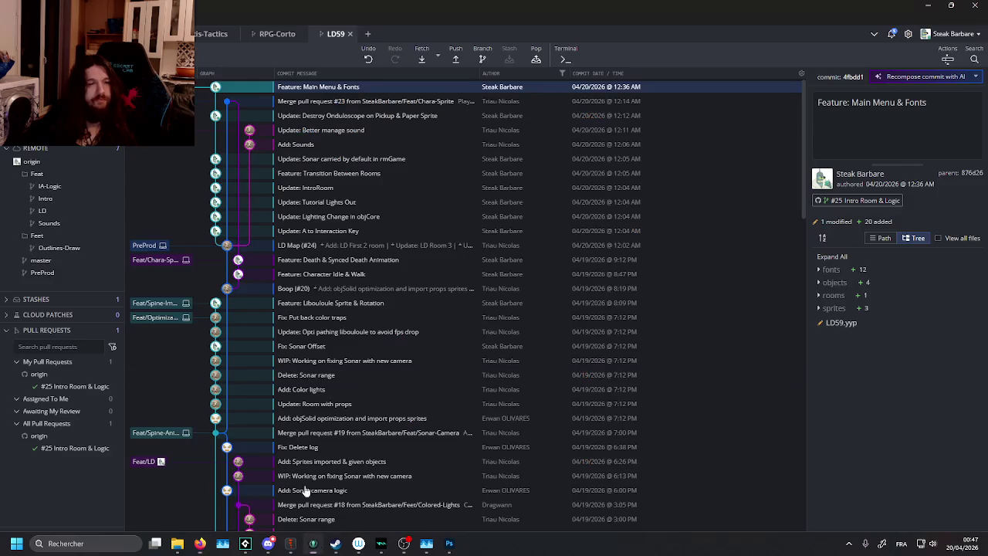
Fetch in GitKraken and check out the top merge of pull request #25 from Feat/Intro.
{"action": "left_click", "coordinate": [245, 544]}
{"action": "left_click", "coordinate": [417, 58]}
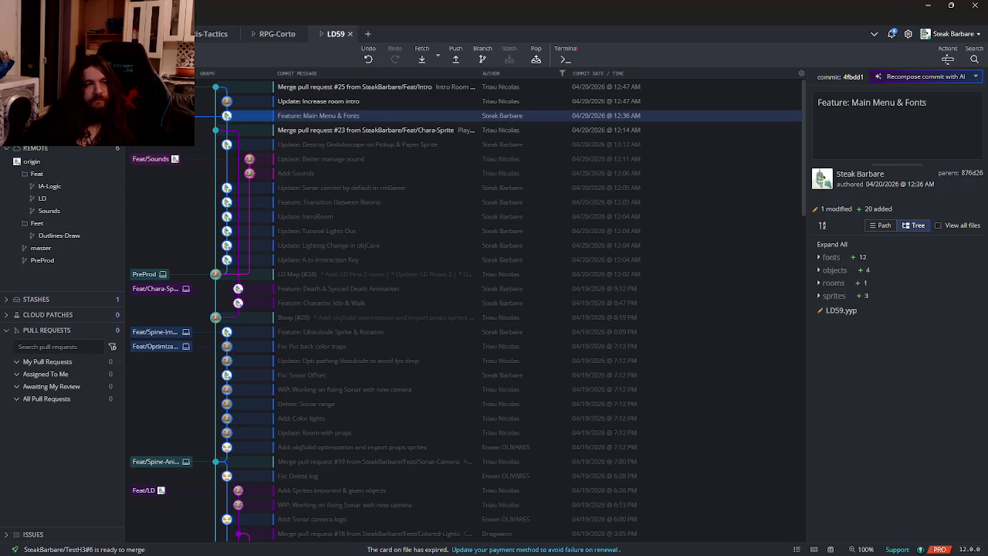
{"action": "double_click", "coordinate": [432, 87]}
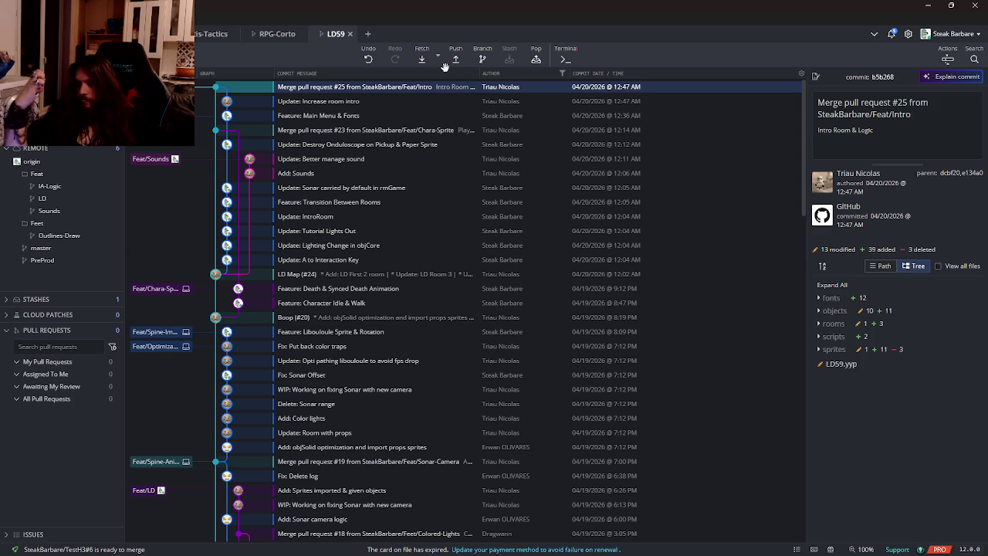
{"action": "mouse_move", "coordinate": [445, 555]}
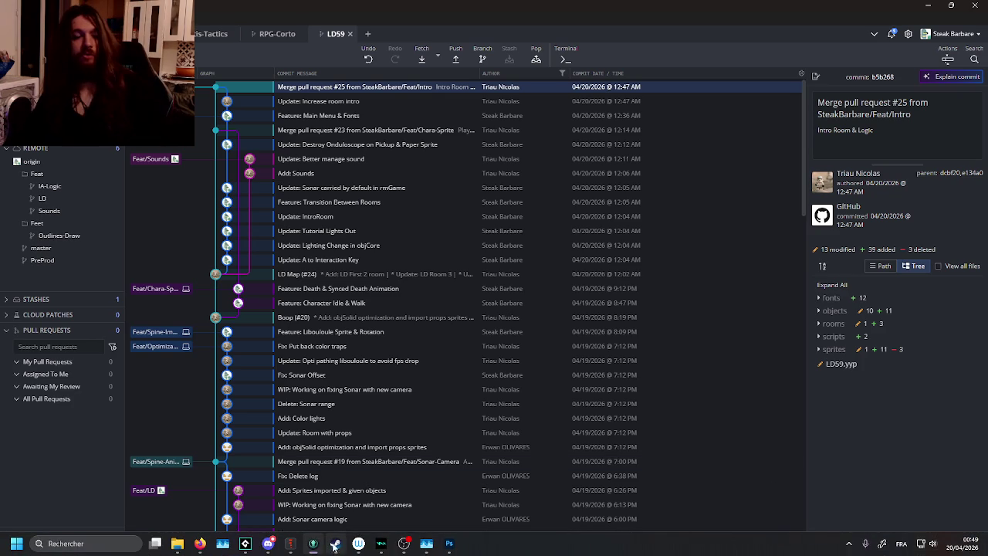
{"action": "mouse_move", "coordinate": [319, 545]}
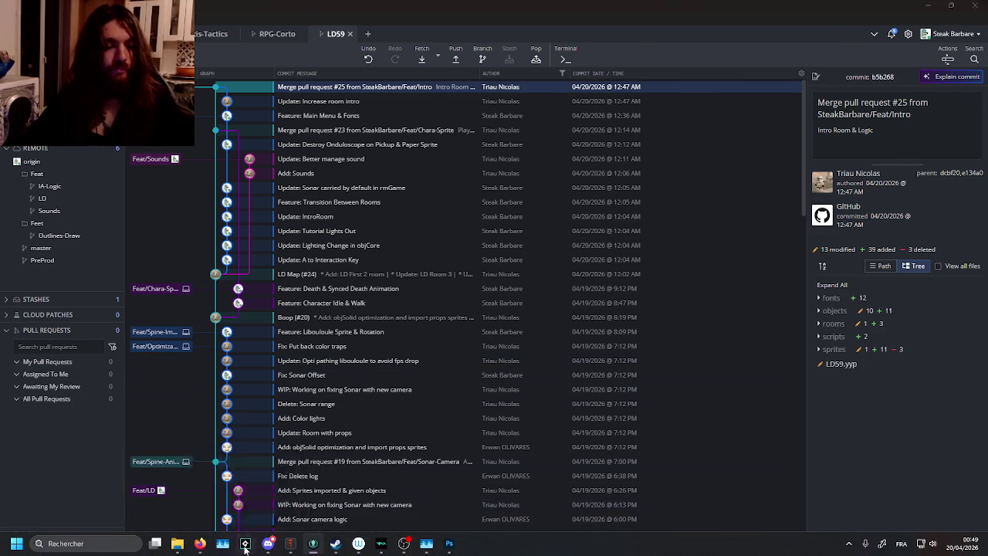
Reload the LD59 project in GameMaker with the changed files and minimize GitKraken.
{"action": "left_click", "coordinate": [246, 542]}
{"action": "left_click", "coordinate": [558, 384]}
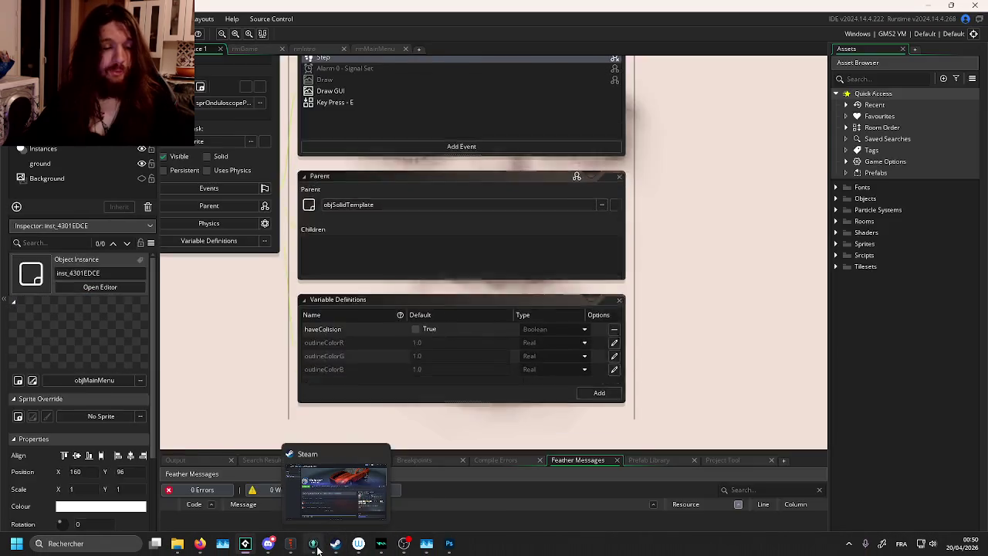
{"action": "left_click", "coordinate": [313, 543]}
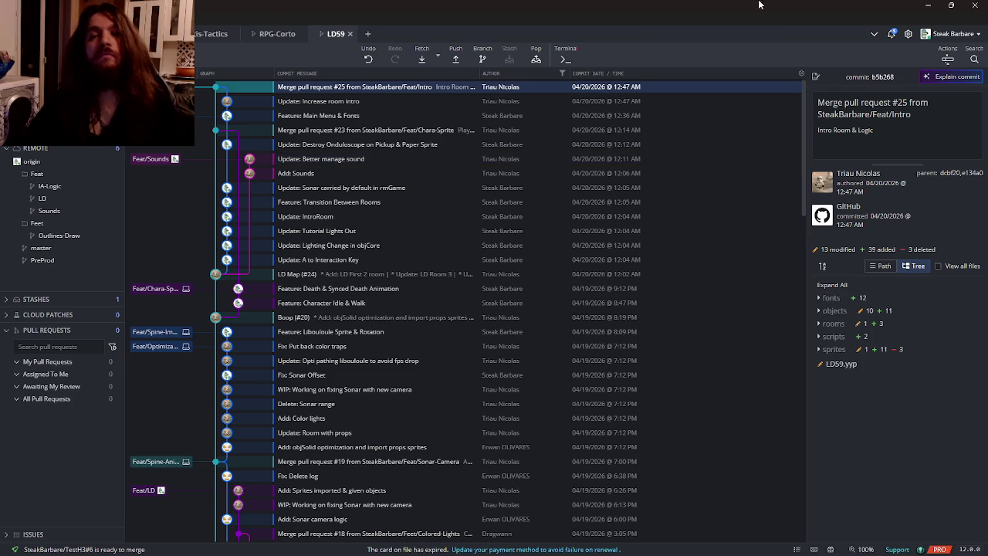
{"action": "left_click", "coordinate": [928, 7]}
{"action": "left_click", "coordinate": [703, 297]}
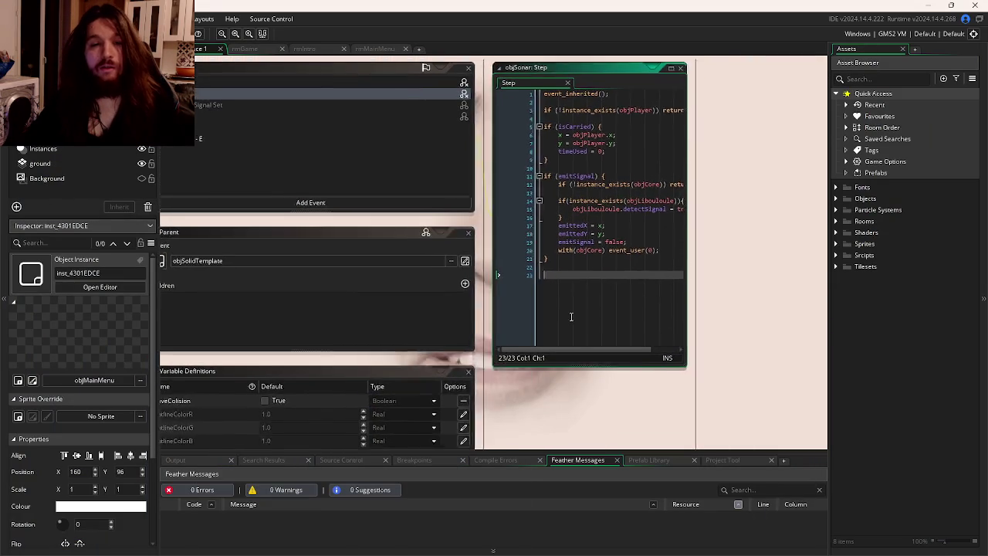
Maximize the objSonar Step code window and read through its player-following and signal-emitting logic.
{"action": "double_click", "coordinate": [698, 294]}
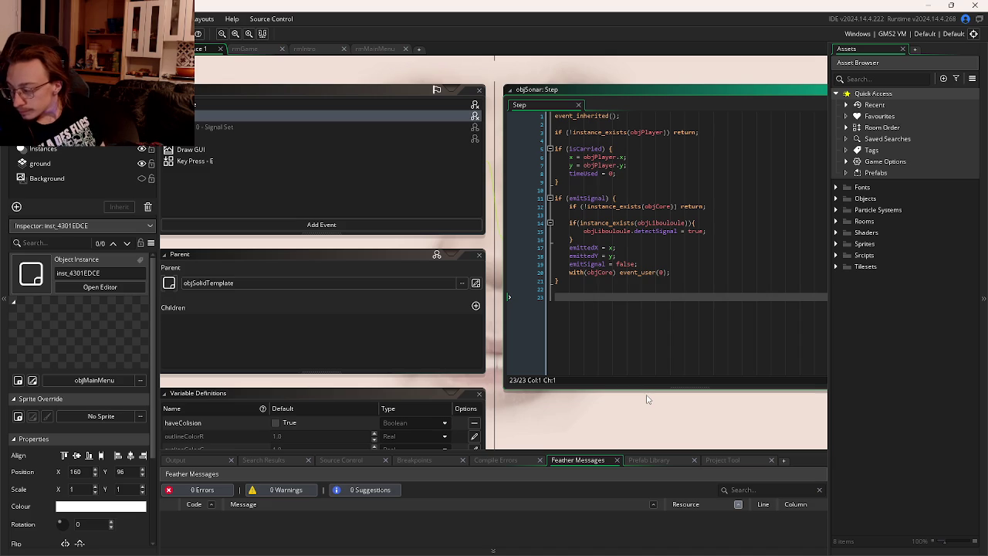
{"action": "scroll", "coordinate": [648, 399], "scroll_direction": "down", "scroll_amount": 5}
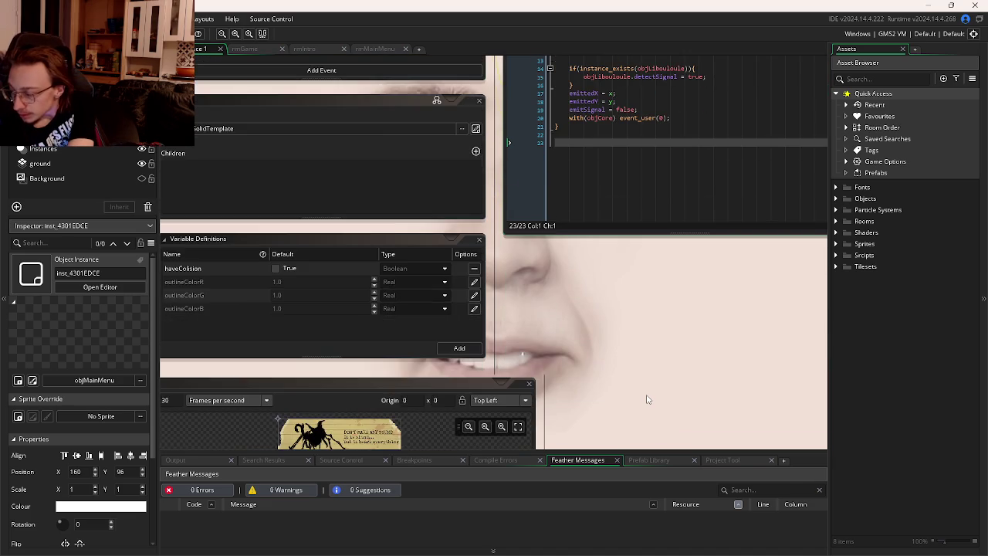
{"action": "scroll", "coordinate": [632, 300], "scroll_direction": "up", "scroll_amount": 6}
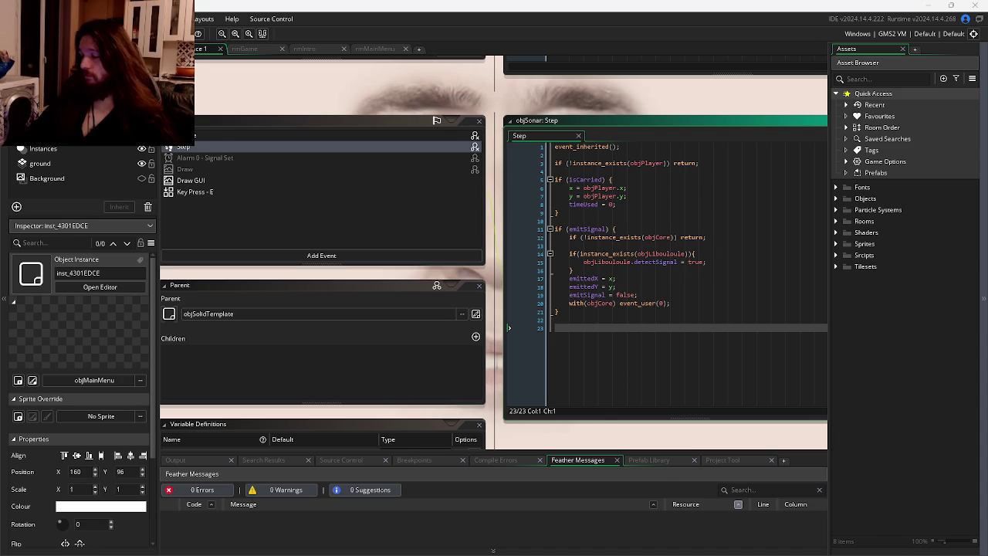
{"action": "key", "text": "super+d"}
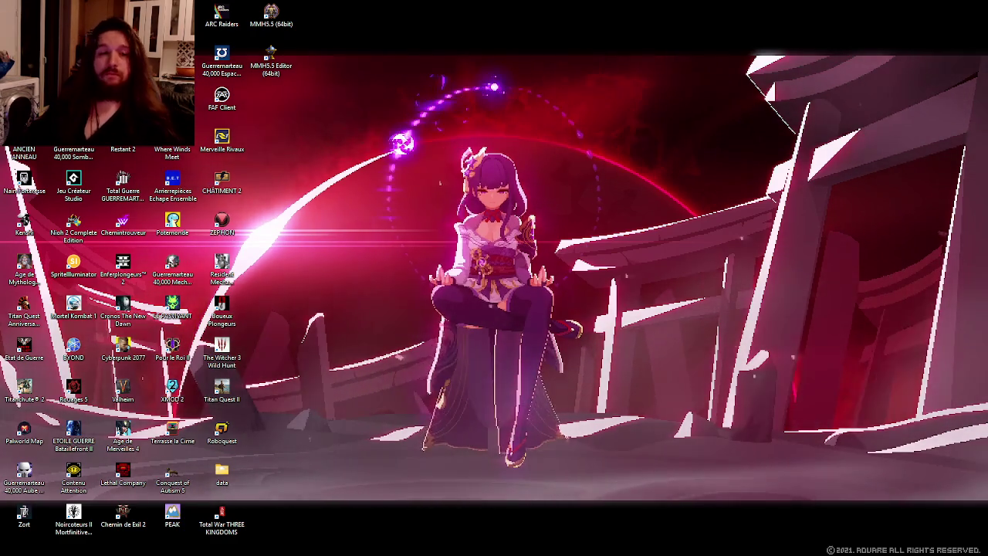
{"action": "key", "text": "super+d"}
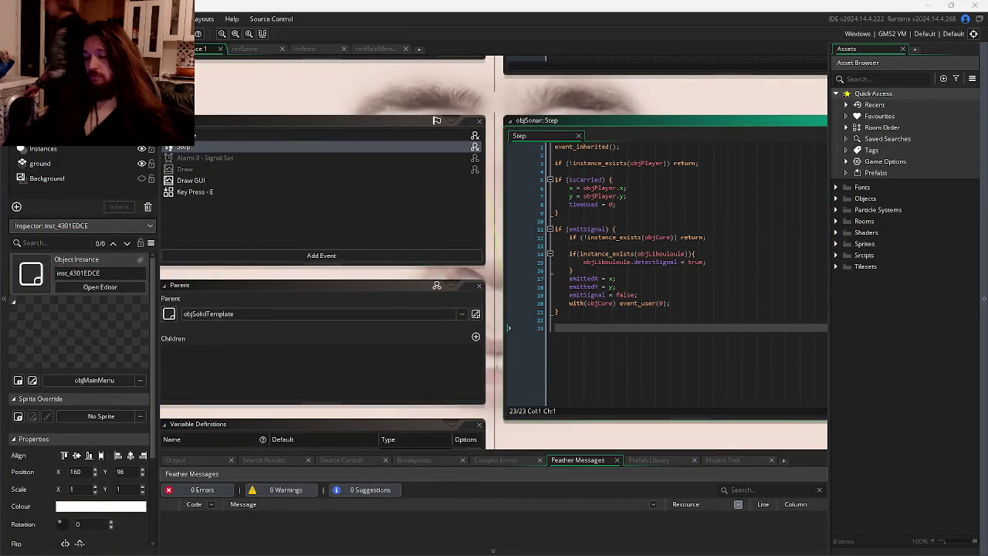
{"action": "key", "text": "alt+Tab"}
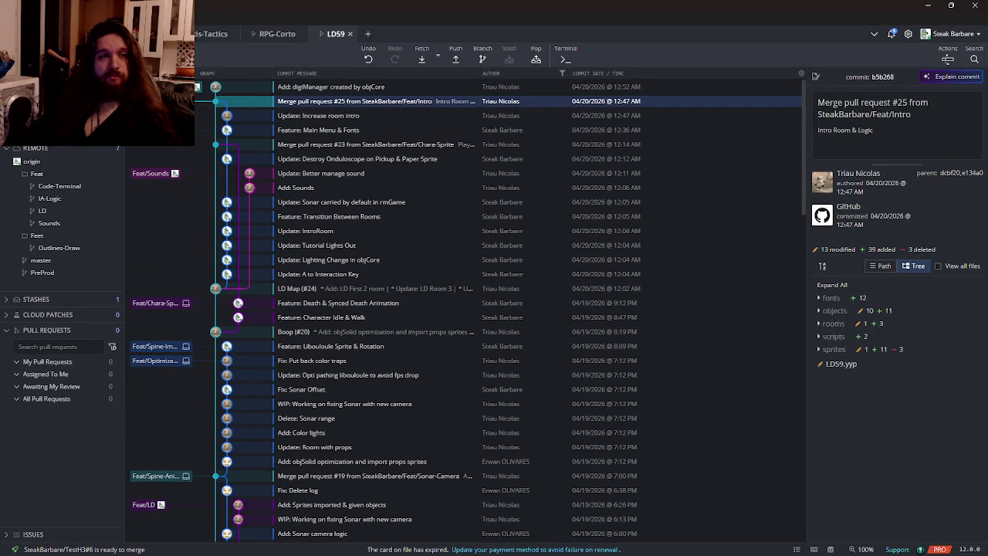
Fetch the latest LD59 remote changes in GitKraken, then minimize it to return to GameMaker.
{"action": "left_click", "coordinate": [430, 60]}
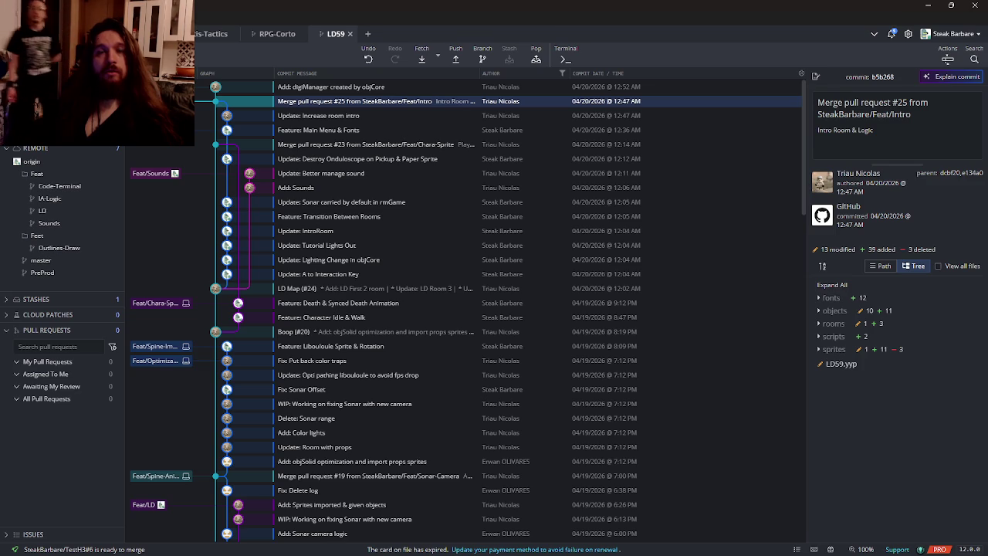
{"action": "key", "text": "alt+Tab"}
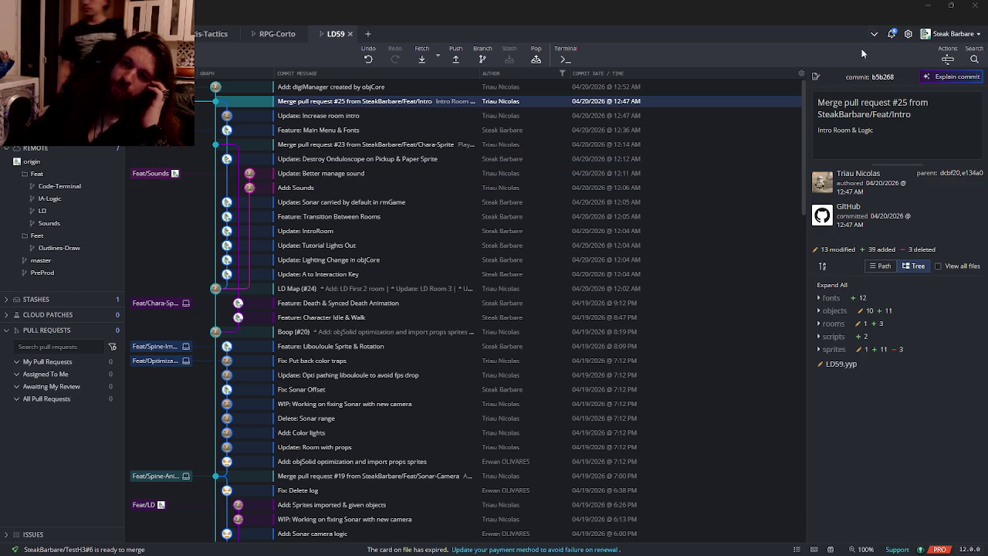
{"action": "left_click", "coordinate": [928, 6]}
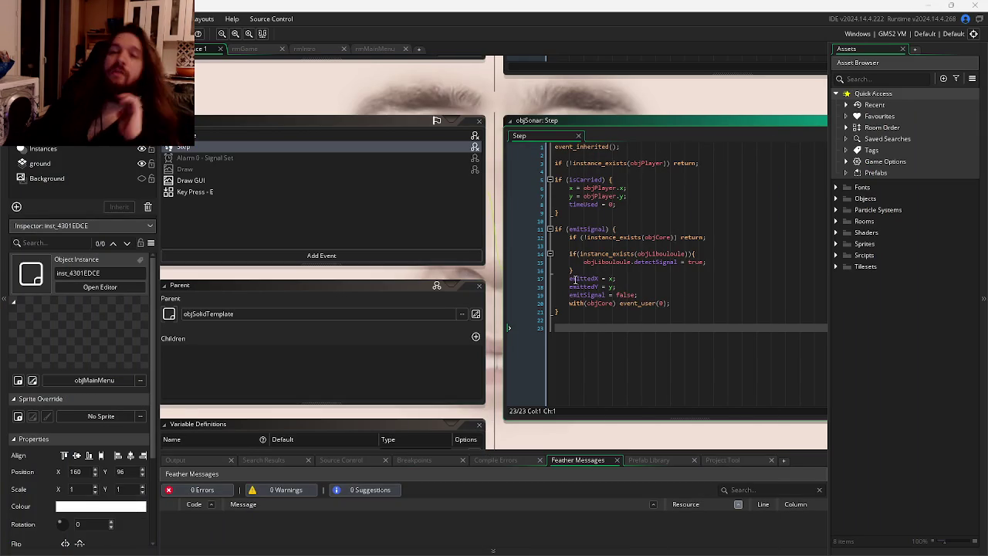
Search the Objects assets for 'man' and open objDigiCodeManager's Create event.
{"action": "left_click", "coordinate": [837, 198]}
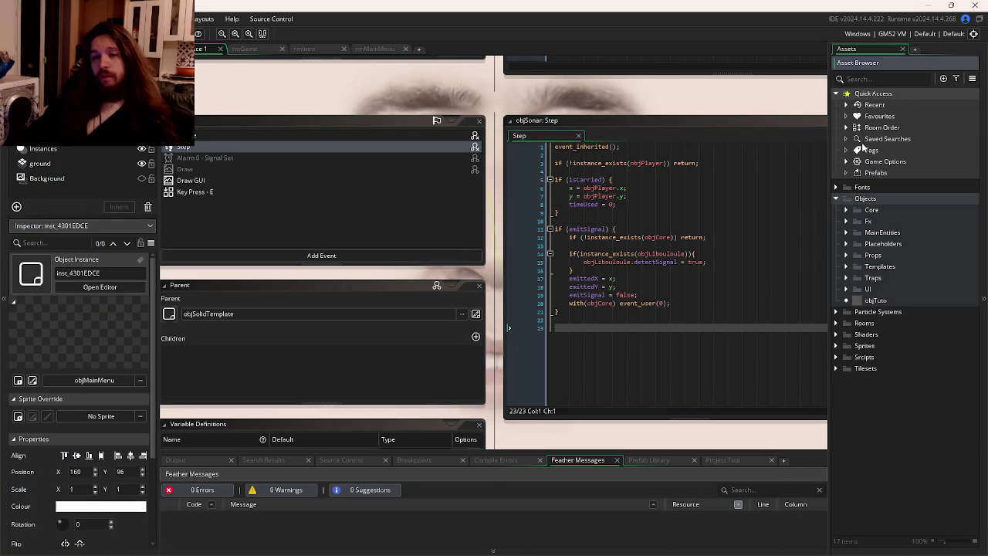
{"action": "left_click", "coordinate": [870, 80]}
{"action": "type", "text": "manager"}
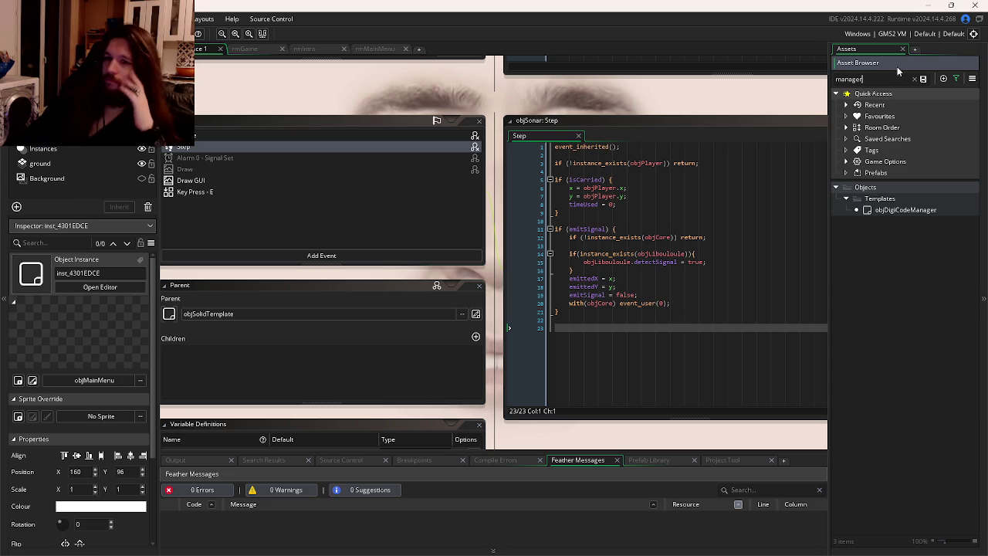
{"action": "double_click", "coordinate": [892, 210]}
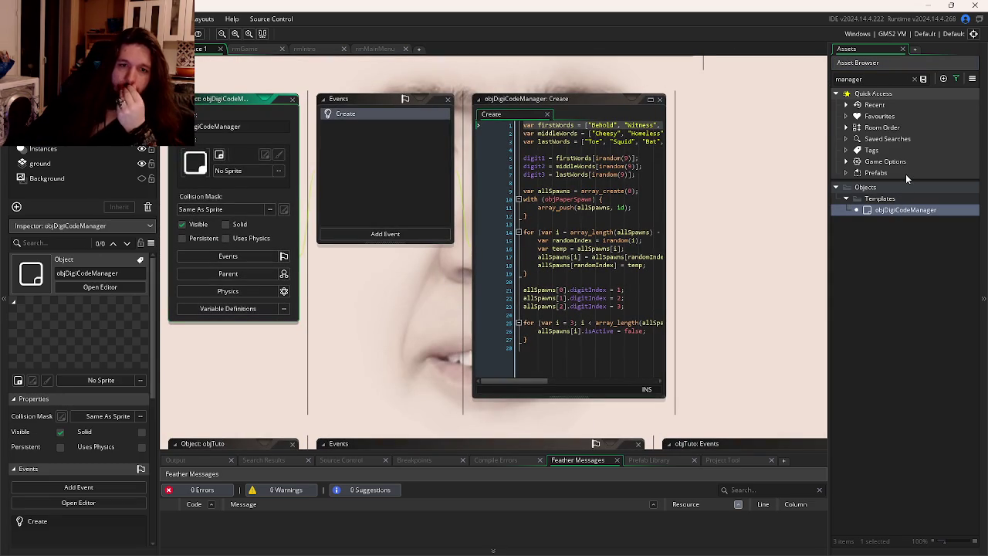
Look over the random-words and array_push spawn code, then switch to Discord.
{"action": "mouse_move", "coordinate": [727, 248]}
{"action": "left_mouse_down"}
{"action": "mouse_move", "coordinate": [519, 233]}
{"action": "mouse_move", "coordinate": [825, 232]}
{"action": "mouse_move", "coordinate": [755, 232]}
{"action": "left_mouse_up"}
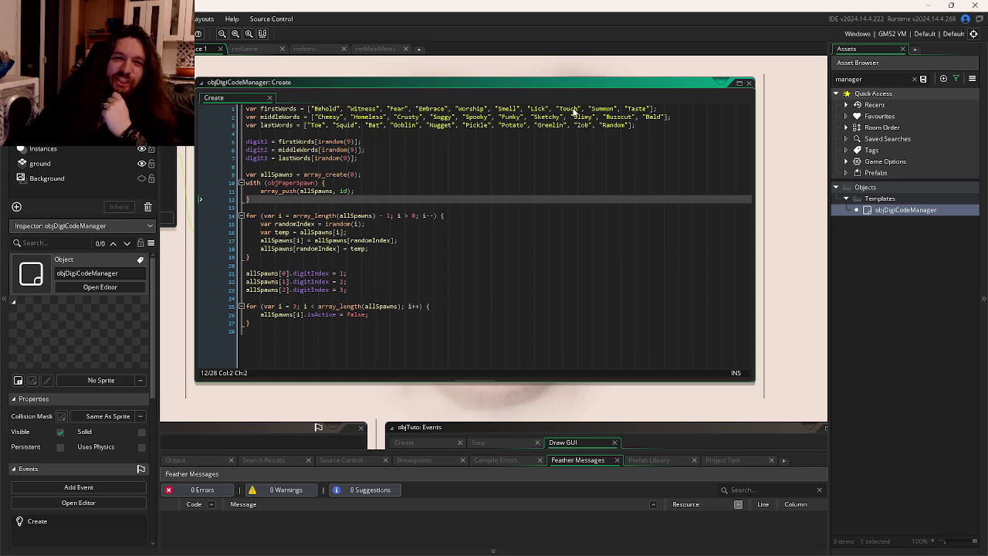
{"action": "left_click", "coordinate": [635, 205]}
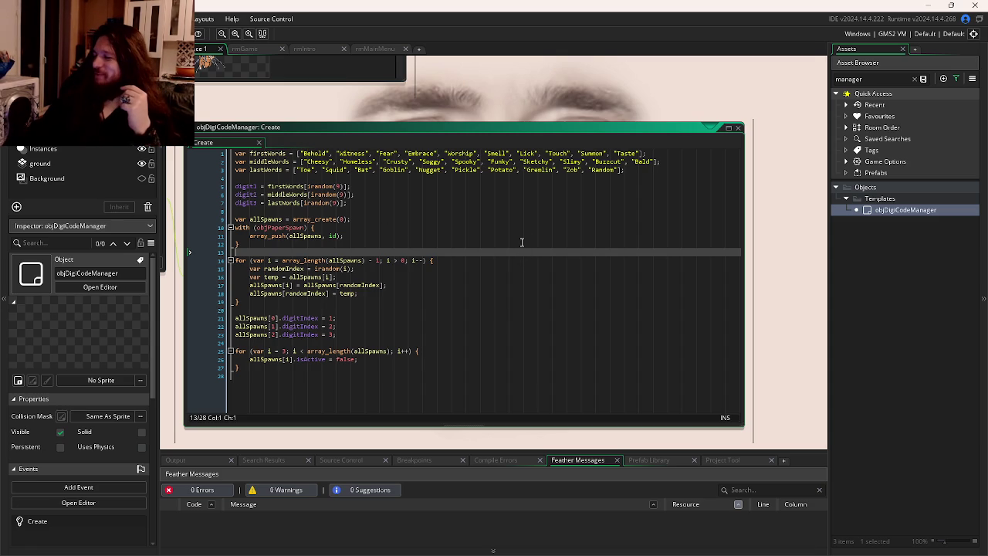
{"action": "left_click", "coordinate": [415, 239]}
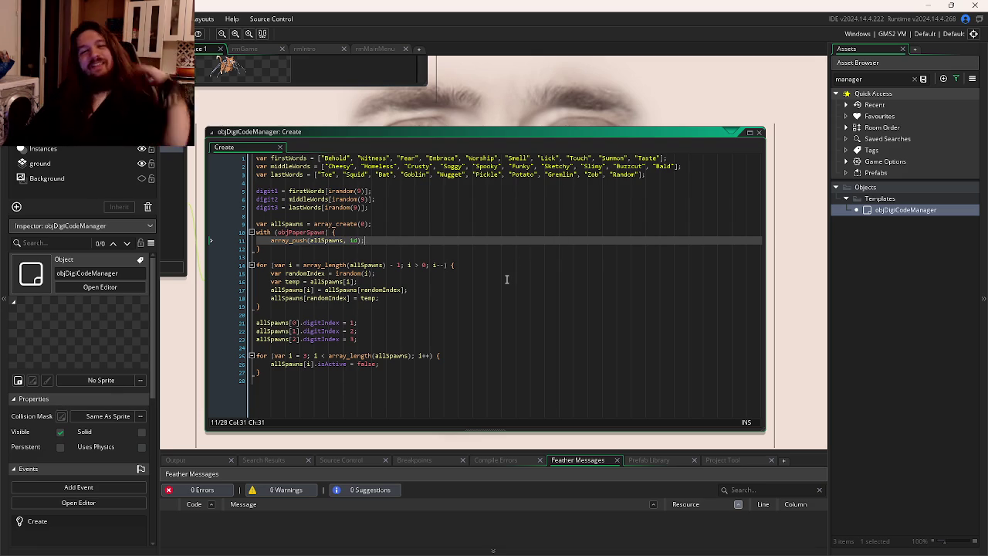
{"action": "left_click_drag", "start_coordinate": [310, 231], "coordinate": [376, 219]}
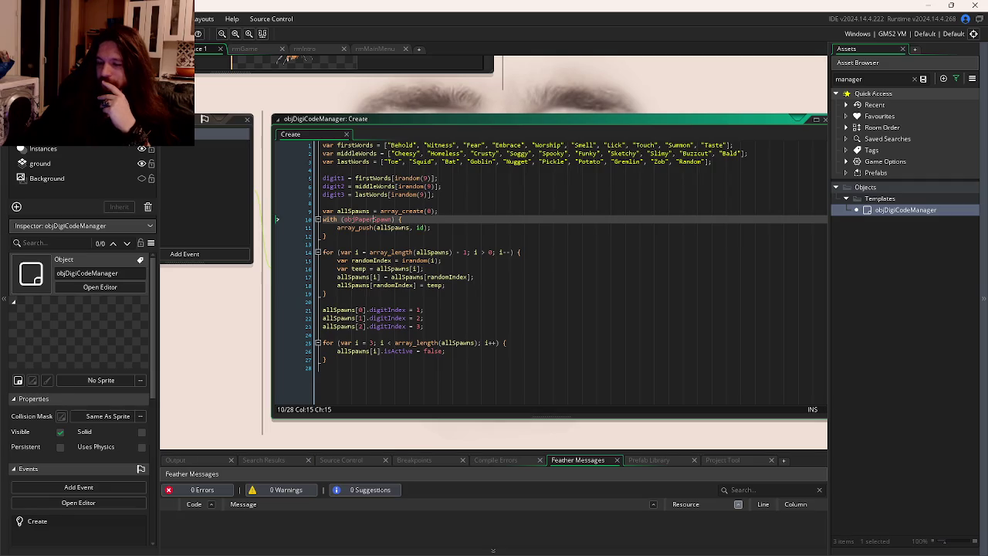
{"action": "key", "text": "alt+Tab"}
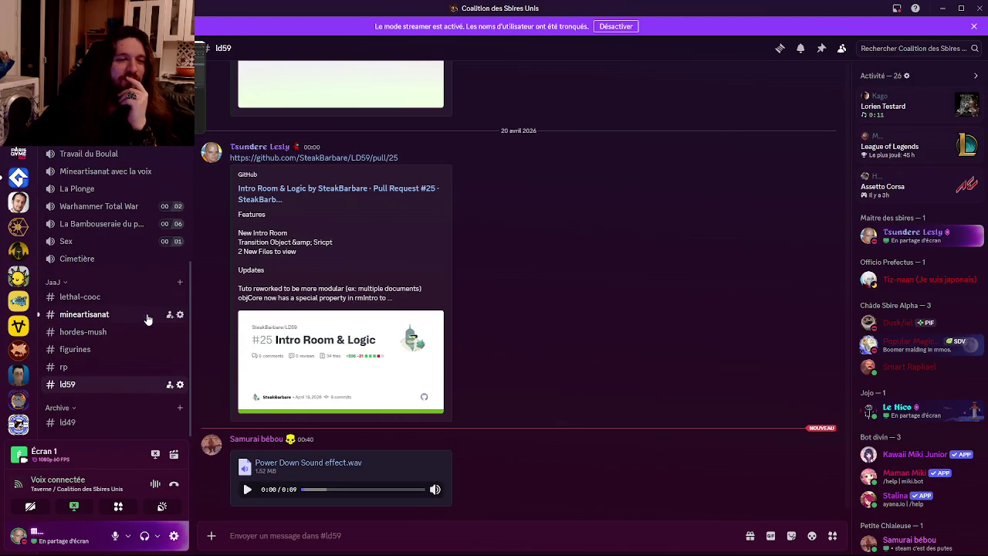
{"action": "scroll", "coordinate": [130, 349], "scroll_direction": "up", "scroll_amount": 5}
{"action": "mouse_move", "coordinate": [88, 272]}
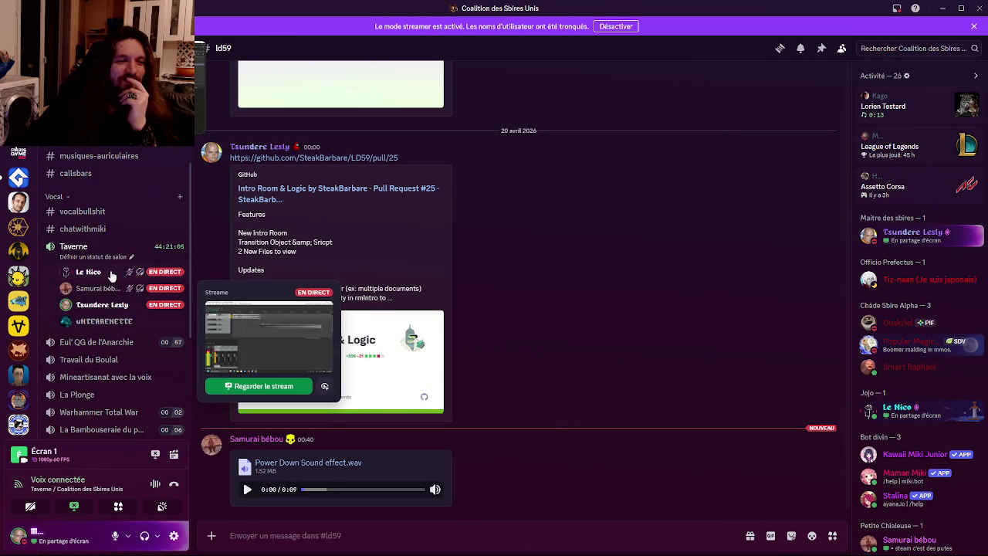
{"action": "left_click", "coordinate": [209, 297]}
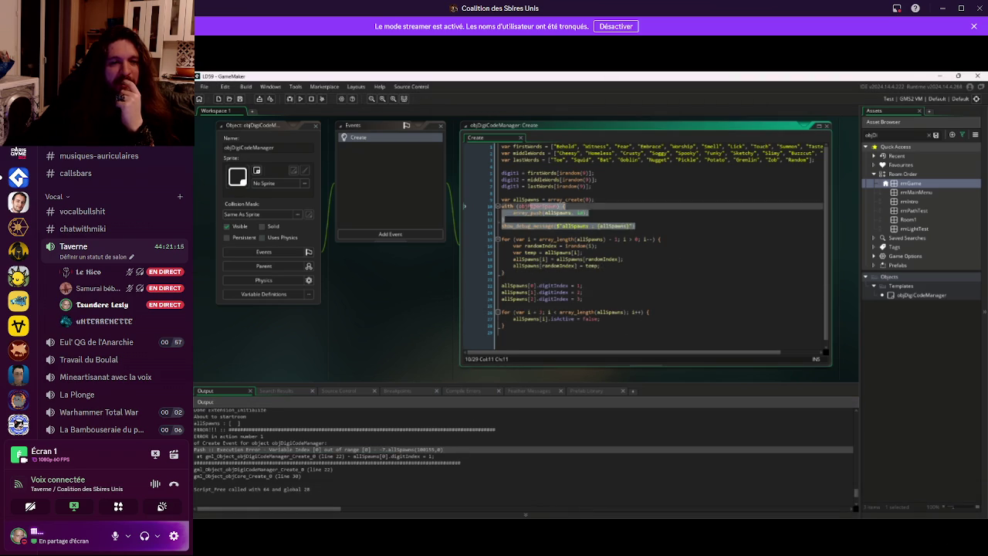
{"action": "mouse_move", "coordinate": [509, 9]}
{"action": "left_mouse_down"}
{"action": "mouse_move", "coordinate": [674, 149]}
{"action": "mouse_move", "coordinate": [984, 382]}
{"action": "mouse_move", "coordinate": [987, 463]}
{"action": "left_mouse_up"}
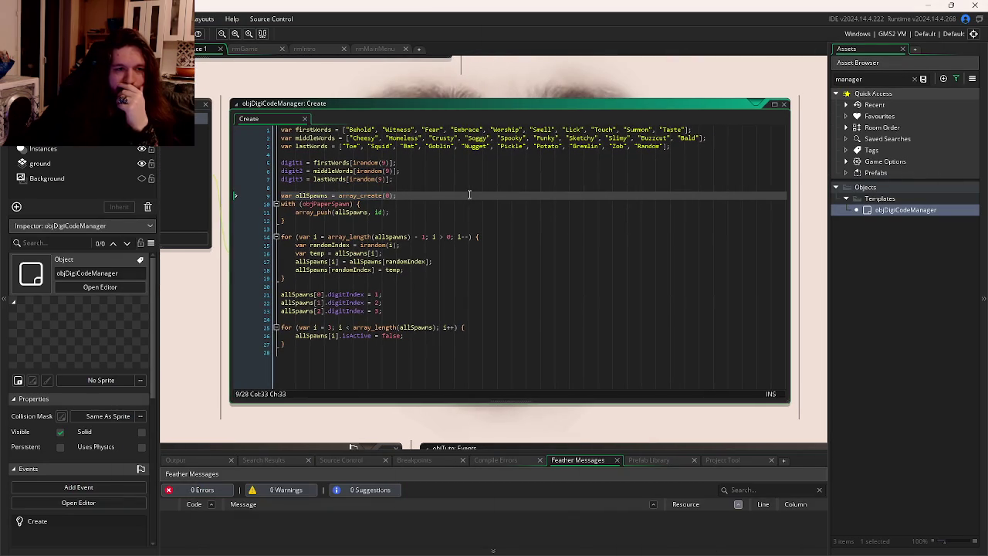
Inspect the Create code's line 10 and the randomIndex shuffle loop.
{"action": "left_click", "coordinate": [380, 204]}
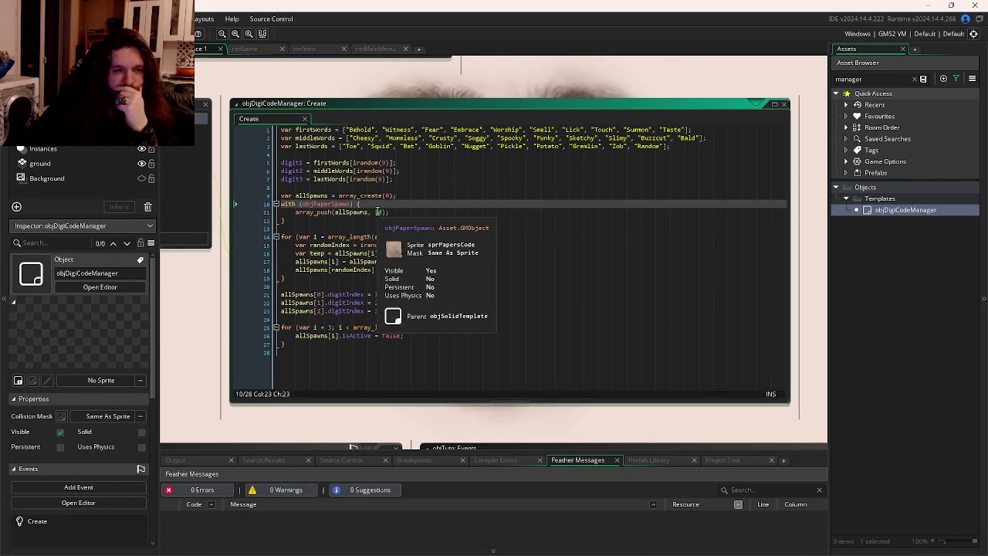
{"action": "left_click", "coordinate": [406, 244]}
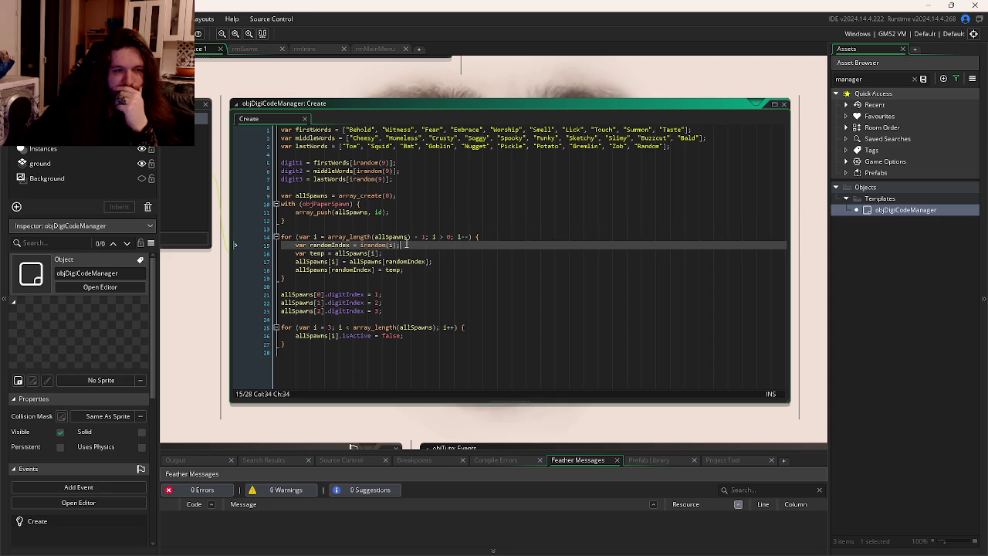
{"action": "left_click", "coordinate": [403, 261]}
{"action": "left_click", "coordinate": [395, 277]}
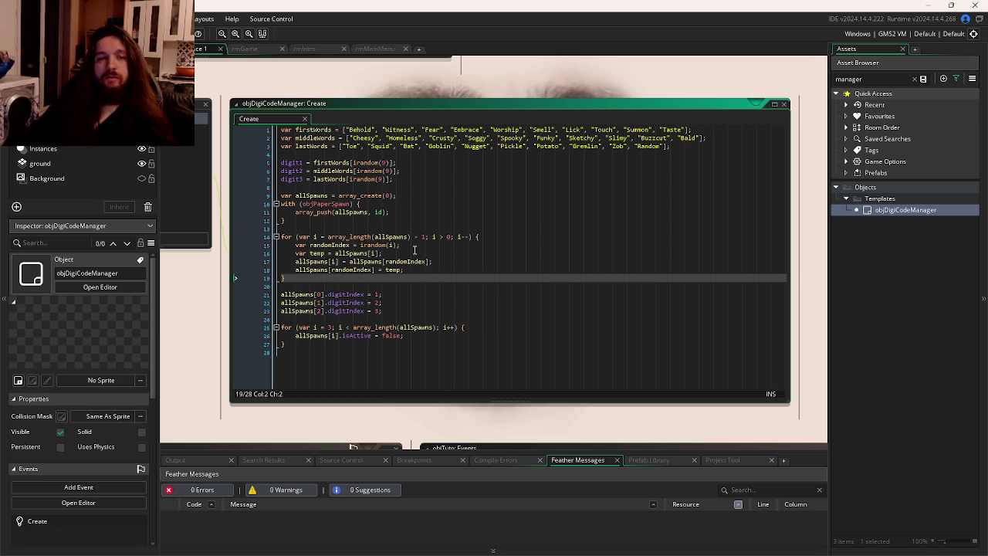
{"action": "mouse_move", "coordinate": [361, 245]}
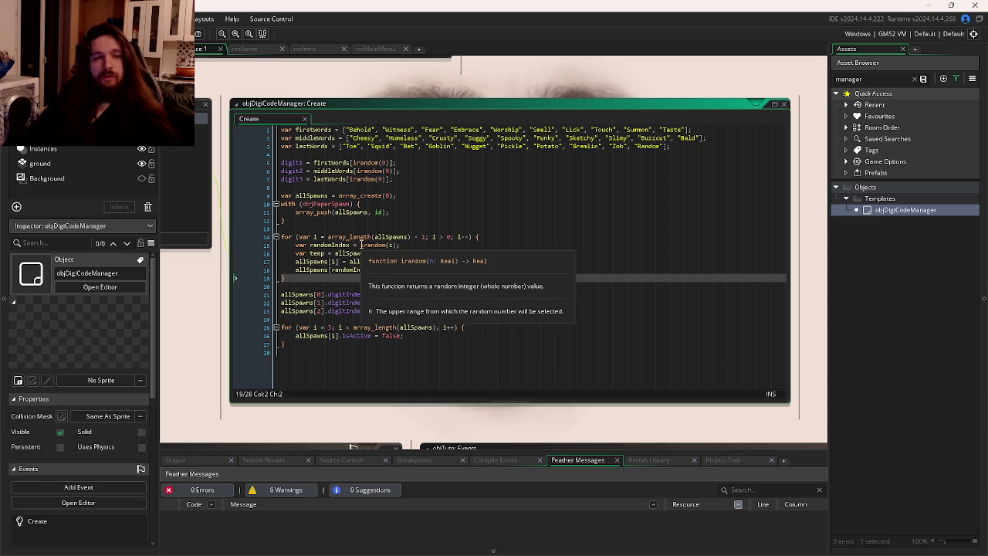
Check out the Feat/Code-Terminal branch in GitKraken and return to GameMaker to reload.
{"action": "left_click", "coordinate": [314, 545]}
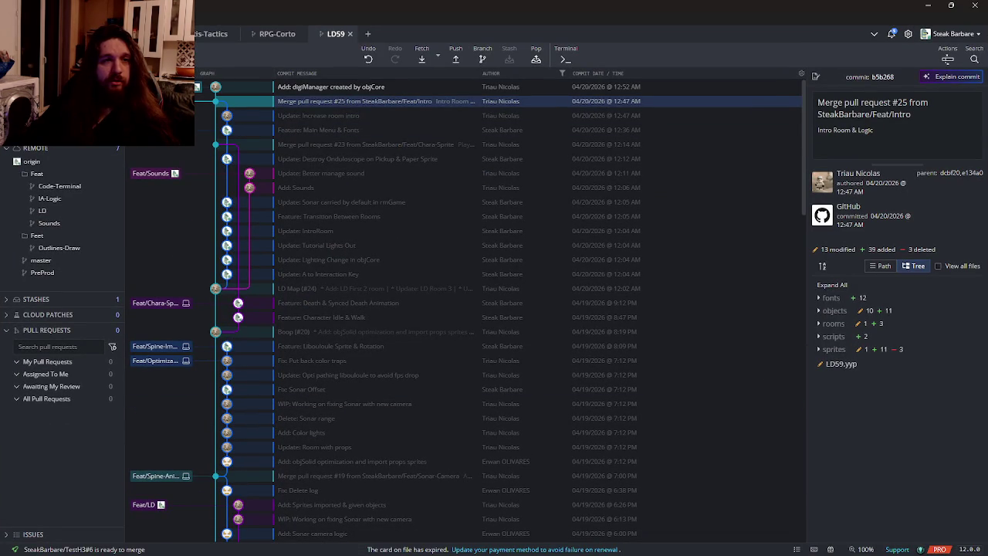
{"action": "double_click", "coordinate": [198, 86]}
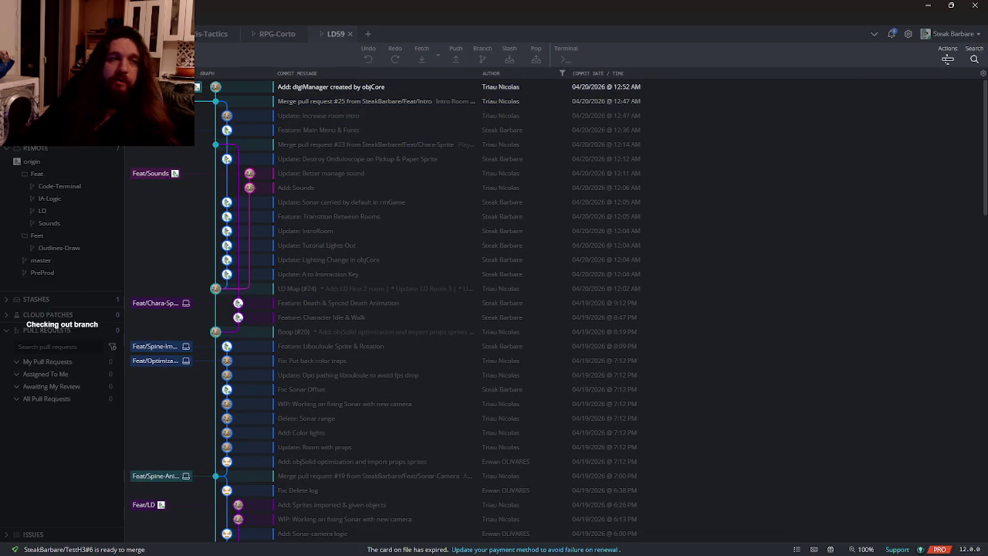
{"action": "left_click", "coordinate": [929, 5]}
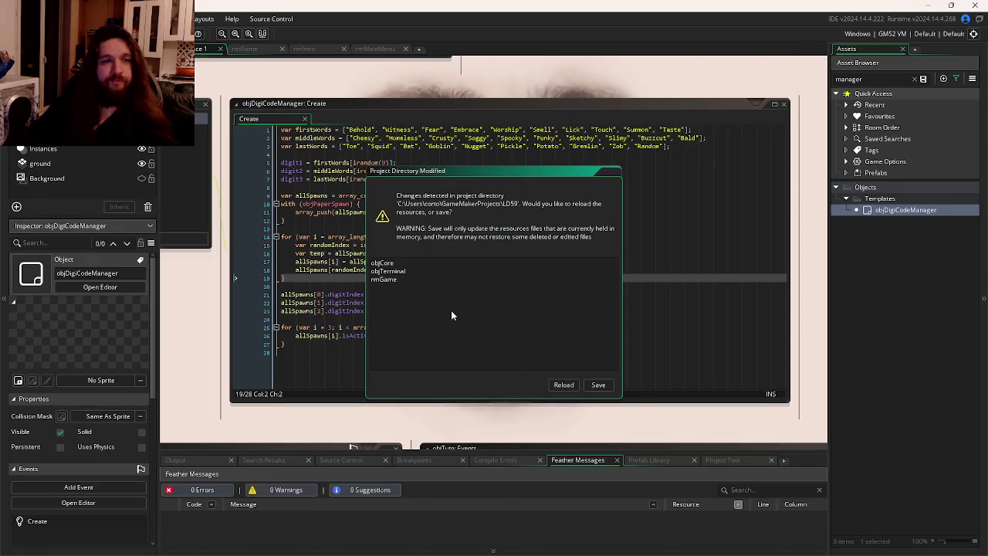
{"action": "left_click", "coordinate": [559, 385]}
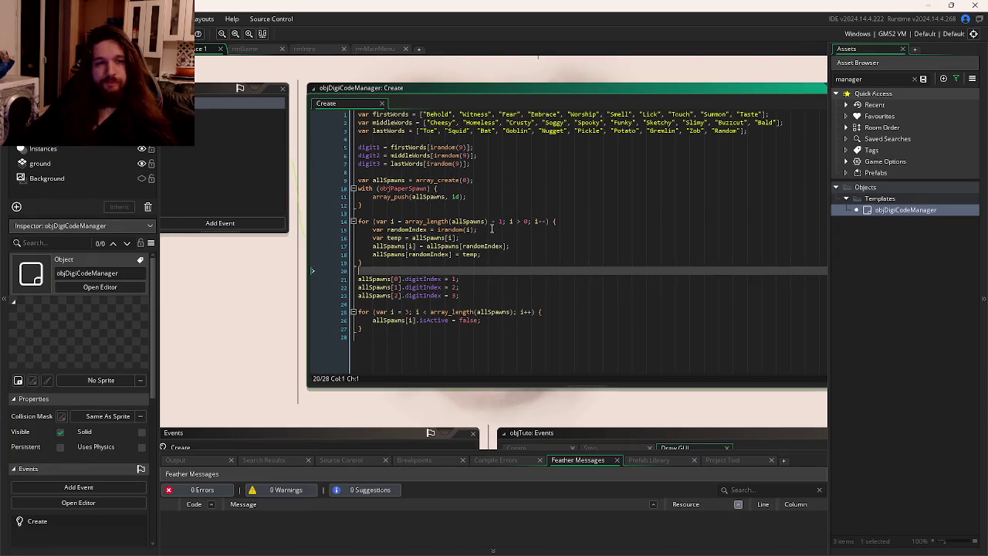
Reload the changed project and review the allSpawns declaration and objPaperSpawn loop.
{"action": "left_click", "coordinate": [474, 196]}
{"action": "left_click", "coordinate": [480, 206]}
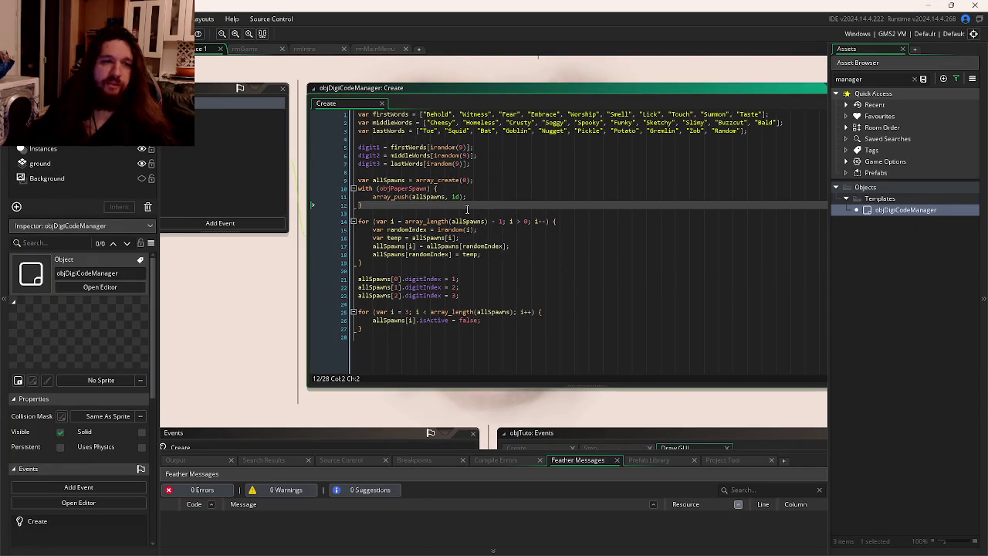
{"action": "left_click", "coordinate": [509, 189]}
{"action": "key", "text": "Up"}
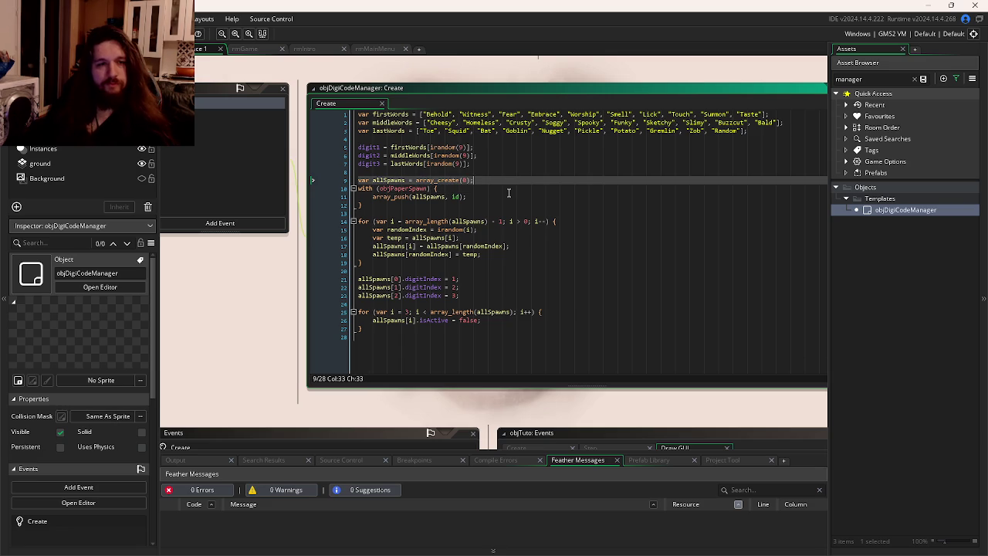
{"action": "key", "text": "Down"}
{"action": "key", "text": "Down"}
{"action": "key", "text": "Down"}
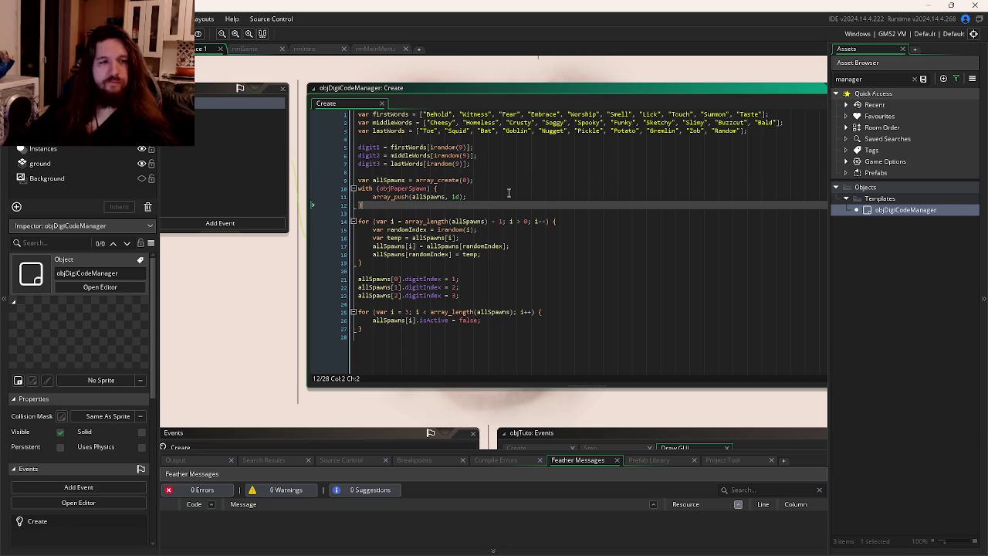
Add blank lines after the objPaperSpawn loop and begin 'for(var currentSpawn = 0; currentSpawn < 3;'.
{"action": "mouse_move", "coordinate": [396, 190]}
{"action": "left_click", "coordinate": [459, 197]}
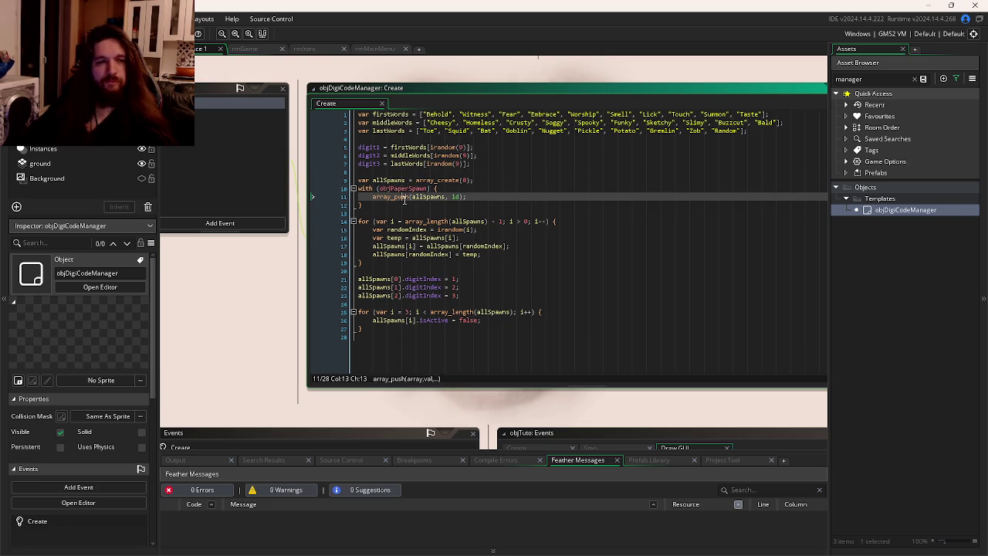
{"action": "left_click", "coordinate": [417, 233]}
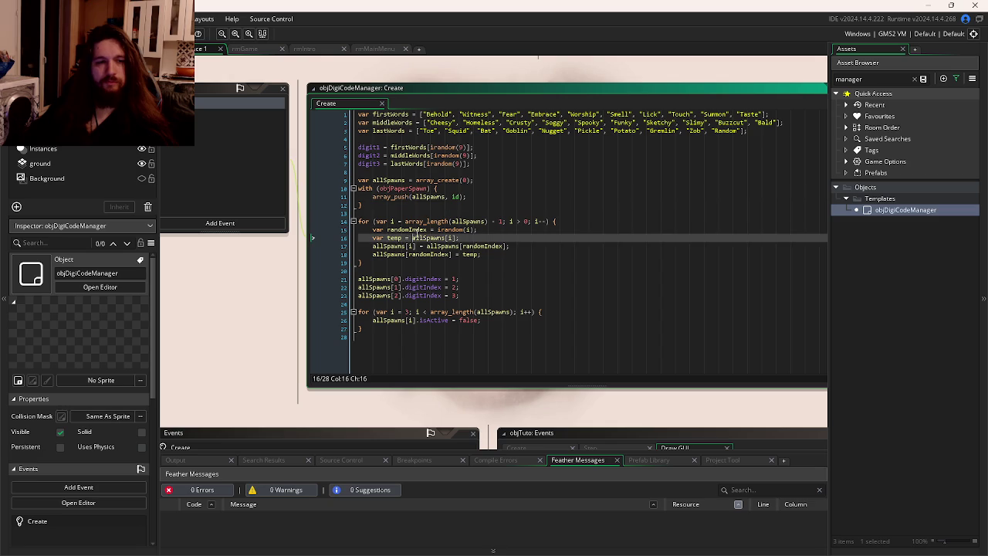
{"action": "left_click", "coordinate": [392, 213]}
{"action": "key", "text": "Return"}
{"action": "key", "text": "Return"}
{"action": "key", "text": "Up"}
{"action": "type", "text": "f"}
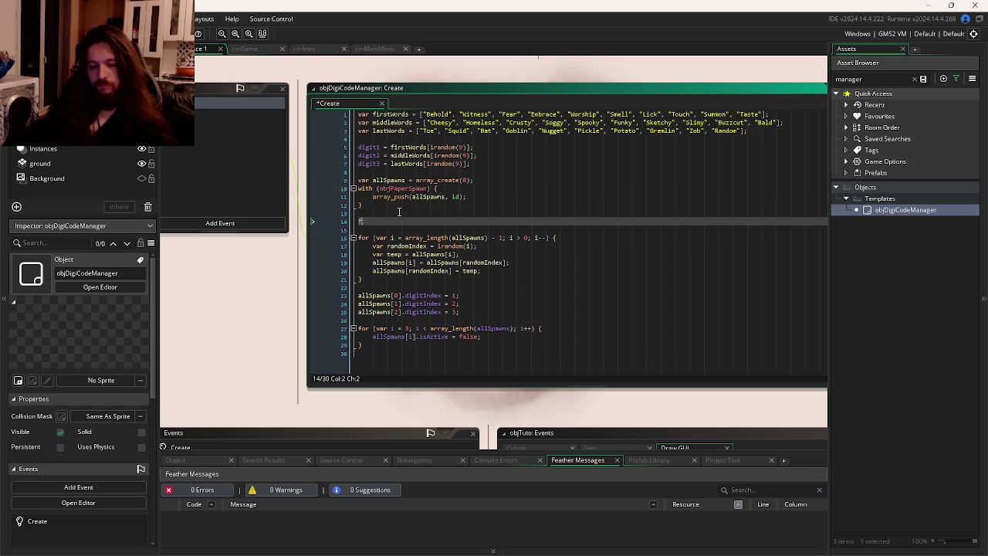
{"action": "type", "text": "or(va"}
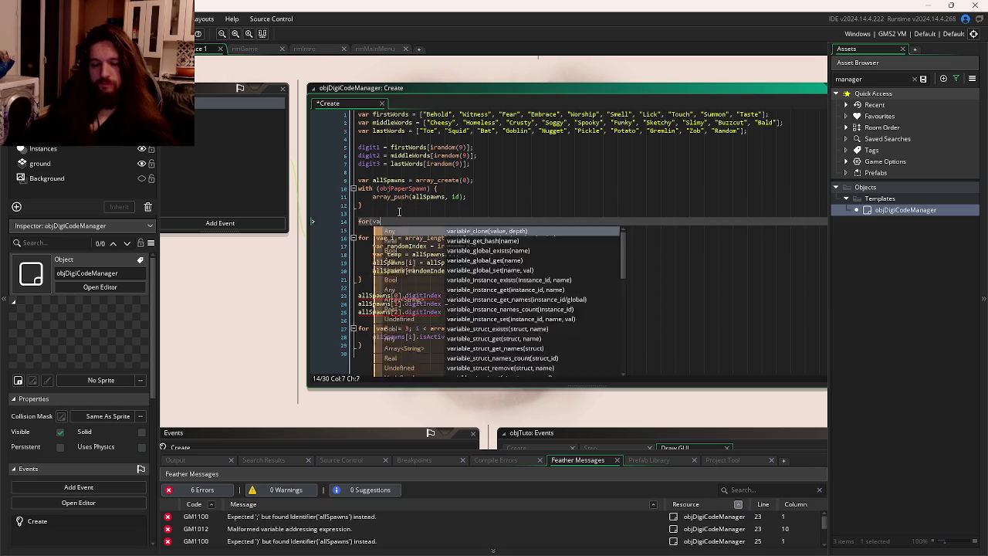
{"action": "type", "text": "r currentSpawn "}
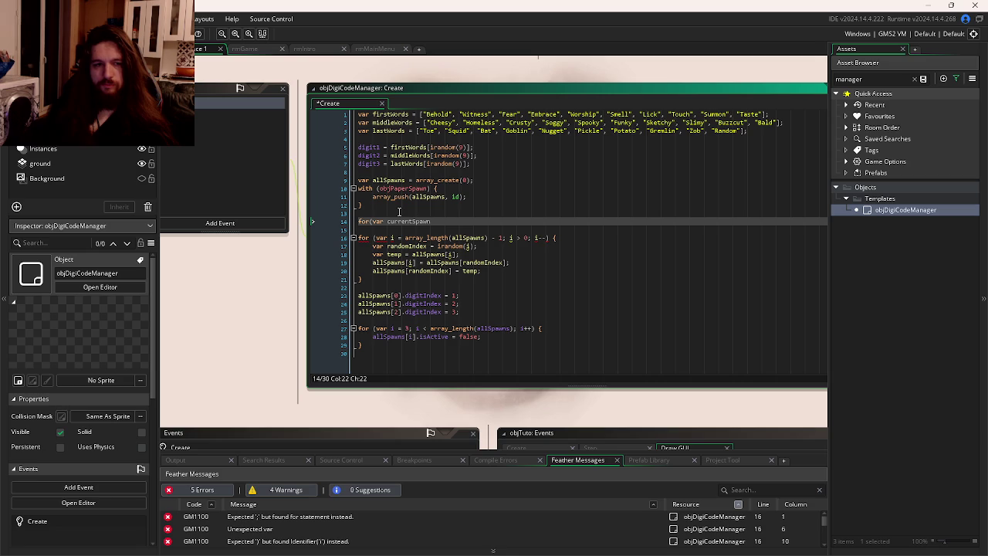
{"action": "type", "text": "= 0; cur"}
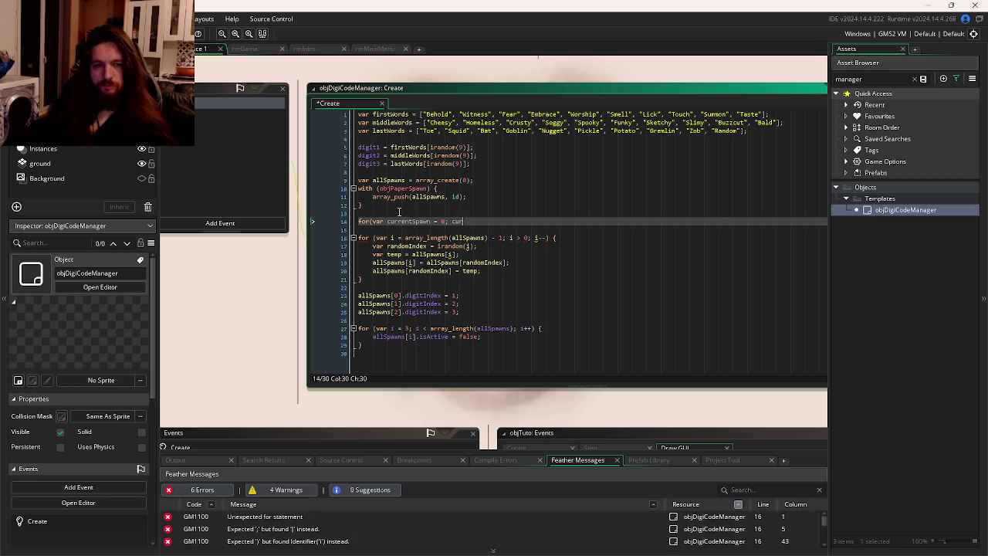
{"action": "type", "text": "rentSpawn "}
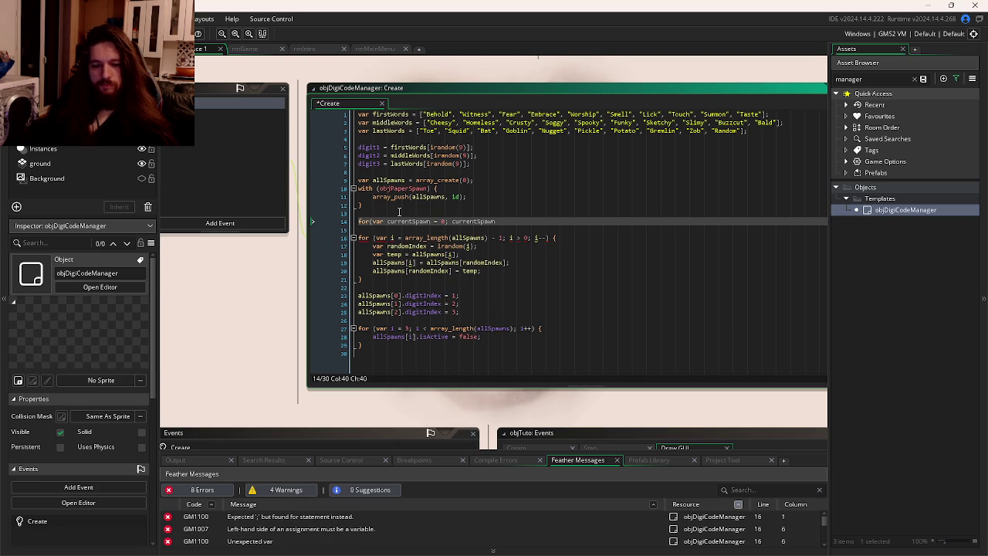
{"action": "type", "text": "< 3; currentSp"}
Finish the currentSpawn++ loop header and declare 'var selectedSpawn, currentSpawn;' below allSpawns.
{"action": "key", "text": "Return"}
{"action": "type", "text": "++){"}
{"action": "key", "text": "Return"}
{"action": "key", "text": "Return"}
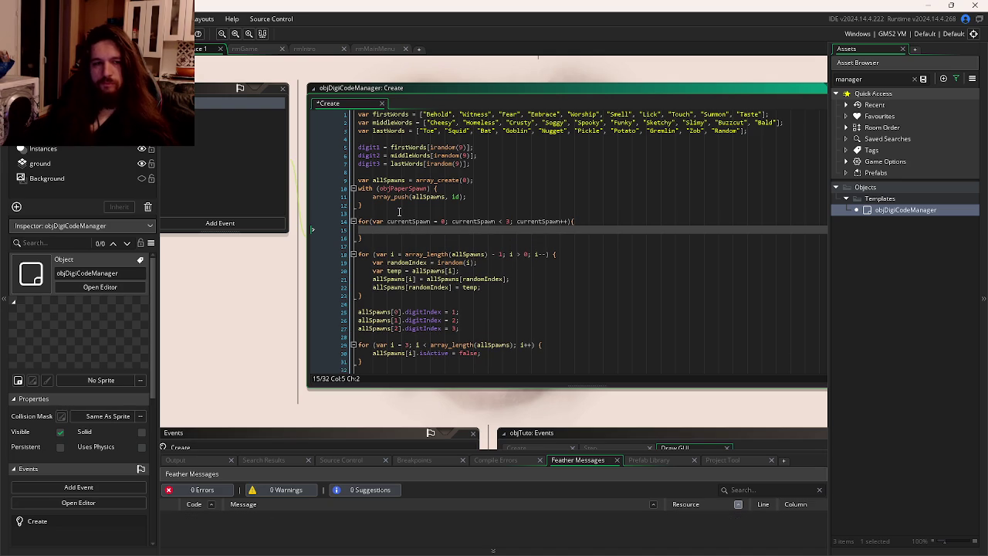
{"action": "left_click", "coordinate": [483, 179]}
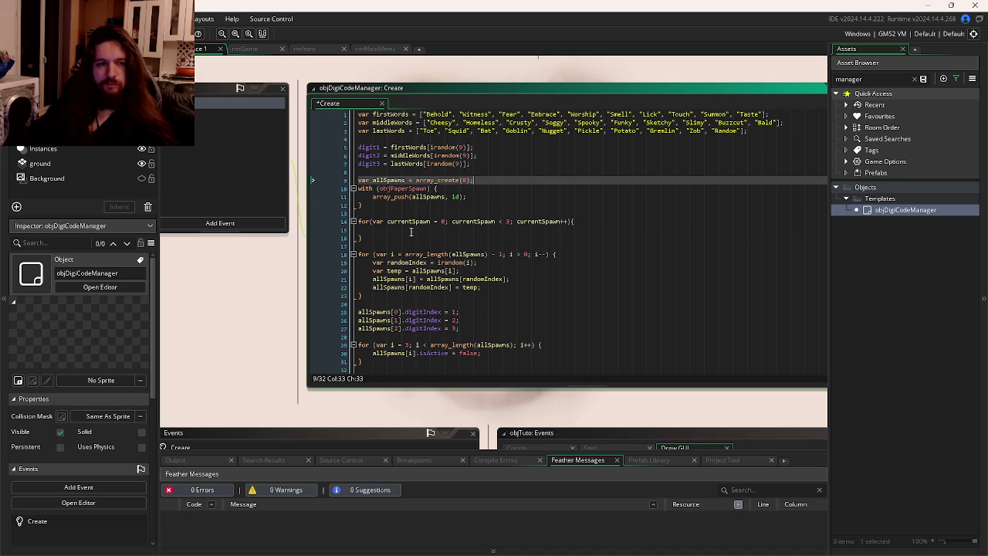
{"action": "key", "text": "Return"}
{"action": "type", "text": "var"}
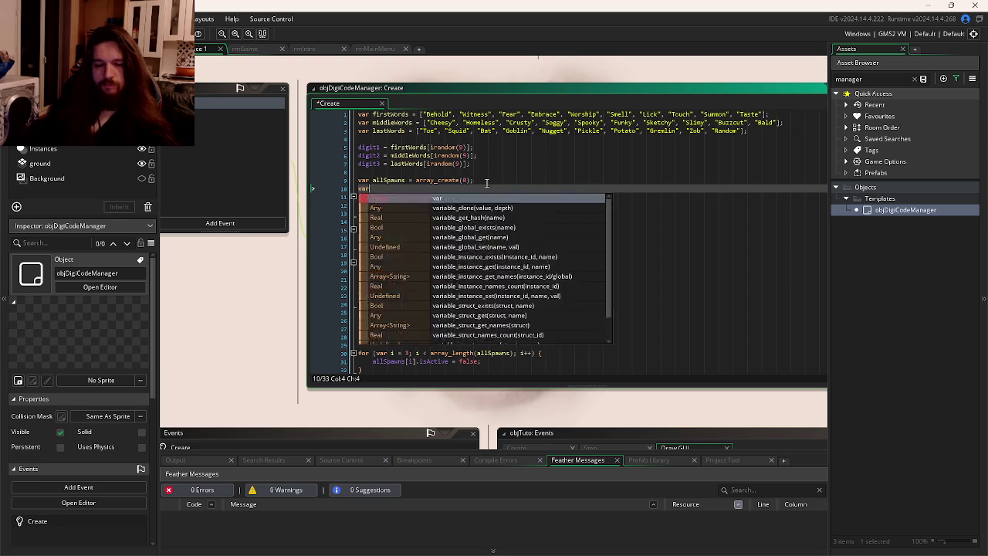
{"action": "type", "text": " selectedSpawn"}
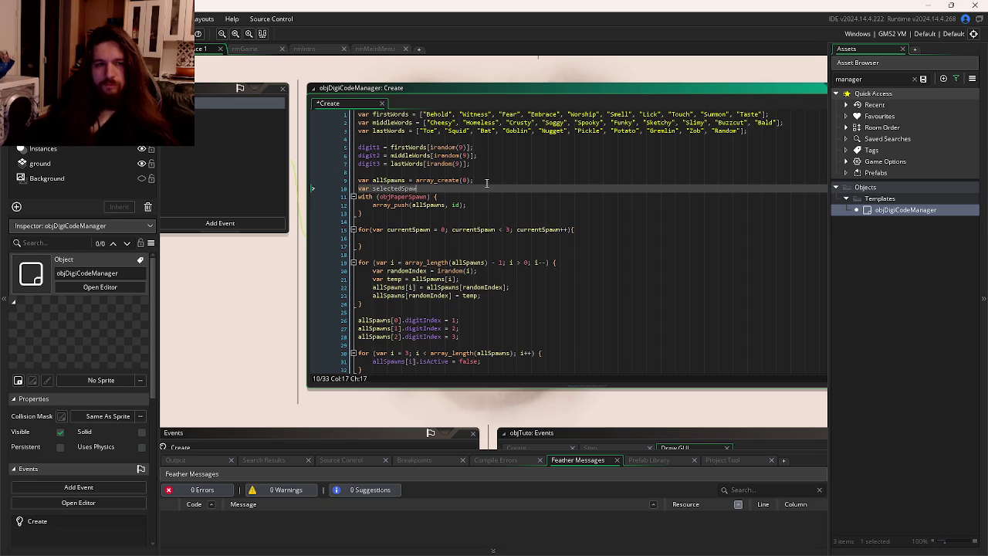
{"action": "type", "text": ", current"}
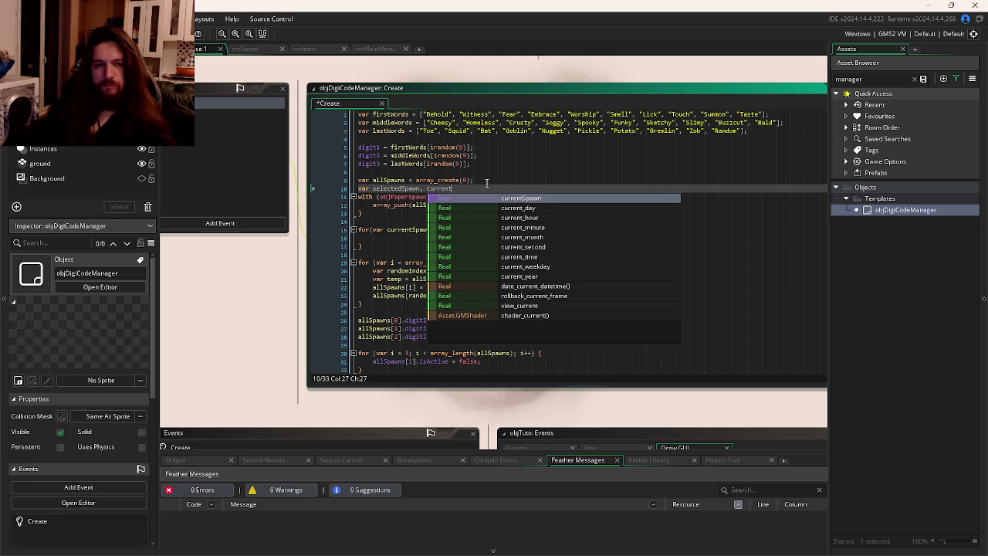
{"action": "type", "text": "Spawn;"}
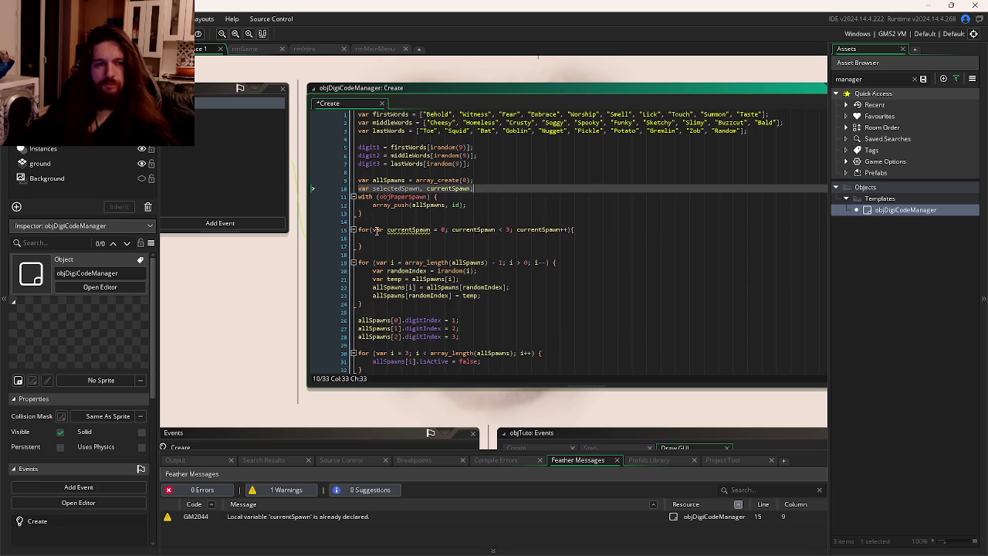
{"action": "double_click", "coordinate": [377, 229]}
{"action": "key", "text": "Delete"}
{"action": "key", "text": "Delete"}
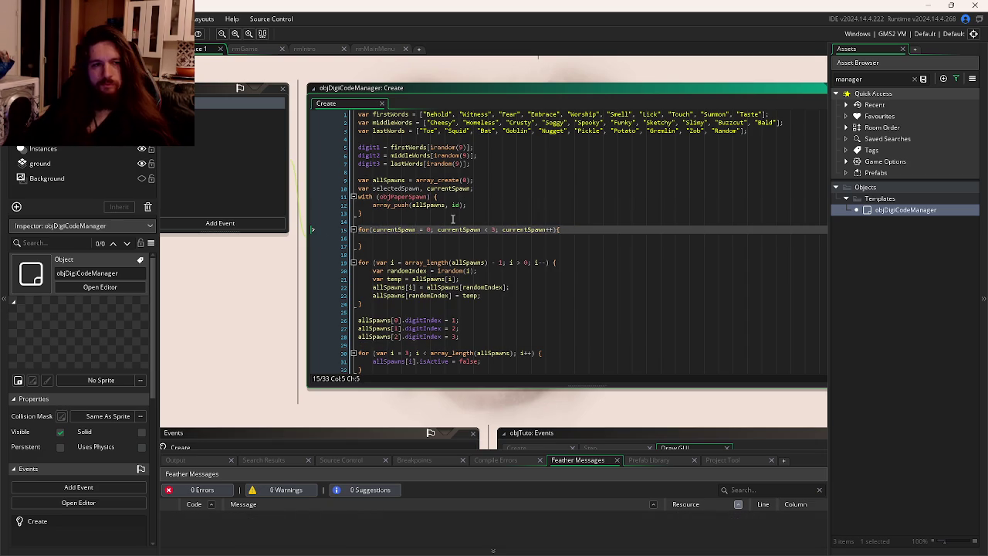
{"action": "left_click", "coordinate": [486, 189]}
{"action": "key", "text": "Return"}
Inside the loop, set selectedSpawn = irandom_range(0, array_length(allSpawns)).
{"action": "left_click", "coordinate": [450, 231]}
{"action": "left_click", "coordinate": [426, 252]}
{"action": "left_click", "coordinate": [429, 246]}
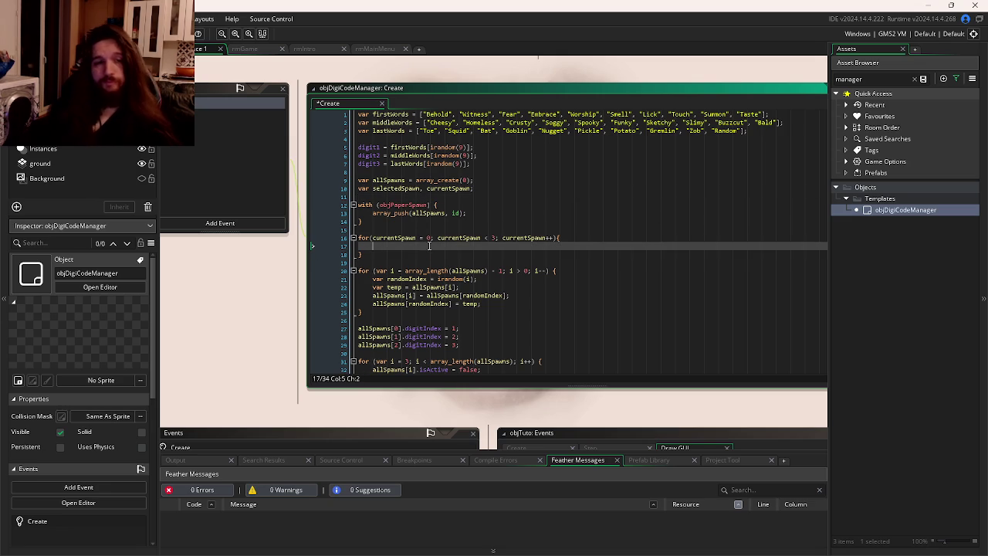
{"action": "type", "text": "selectedSpawn = "}
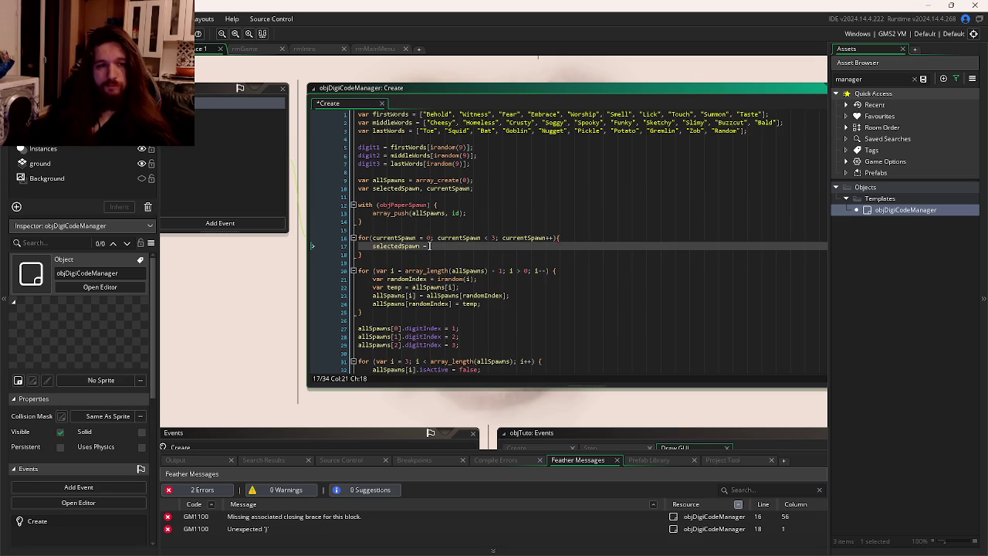
{"action": "type", "text": "irandom"}
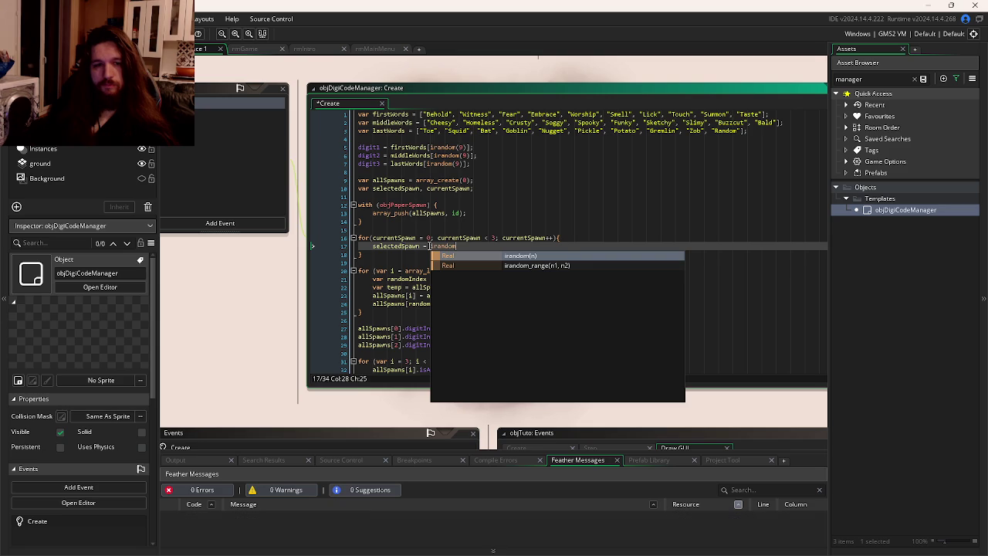
{"action": "key", "text": "Down"}
{"action": "key", "text": "Return"}
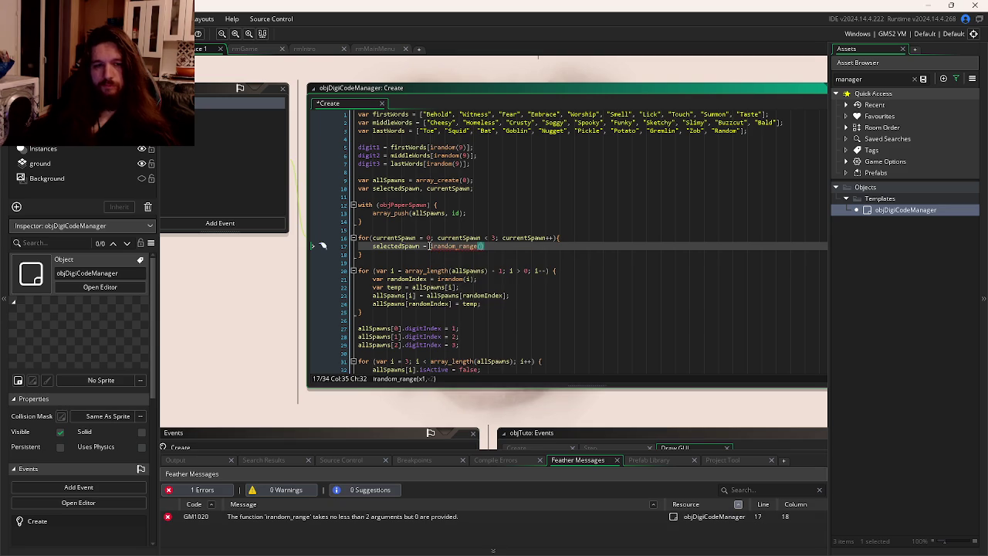
{"action": "type", "text": "0, "}
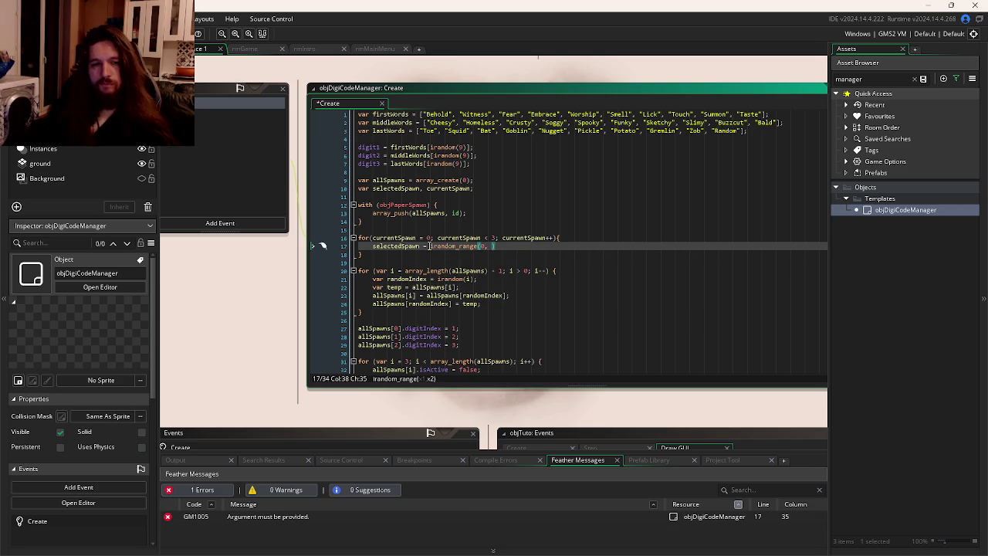
{"action": "type", "text": "array"}
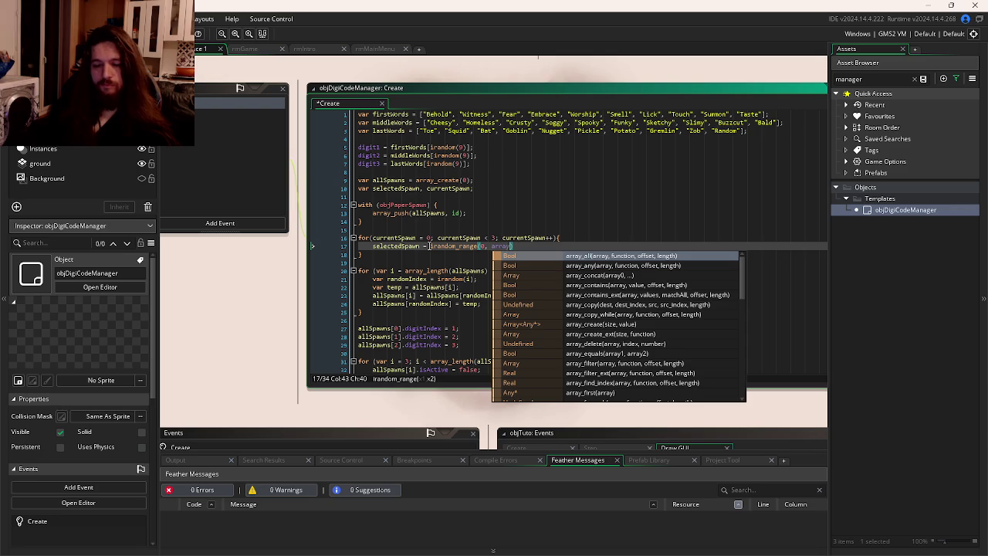
{"action": "type", "text": "_length("}
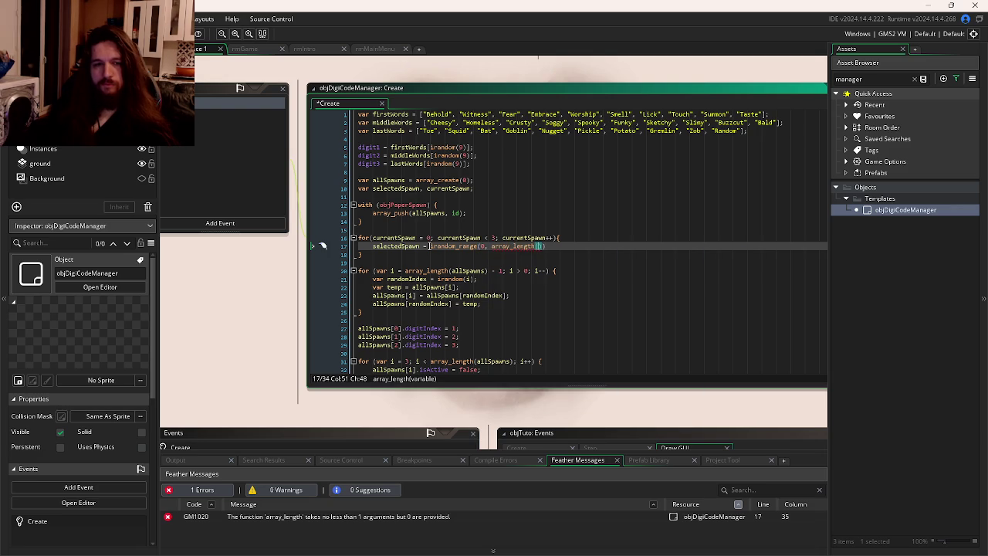
{"action": "type", "text": "allSpawns"}
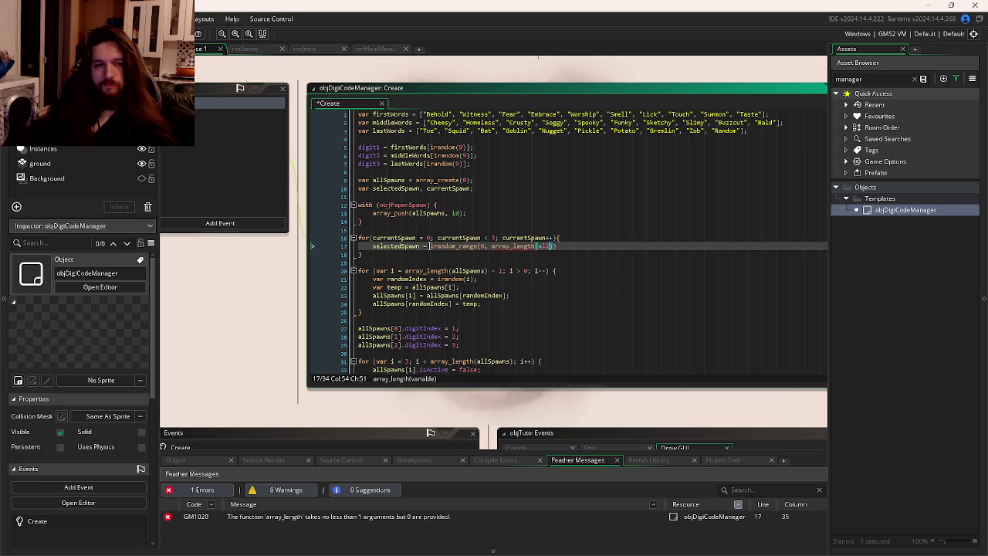
{"action": "type", "text": "));"}
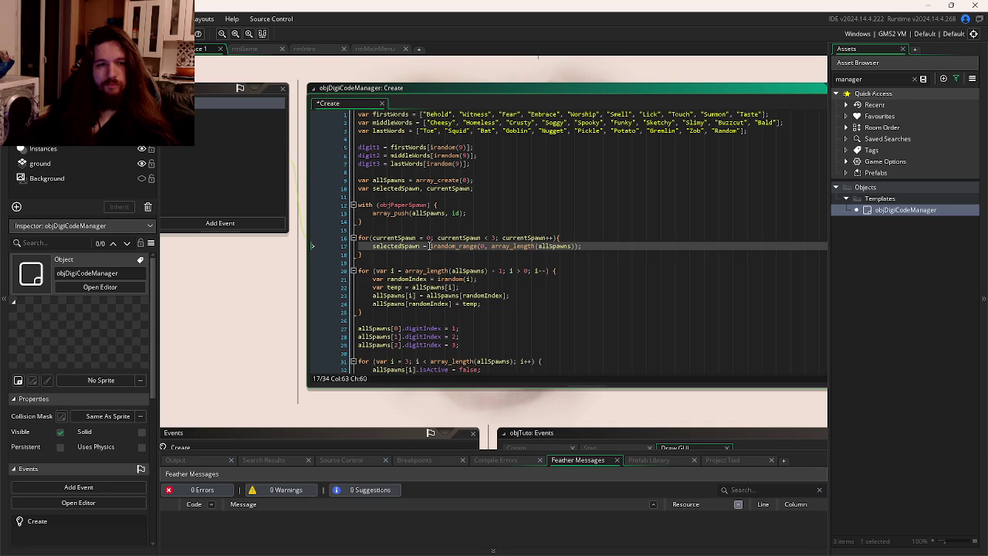
{"action": "key", "text": "Return"}
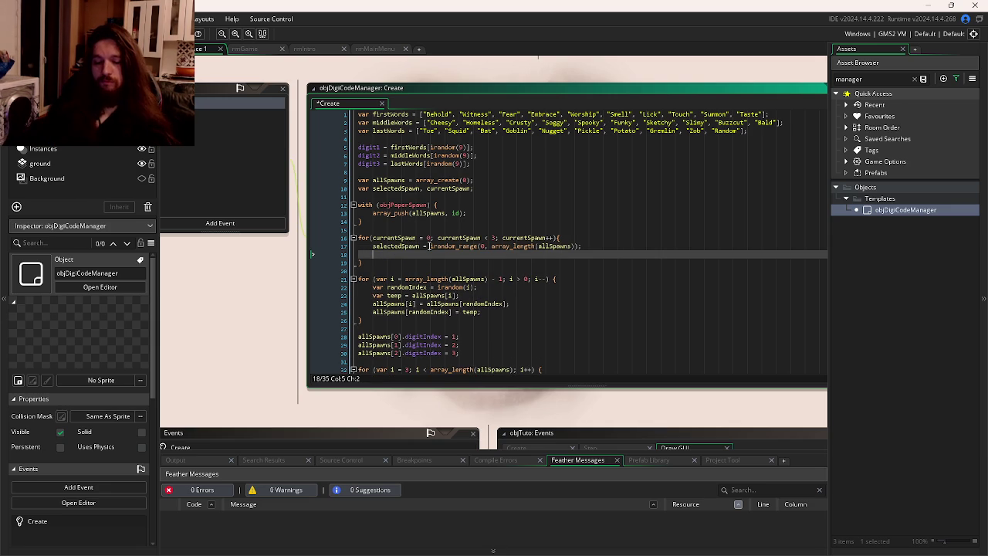
Replace the started array_pop call with array_delete on allSpawns.
{"action": "type", "text": "array"}
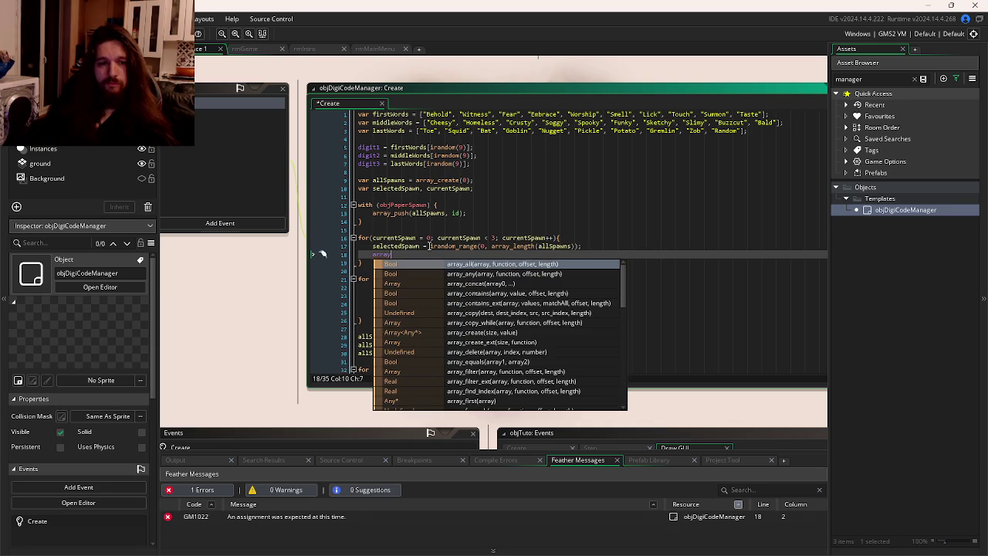
{"action": "type", "text": "_"}
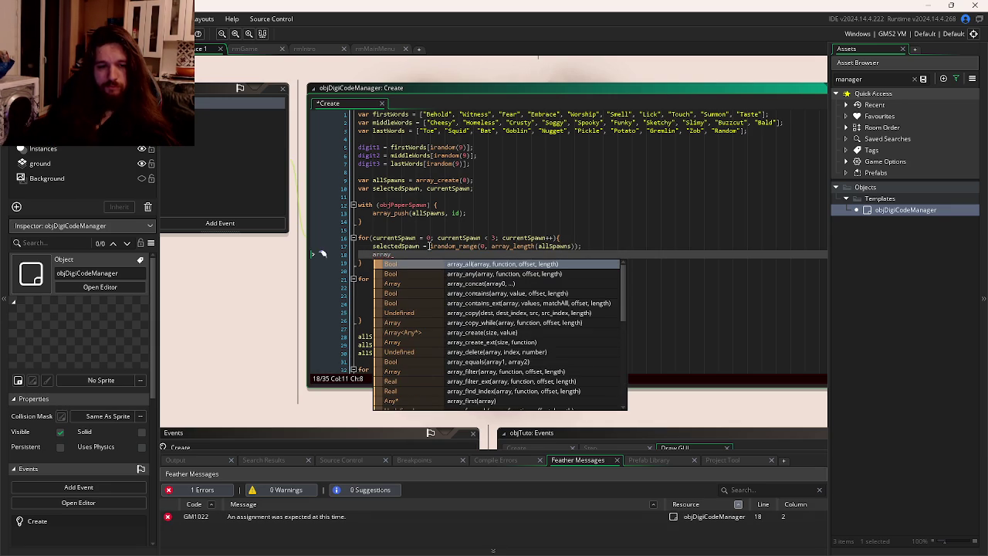
{"action": "type", "text": "po"}
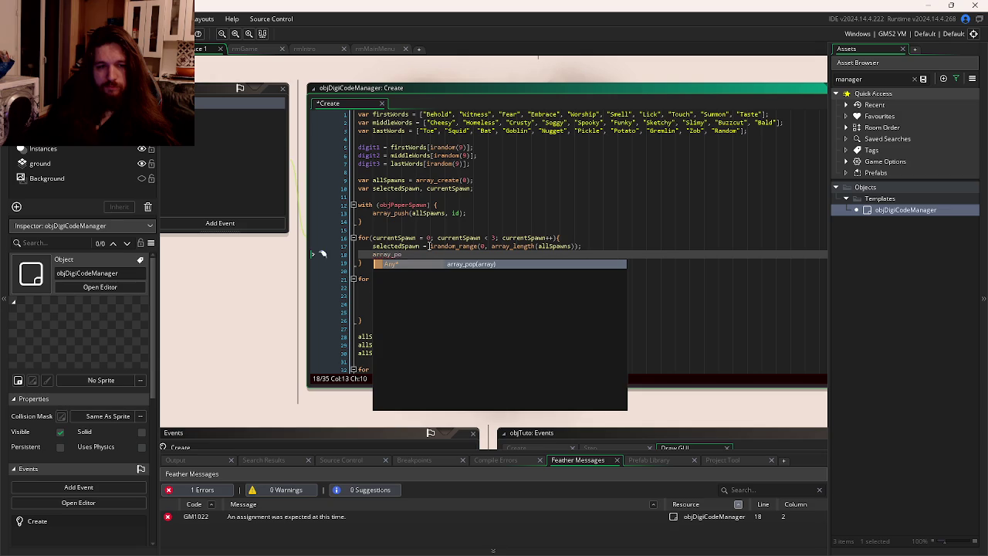
{"action": "type", "text": "p("}
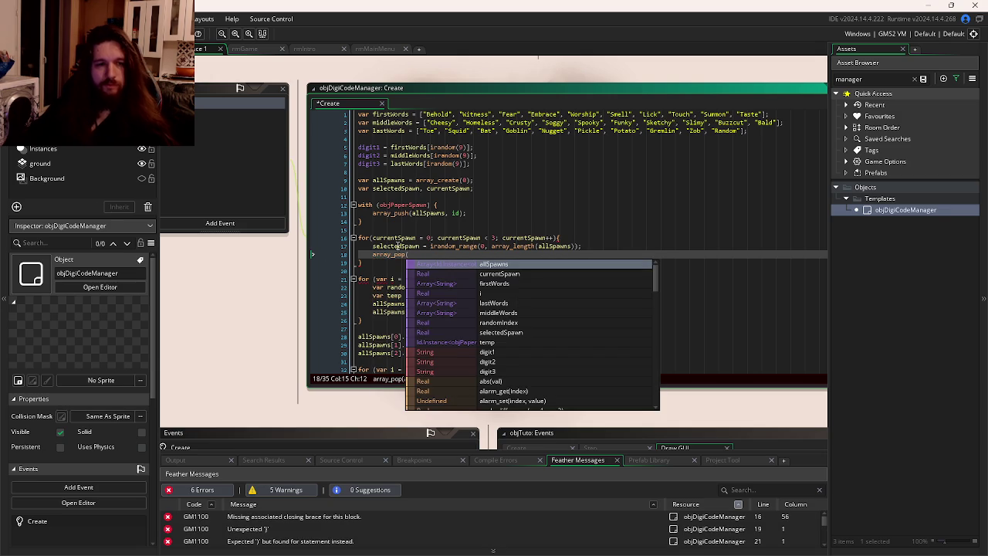
{"action": "left_click", "coordinate": [387, 254]}
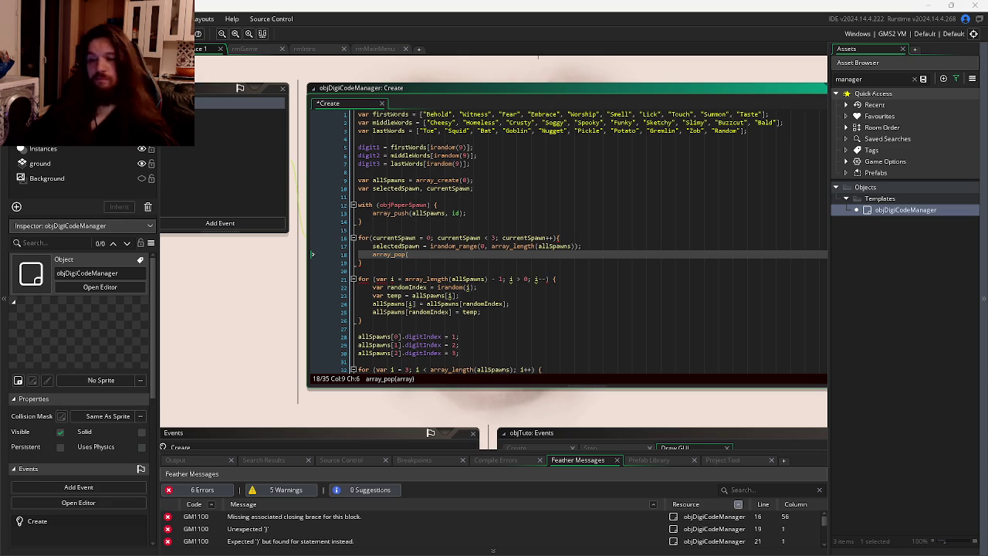
{"action": "left_click", "coordinate": [403, 263]}
{"action": "left_click", "coordinate": [407, 254]}
{"action": "key", "text": "BackSpace"}
{"action": "key", "text": "BackSpace"}
{"action": "key", "text": "BackSpace"}
{"action": "type", "text": "de"}
{"action": "key", "text": "Return"}
{"action": "type", "text": "("}
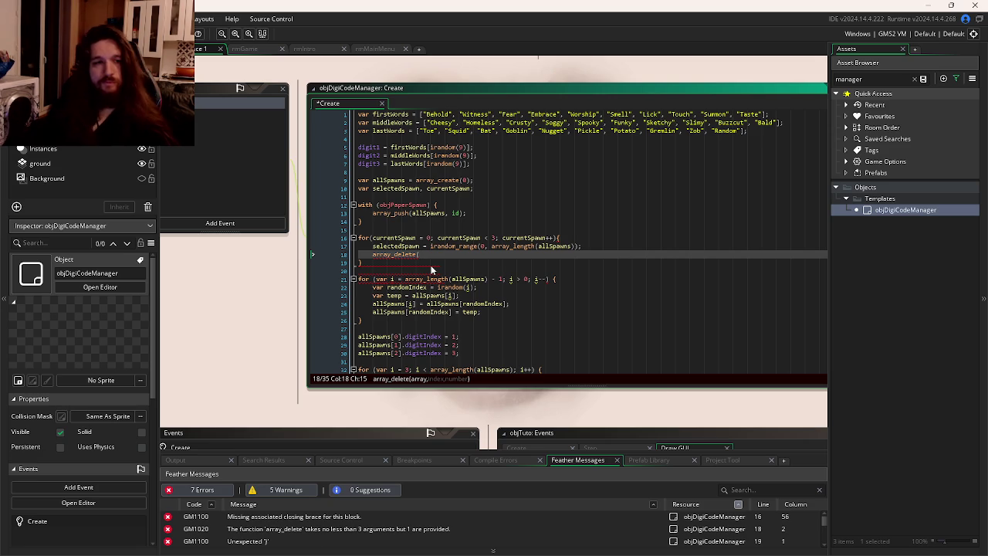
{"action": "type", "text": "allSpawns"}
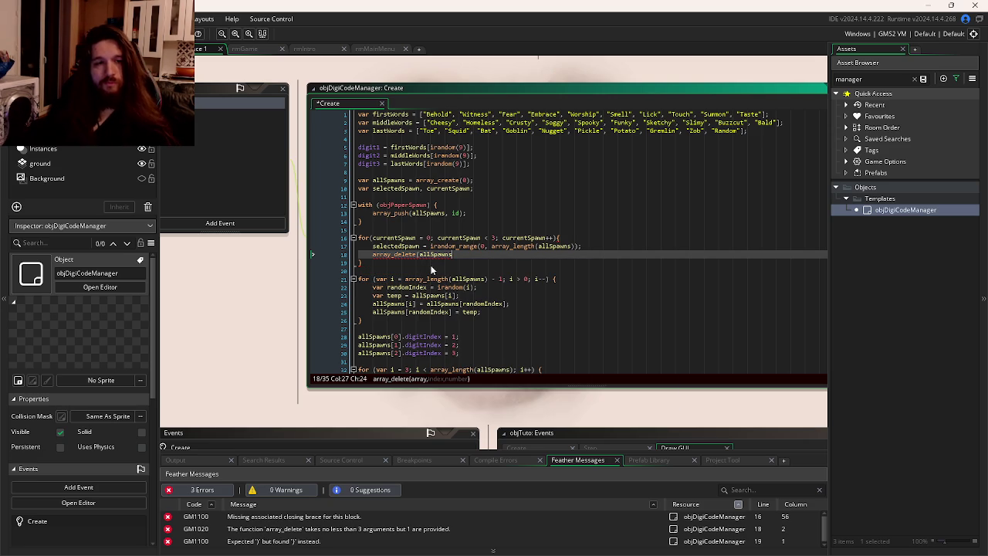
Complete array_delete(allSpawns, selectedSpawn, 1) and insert blank lines above it.
{"action": "mouse_move", "coordinate": [466, 256]}
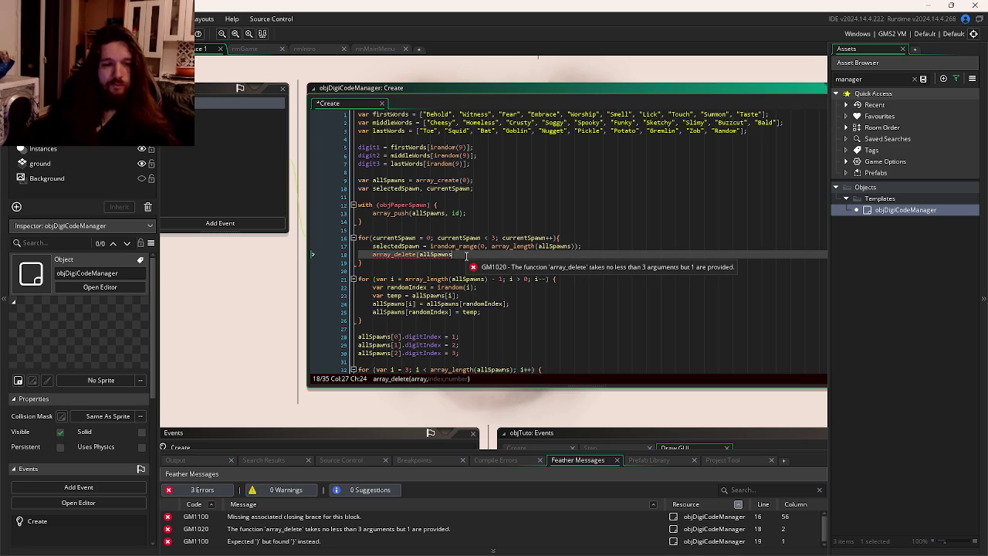
{"action": "type", "text": ", "}
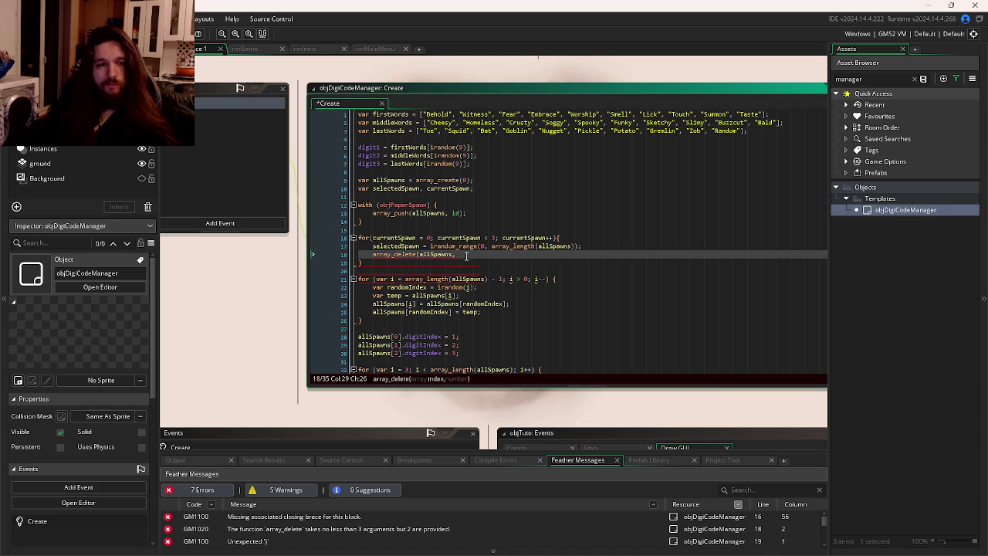
{"action": "type", "text": "selectedSpawn,"}
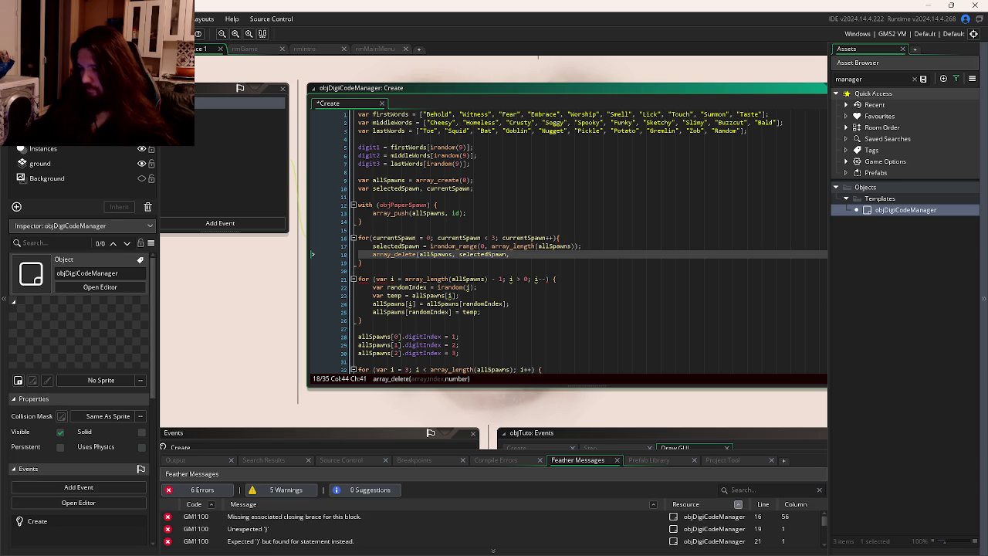
{"action": "left_click", "coordinate": [538, 247]}
{"action": "left_click", "coordinate": [551, 254]}
{"action": "type", "text": "1);"}
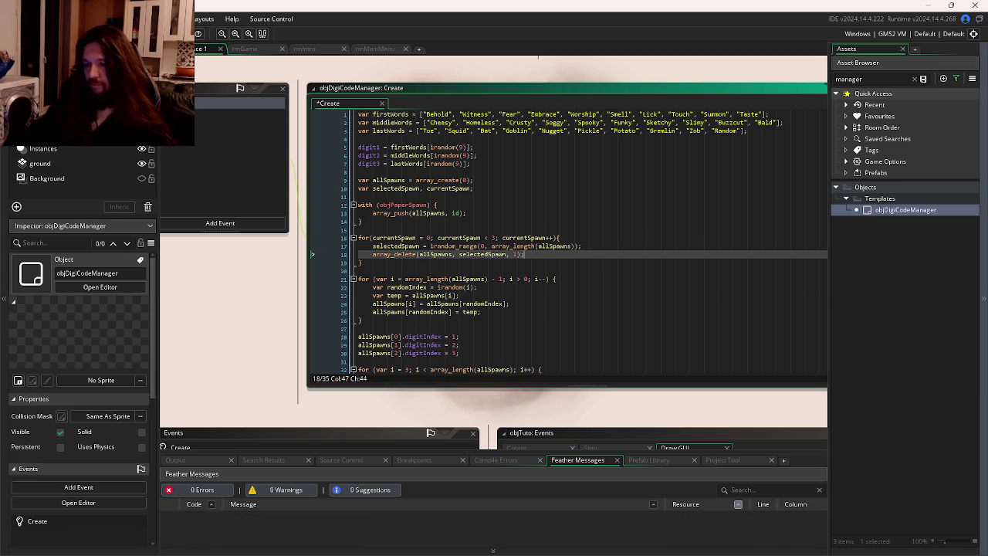
{"action": "left_click", "coordinate": [609, 245]}
{"action": "key", "text": "Return"}
{"action": "key", "text": "Return"}
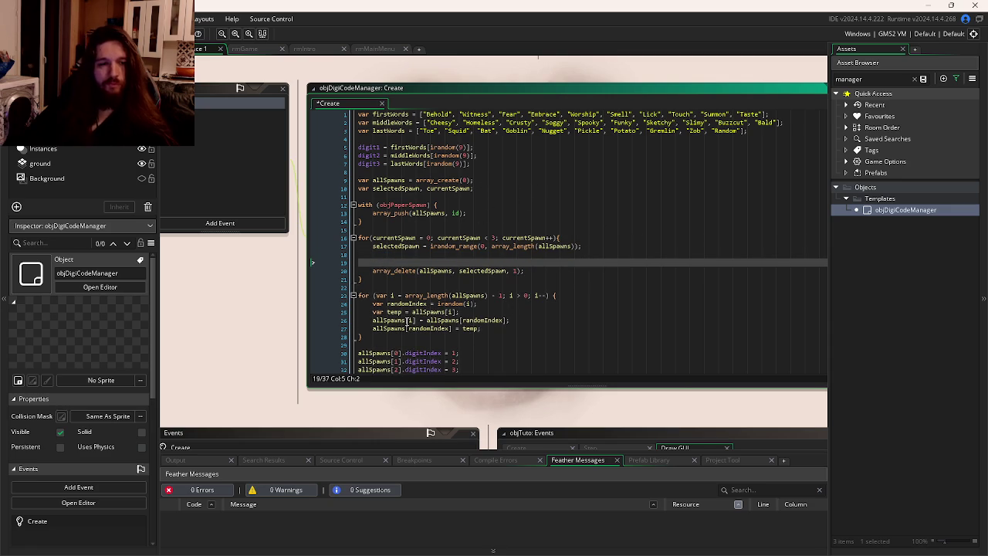
Duplicate the allSpawns declaration and rename the copy to selectedSpawns.
{"action": "left_click", "coordinate": [497, 181]}
{"action": "key", "text": "Return"}
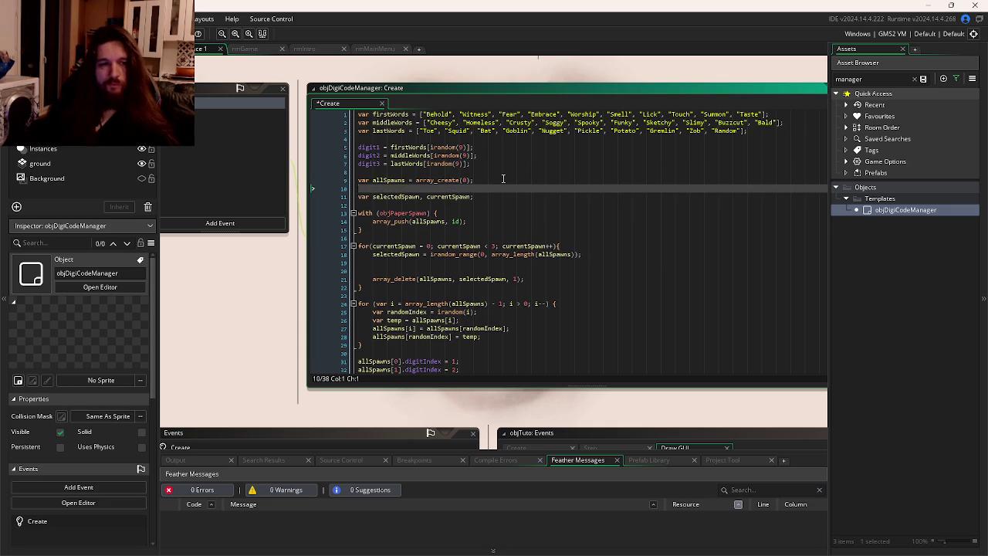
{"action": "type", "text": "v"}
{"action": "key", "text": "BackSpace"}
{"action": "type", "text": "v"}
{"action": "key", "text": "BackSpace"}
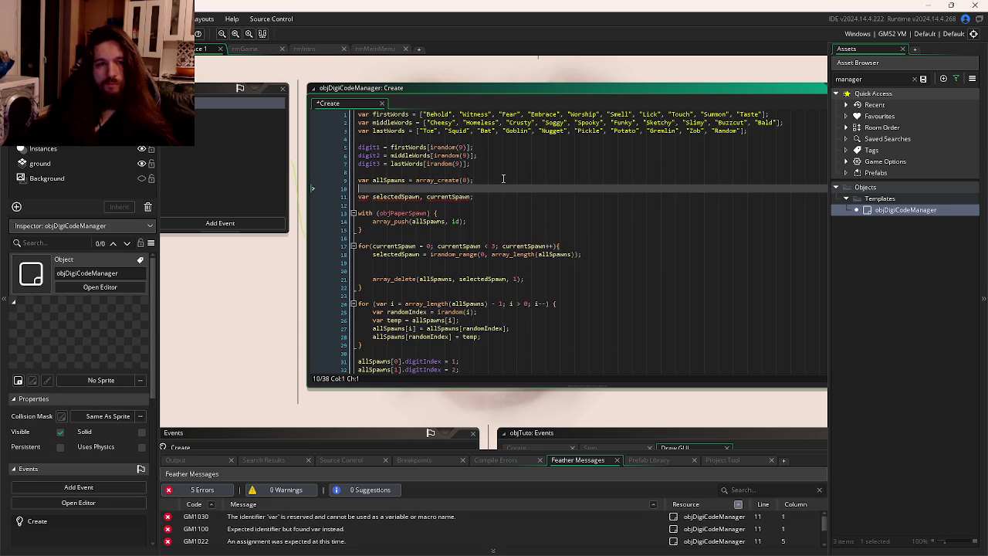
{"action": "key", "text": "BackSpace"}
{"action": "key", "text": "ctrl+d"}
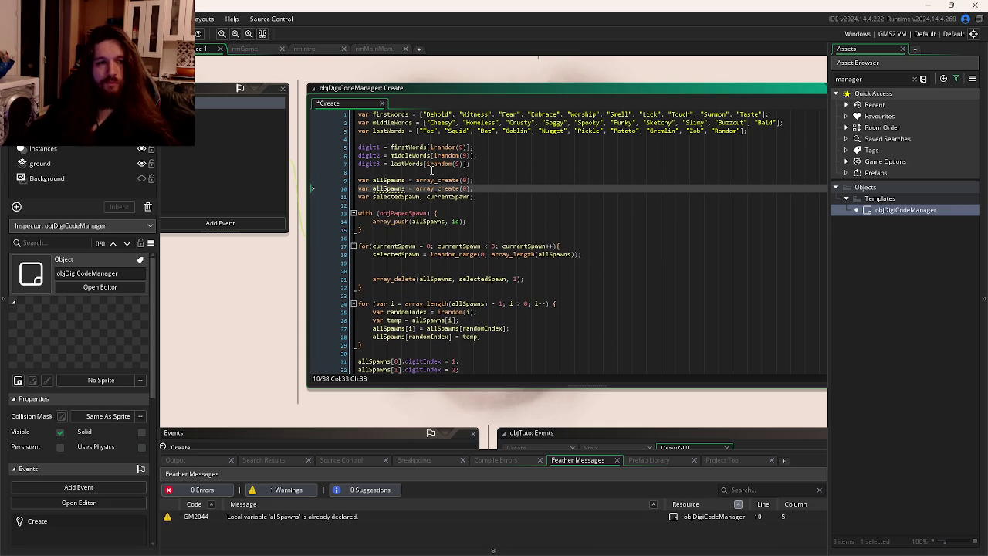
{"action": "left_click", "coordinate": [384, 188]}
{"action": "key", "text": "ctrl+shift+Left"}
{"action": "type", "text": "selected"}
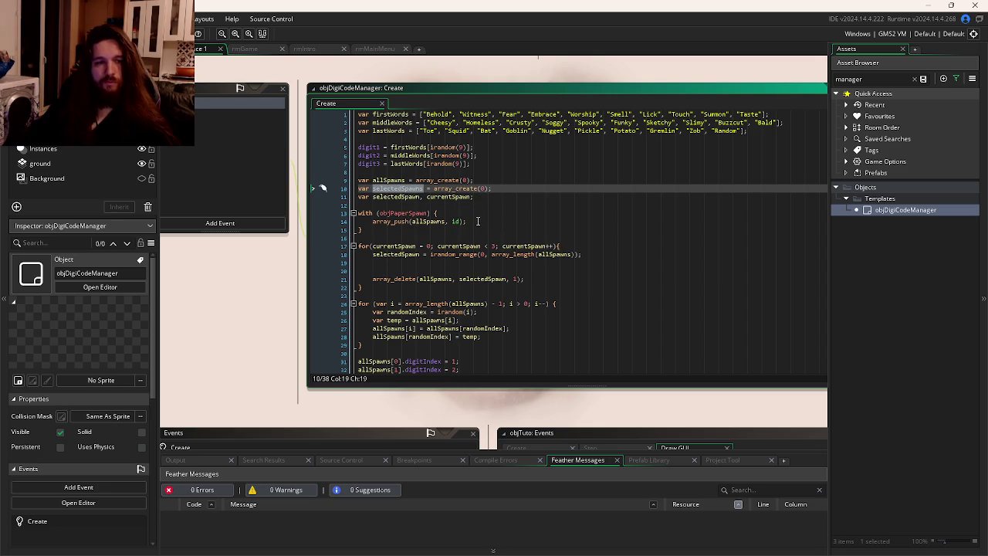
Rename selectedSpawn to randomSpawn in the declaration, irandom_range and array_delete lines.
{"action": "left_click", "coordinate": [400, 268]}
{"action": "left_click", "coordinate": [407, 265]}
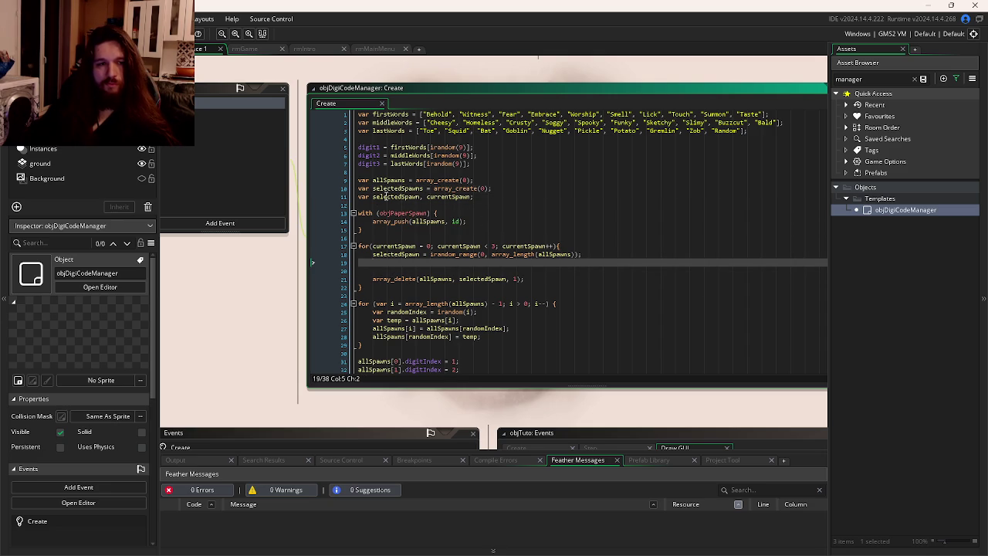
{"action": "left_click_drag", "start_coordinate": [410, 197], "coordinate": [373, 196]}
{"action": "type", "text": "random"}
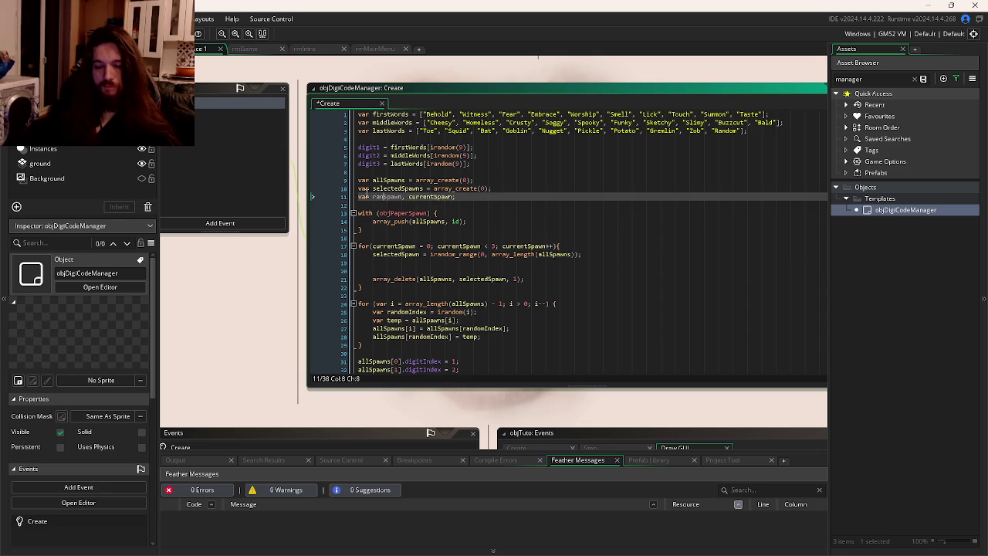
{"action": "double_click", "coordinate": [398, 196]}
{"action": "key", "text": "ctrl+c"}
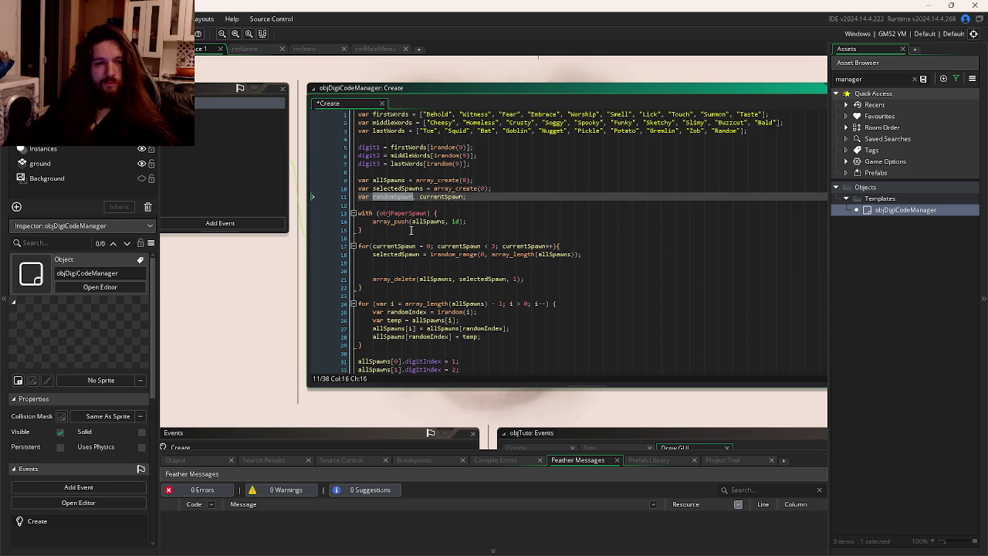
{"action": "double_click", "coordinate": [395, 254]}
{"action": "key", "text": "ctrl+v"}
{"action": "double_click", "coordinate": [483, 279]}
{"action": "key", "text": "ctrl+v"}
{"action": "double_click", "coordinate": [398, 189]}
{"action": "left_click", "coordinate": [398, 270]}
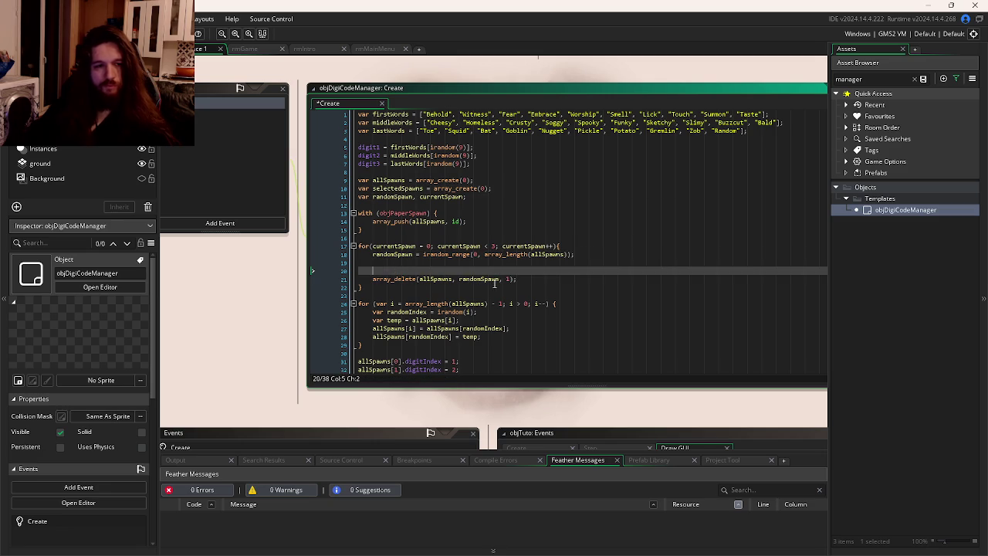
{"action": "key", "text": "Return"}
{"action": "key", "text": "Up"}
Try a selectedSpawns.push(allSpawns[ call on line 20, then erase it.
{"action": "type", "text": "selectedSpawns.push("}
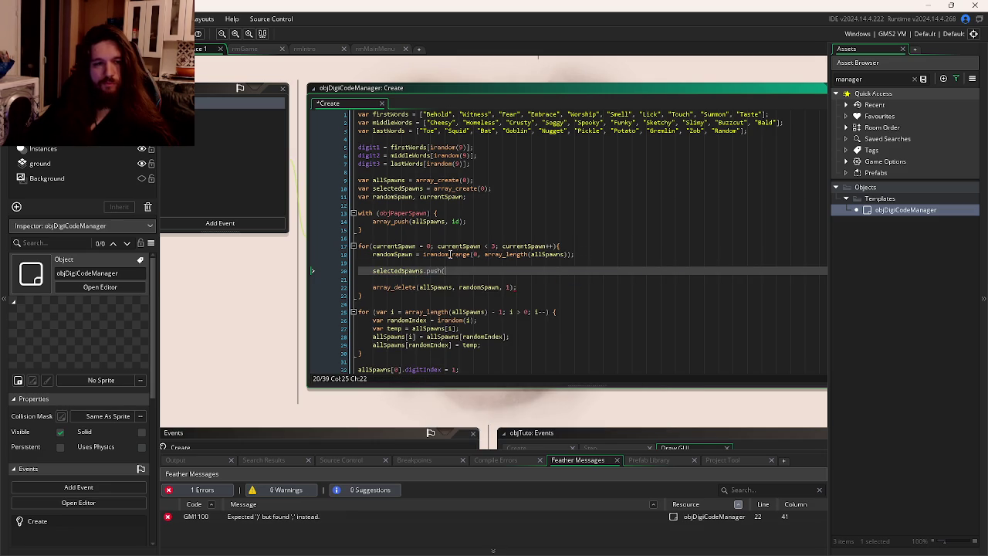
{"action": "left_click", "coordinate": [439, 223]}
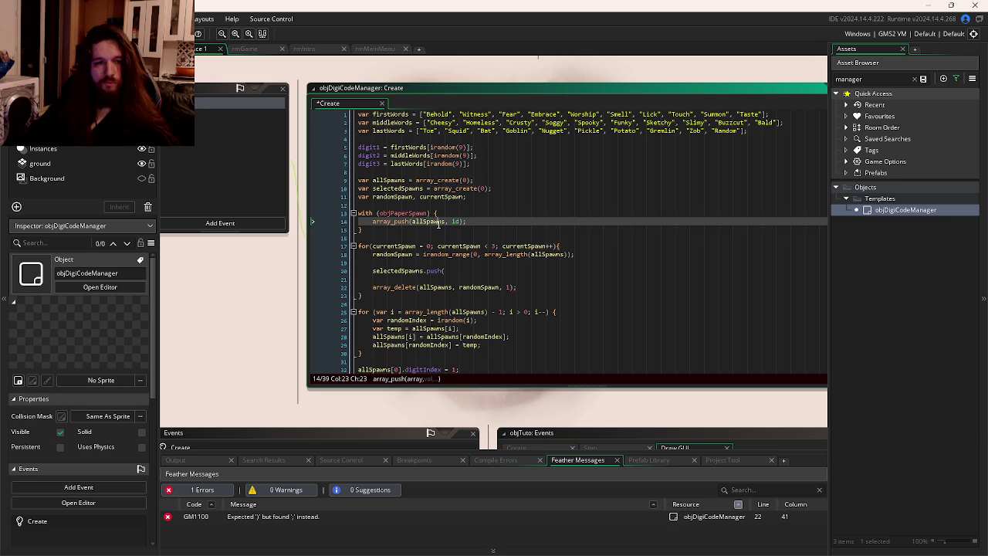
{"action": "left_click", "coordinate": [471, 268]}
{"action": "type", "text": "allSpawns"}
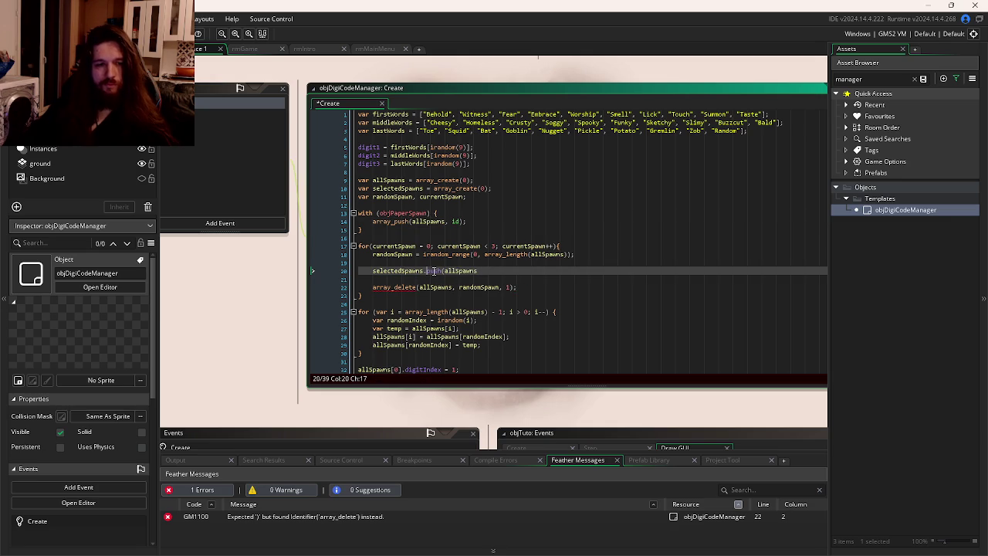
{"action": "type", "text": "["}
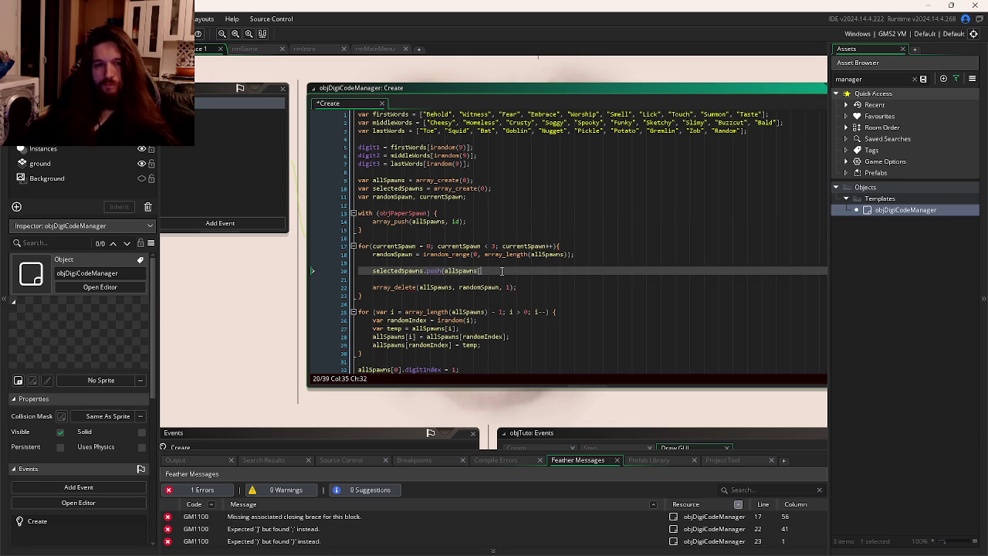
{"action": "key", "text": "BackSpace"}
{"action": "key", "text": "BackSpace"}
{"action": "key", "text": "BackSpace"}
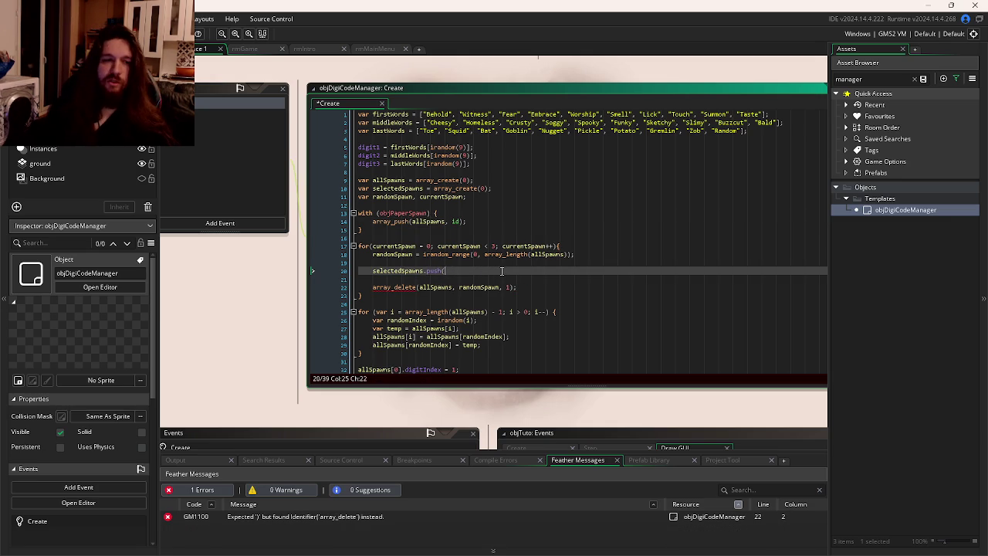
{"action": "key", "text": "BackSpace"}
{"action": "key", "text": "BackSpace"}
Write array_push(selectedSpawns, allSpawns[randomSpawn]); and save the Create event.
{"action": "type", "text": "ar"}
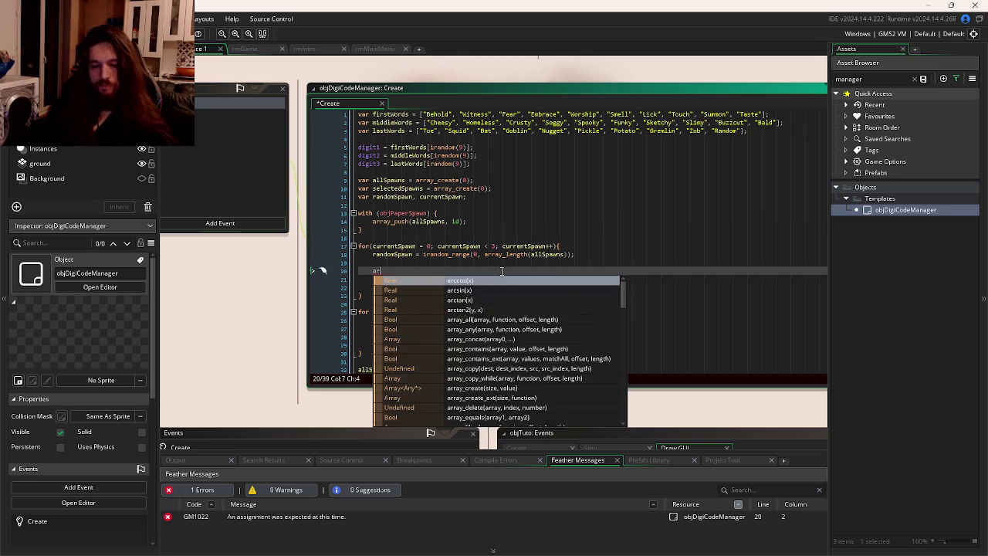
{"action": "type", "text": "ray_push(s"}
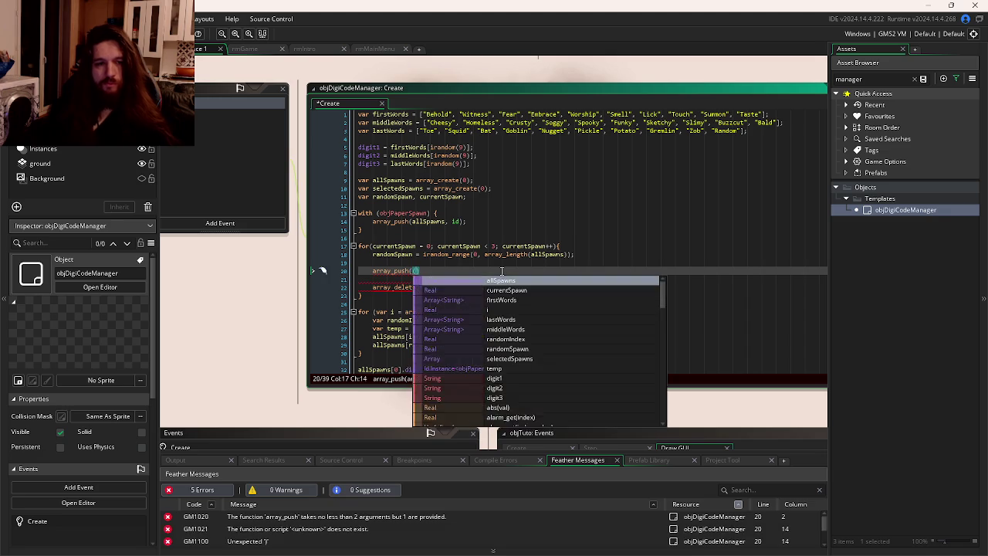
{"action": "key", "text": "Return"}
{"action": "type", "text": ", "}
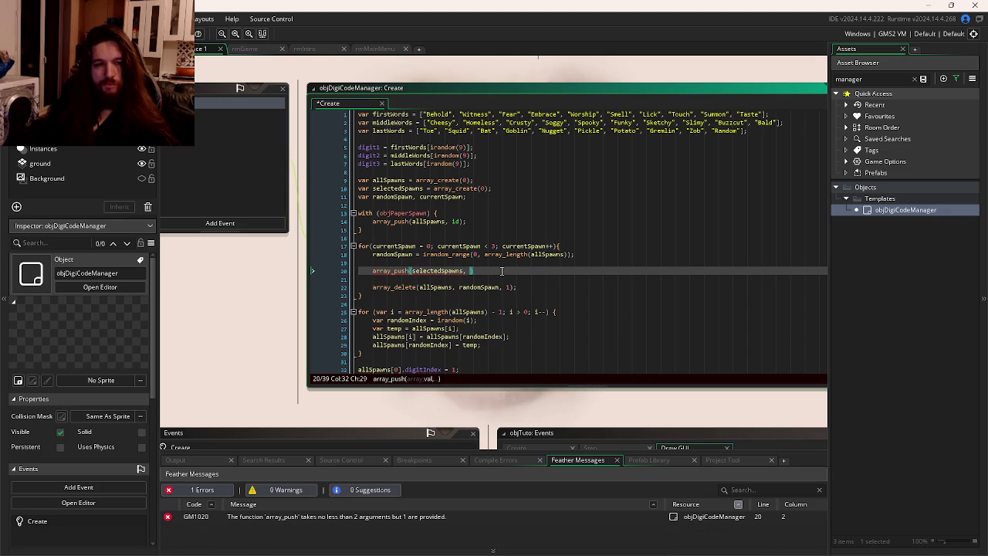
{"action": "type", "text": "allSpawns"}
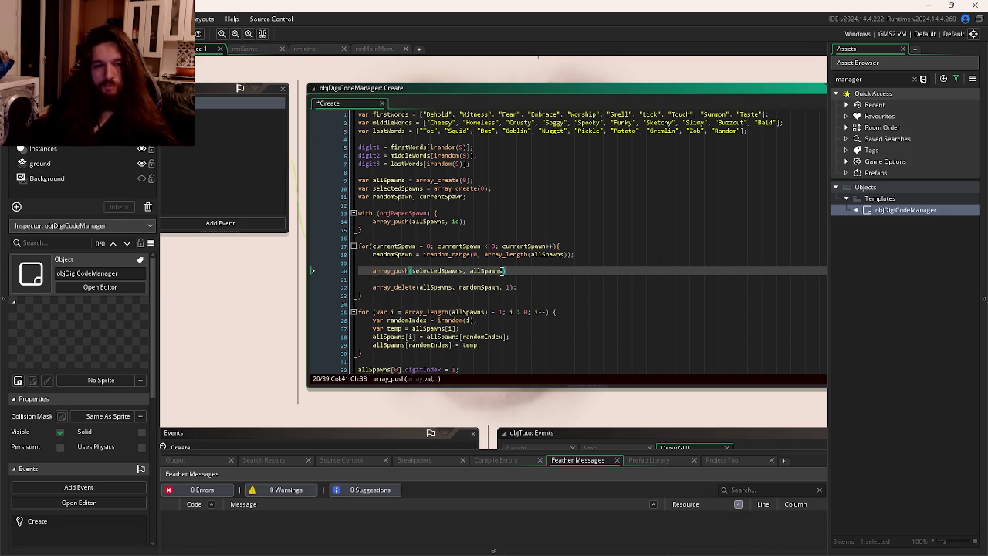
{"action": "type", "text": "[ran"}
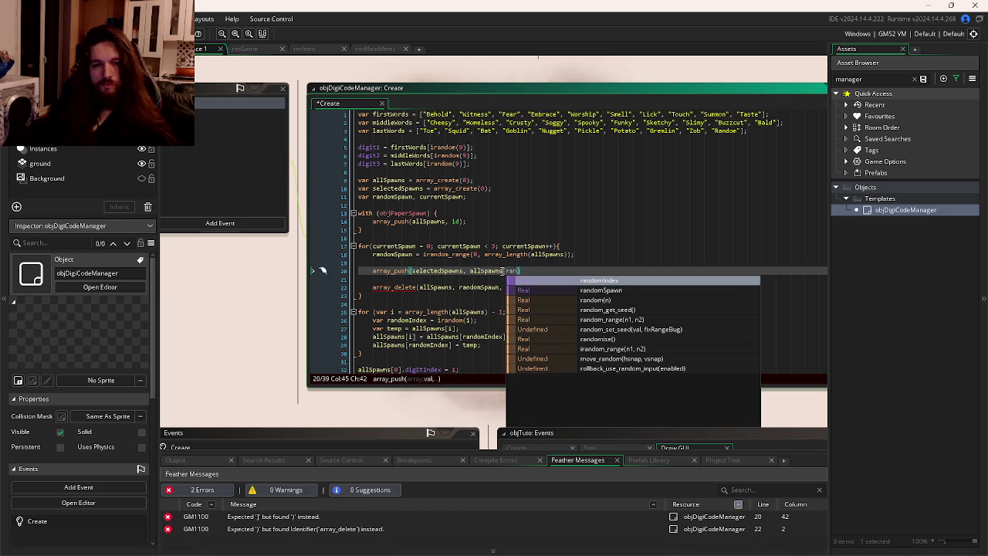
{"action": "key", "text": "Down"}
{"action": "key", "text": "Return"}
{"action": "type", "text": "])"}
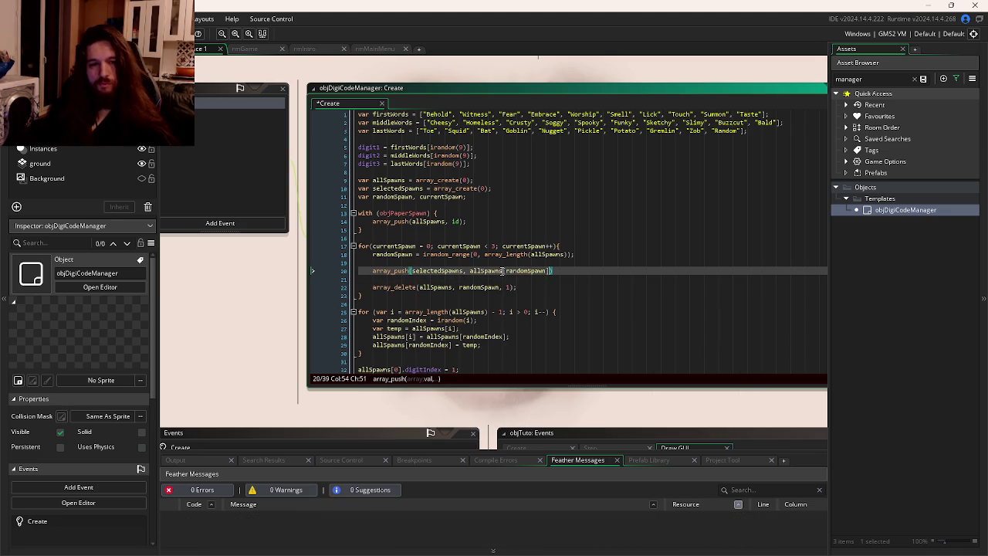
{"action": "type", "text": ";"}
{"action": "key", "text": "ctrl+s"}
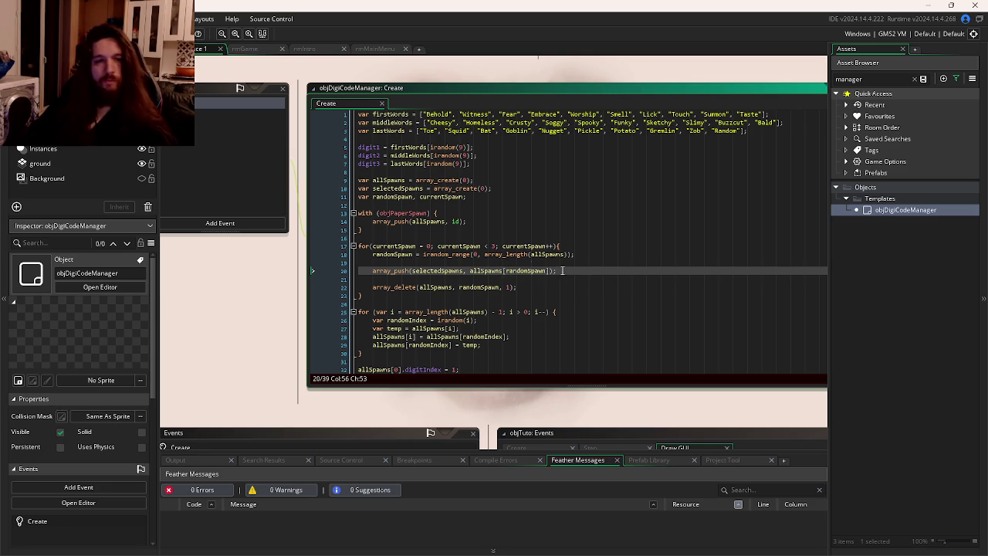
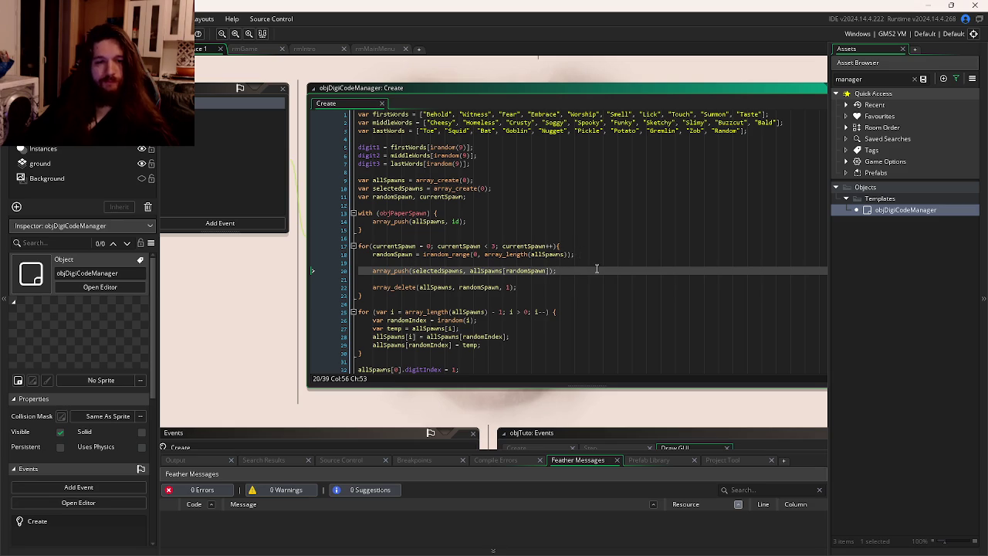
Undo the stray semicolon and remove the blank line between array_push and array_delete, then save.
{"action": "type", "text": ";"}
{"action": "key", "text": "ctrl+z"}
{"action": "left_click", "coordinate": [549, 287]}
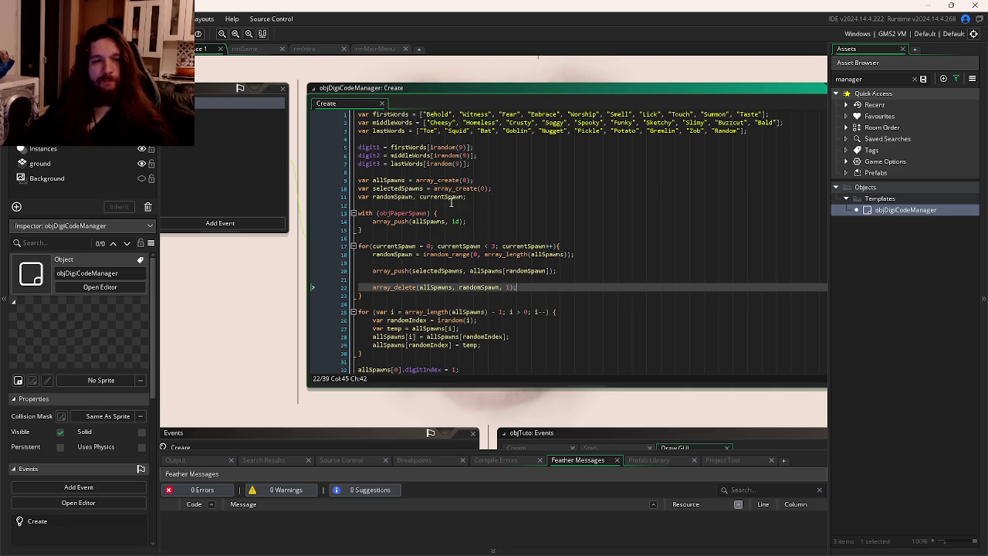
{"action": "double_click", "coordinate": [451, 199]}
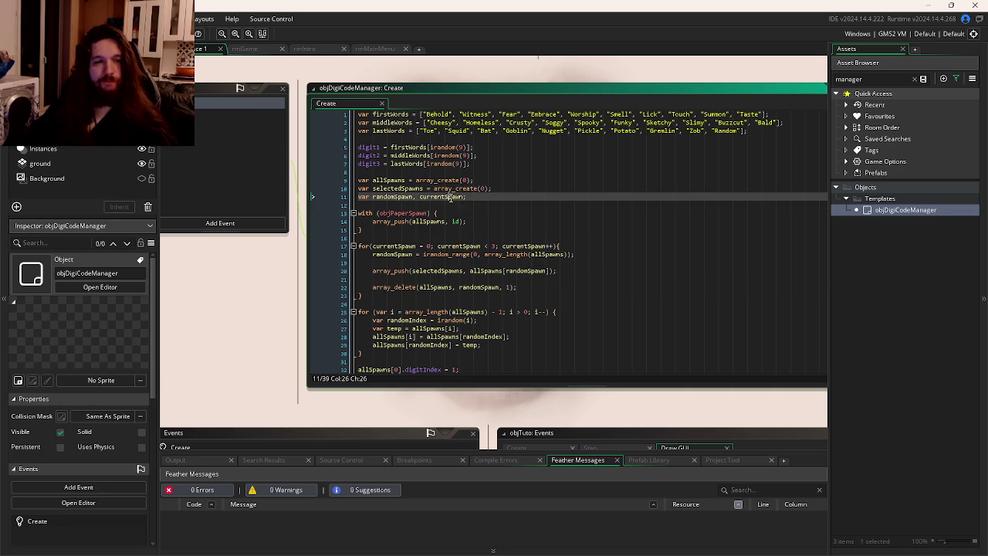
{"action": "left_click", "coordinate": [546, 288]}
{"action": "key", "text": "Up"}
{"action": "key", "text": "BackSpace"}
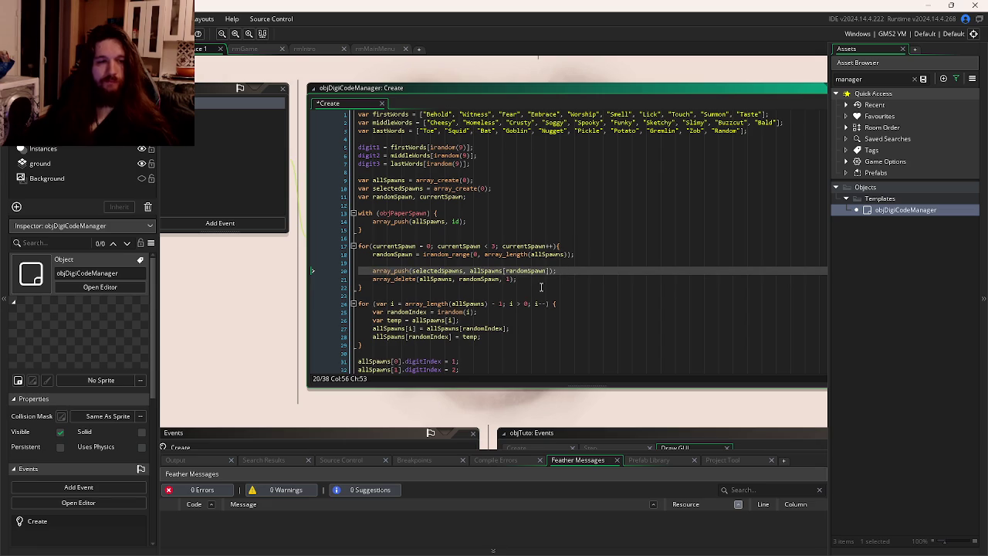
{"action": "key", "text": "ctrl+s"}
Check the end of the spawn-picking loop and highlight every use of allSpawns.
{"action": "left_click", "coordinate": [548, 279]}
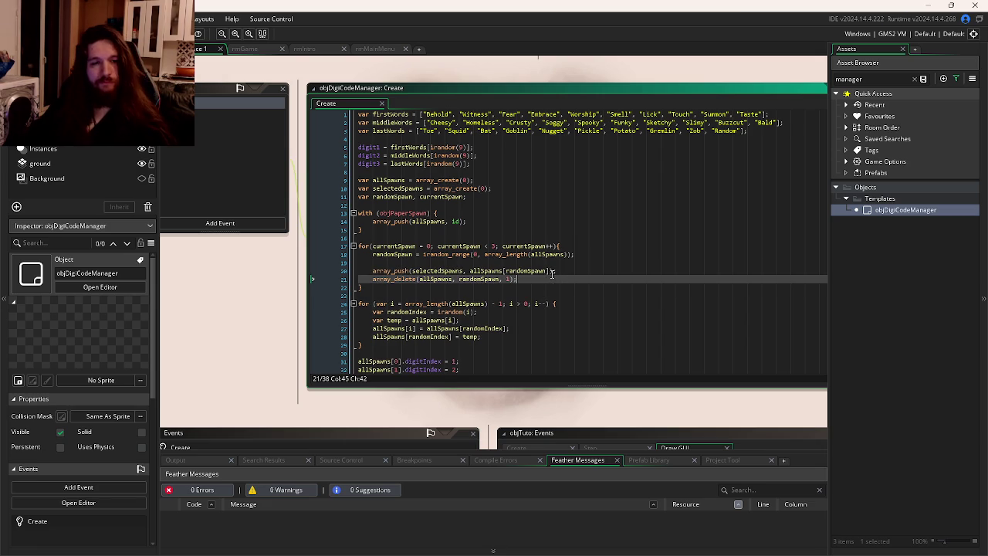
{"action": "left_click", "coordinate": [567, 273]}
{"action": "left_click", "coordinate": [552, 280]}
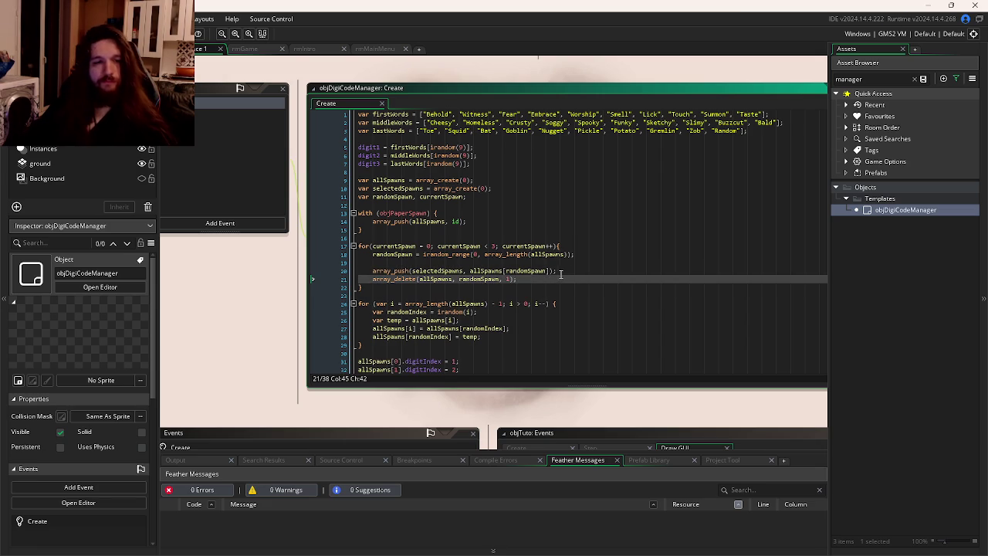
{"action": "left_click", "coordinate": [407, 289]}
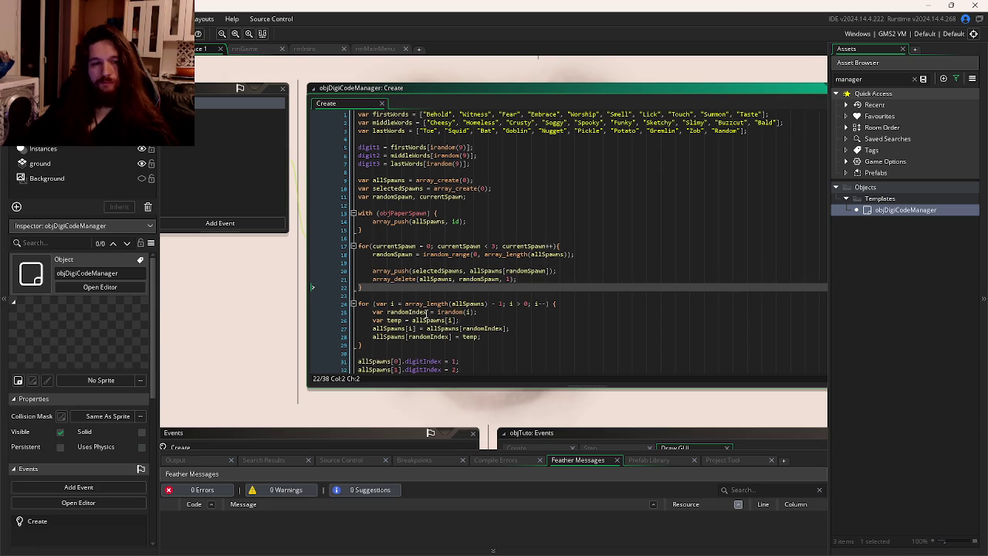
{"action": "scroll", "coordinate": [426, 314], "scroll_direction": "down", "scroll_amount": 3}
{"action": "left_click", "coordinate": [407, 276]}
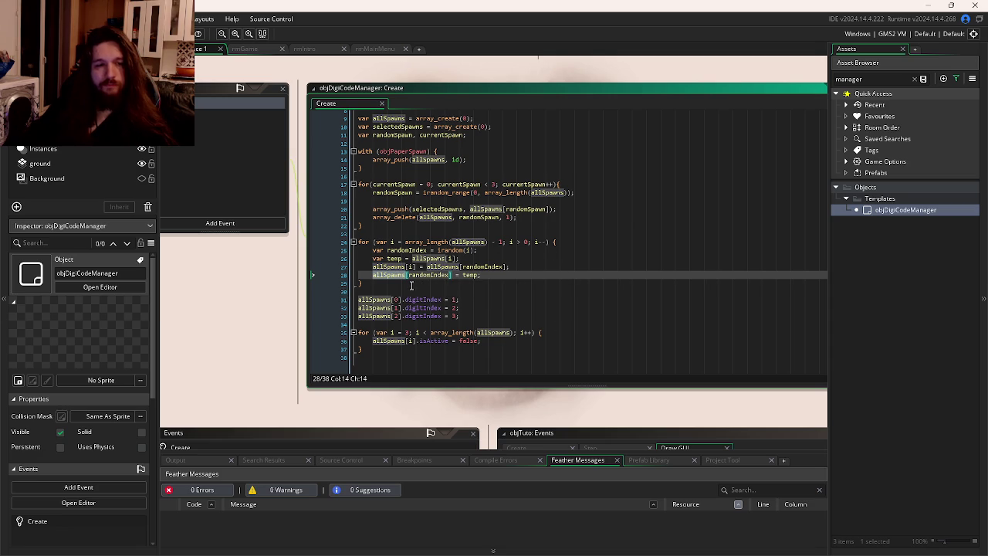
Delete the allSpawns shuffle for-loop and copy the name selectedSpawns.
{"action": "left_click_drag", "start_coordinate": [390, 283], "coordinate": [359, 242]}
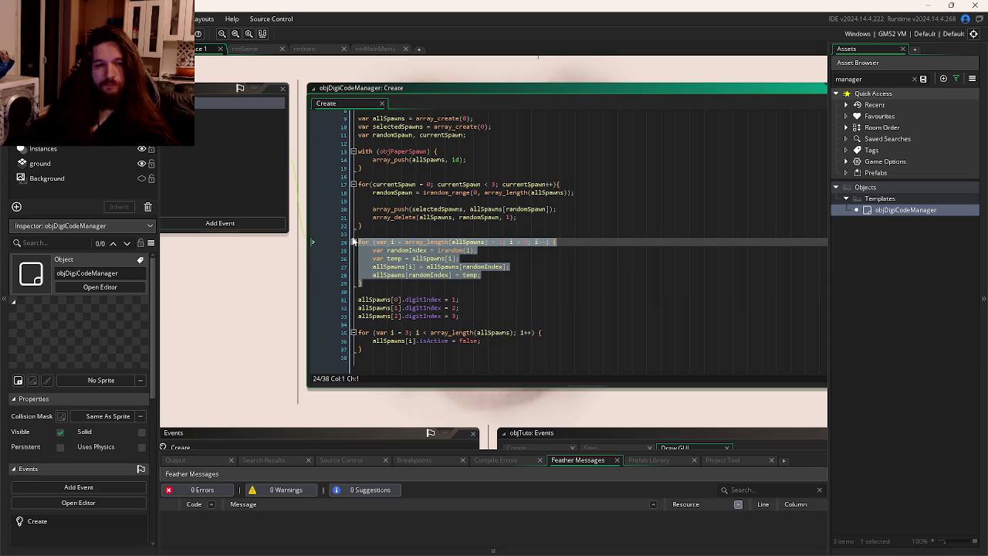
{"action": "key", "text": "BackSpace"}
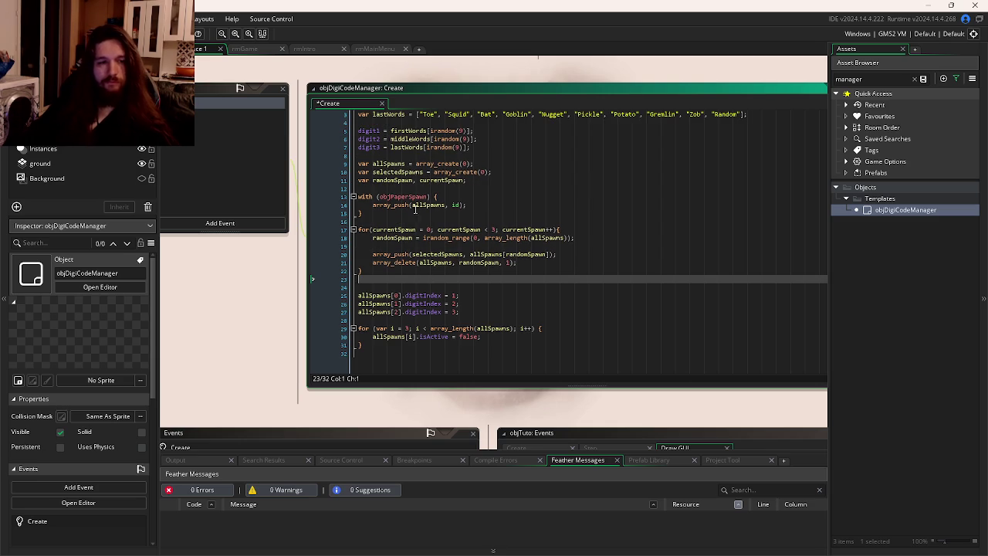
{"action": "double_click", "coordinate": [392, 172]}
{"action": "key", "text": "ctrl+c"}
Replace allSpawns with selectedSpawns in the three digitIndex lines and save.
{"action": "double_click", "coordinate": [377, 296]}
{"action": "key", "text": "ctrl+v"}
{"action": "double_click", "coordinate": [377, 304]}
{"action": "key", "text": "ctrl+v"}
{"action": "double_click", "coordinate": [377, 312]}
{"action": "key", "text": "ctrl+v"}
{"action": "left_click", "coordinate": [506, 337]}
{"action": "key", "text": "ctrl+s"}
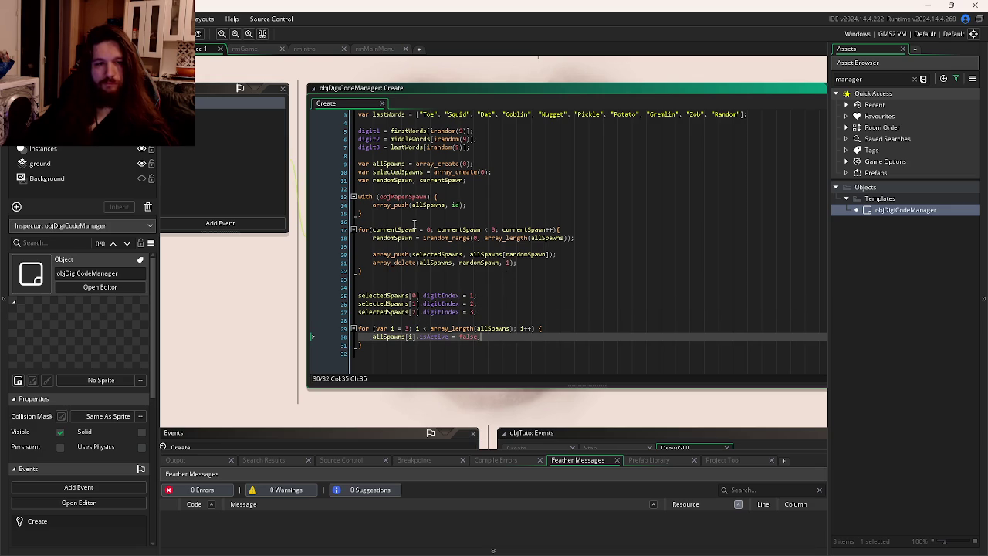
Replace line 29's i-based loop header with line 17's currentSpawn loop header.
{"action": "left_click_drag", "start_coordinate": [371, 231], "coordinate": [554, 232]}
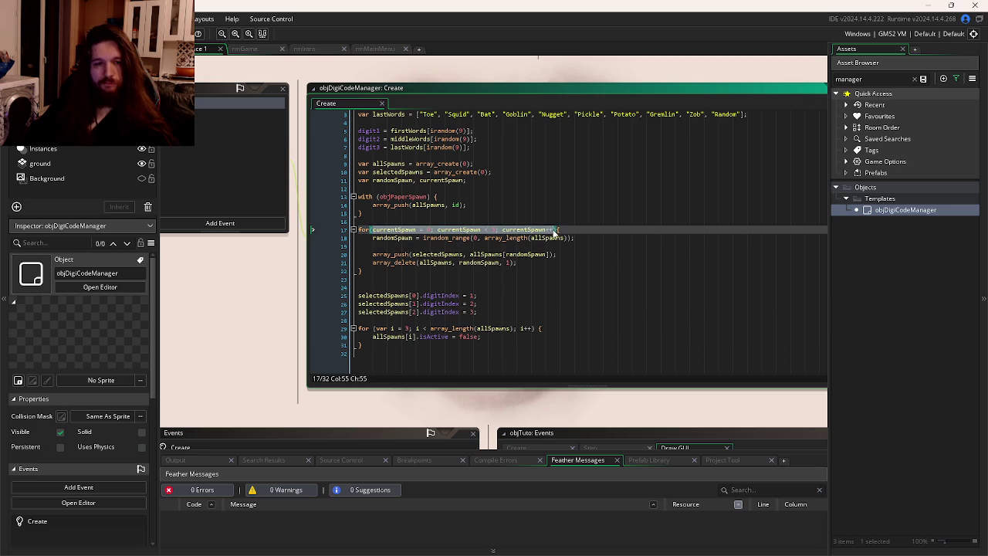
{"action": "left_click", "coordinate": [538, 328]}
{"action": "left_click_drag", "start_coordinate": [534, 328], "coordinate": [375, 328]}
{"action": "key", "text": "ctrl+v"}
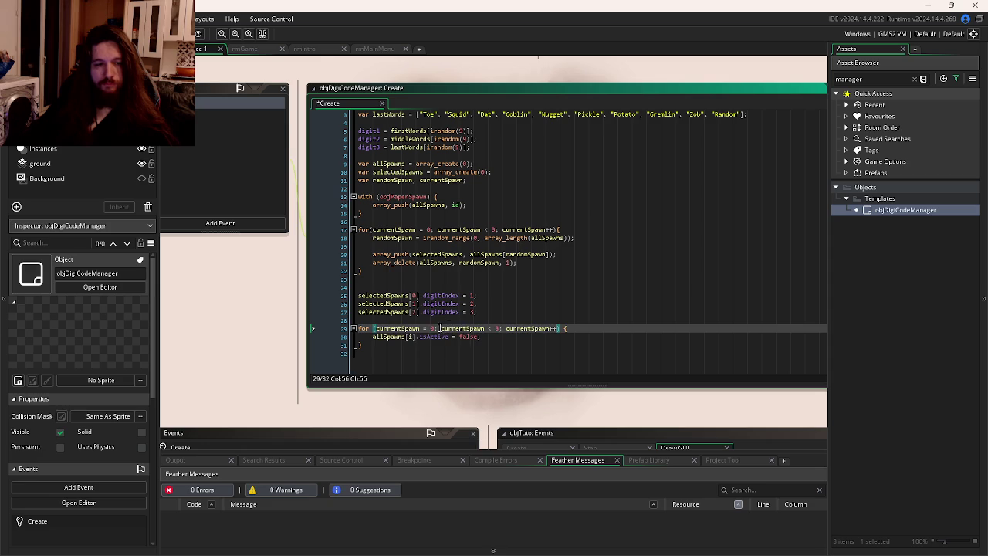
Change the loop limit from 3 to array_length(allSpawns).
{"action": "double_click", "coordinate": [498, 328]}
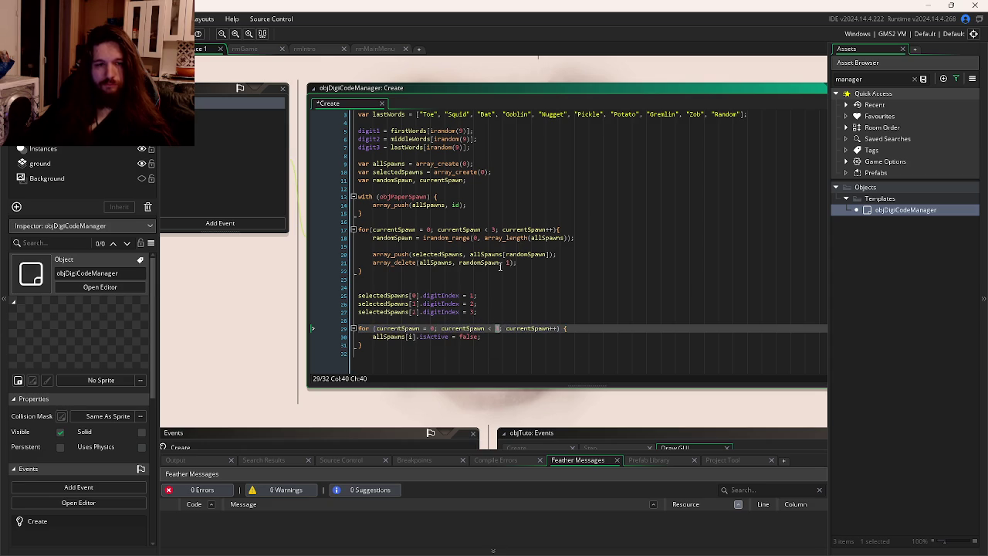
{"action": "left_click_drag", "start_coordinate": [485, 238], "coordinate": [565, 238]}
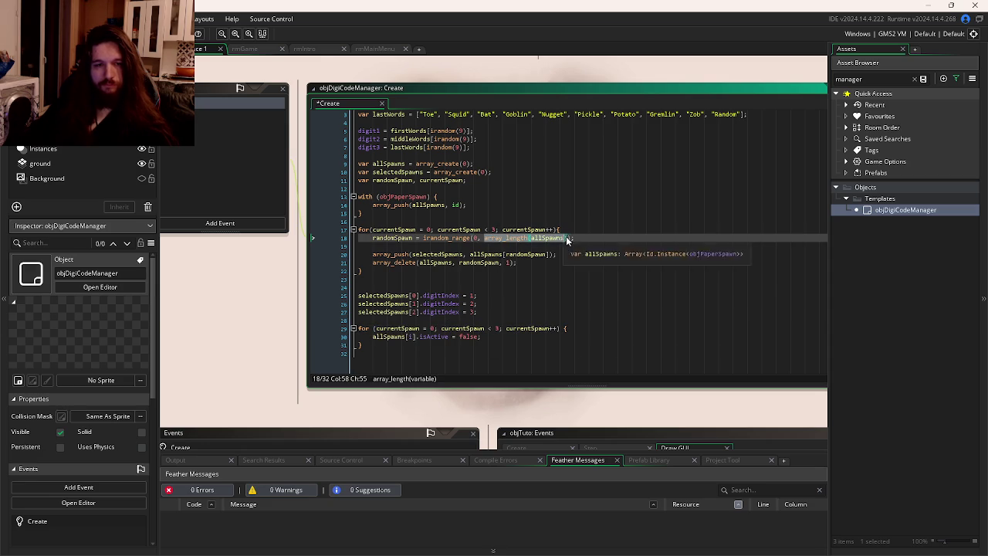
{"action": "key", "text": "ctrl+c"}
{"action": "double_click", "coordinate": [498, 330]}
{"action": "key", "text": "ctrl+v"}
{"action": "key", "text": "Down"}
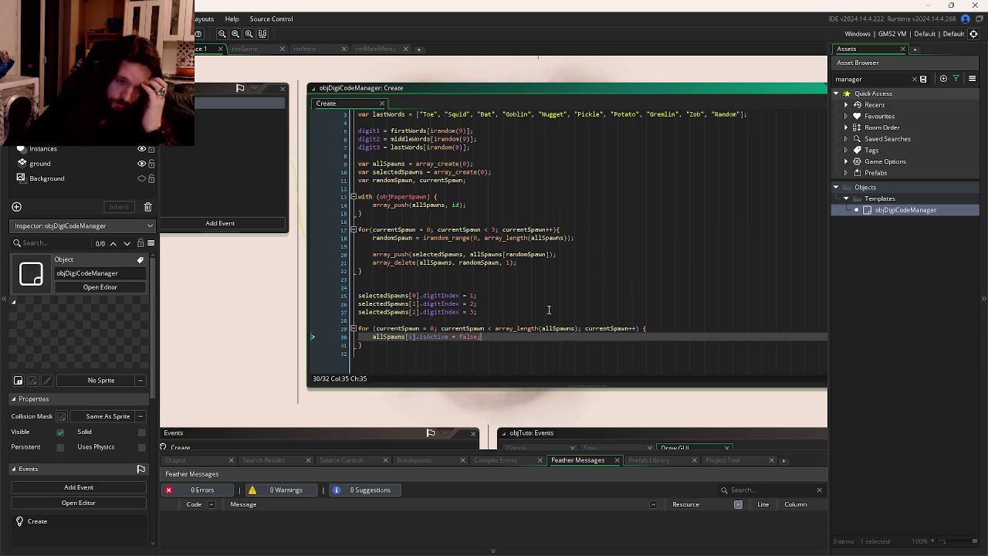
Put currentSpawn as the index inside the allSpawns[] brackets in the loop body.
{"action": "double_click", "coordinate": [393, 328]}
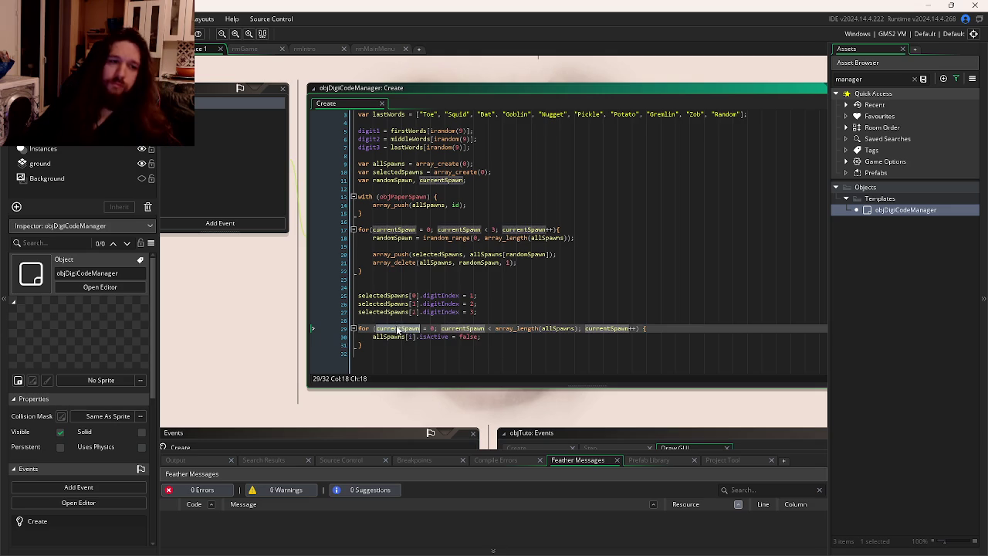
{"action": "key", "text": "ctrl+c"}
{"action": "left_click", "coordinate": [409, 336]}
{"action": "key", "text": "ctrl+v"}
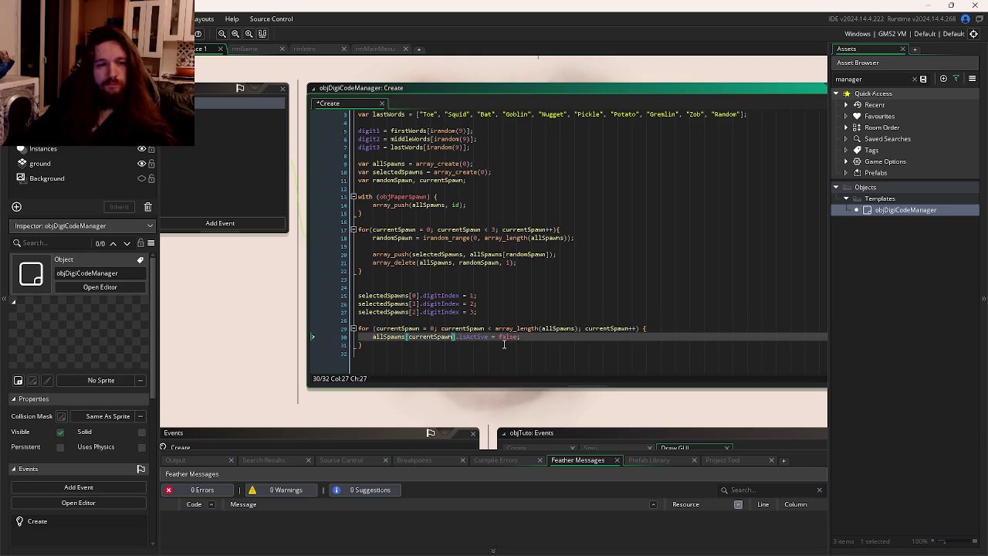
{"action": "left_click", "coordinate": [550, 345]}
{"action": "key", "text": "Down"}
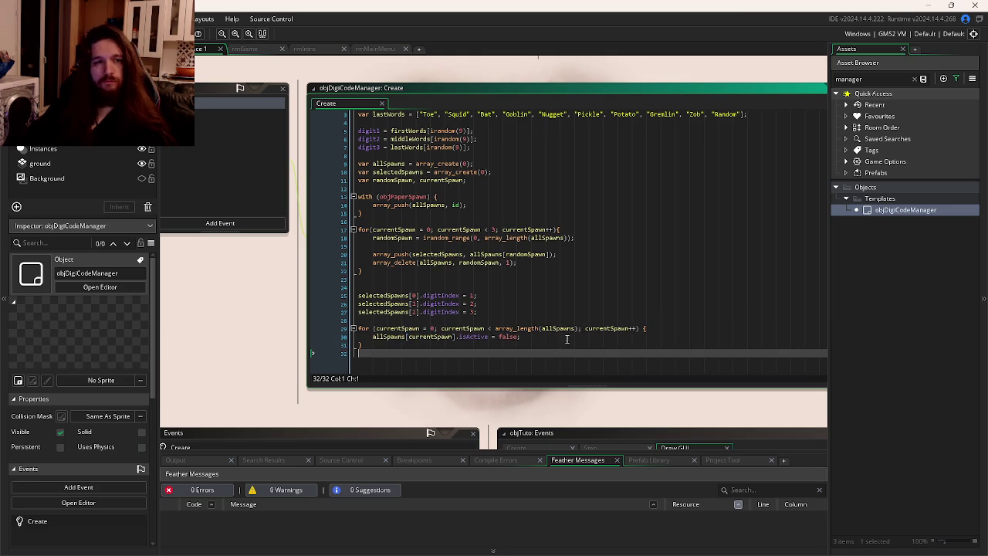
Review the finished deactivation loop and place the caret on the empty last line.
{"action": "left_click", "coordinate": [503, 313]}
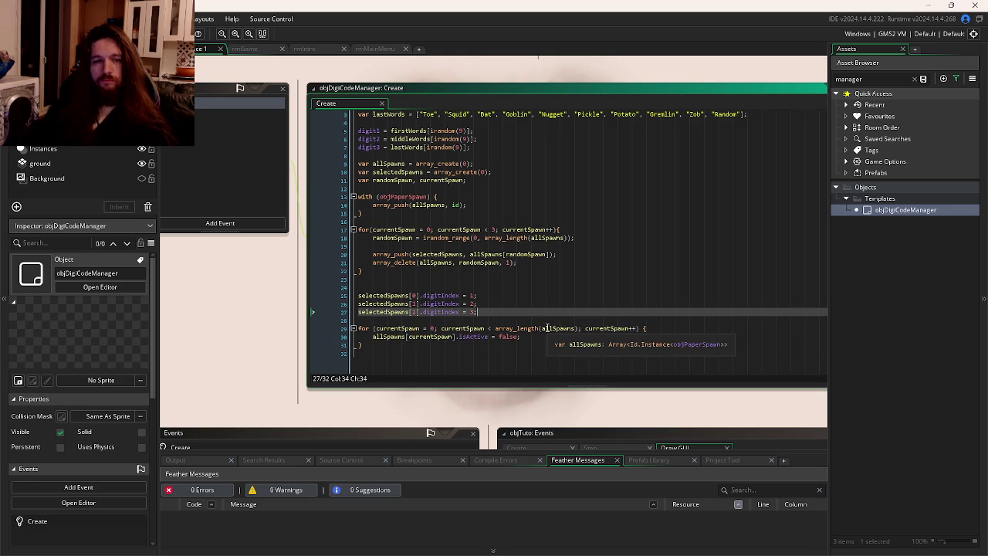
{"action": "key", "text": "Down"}
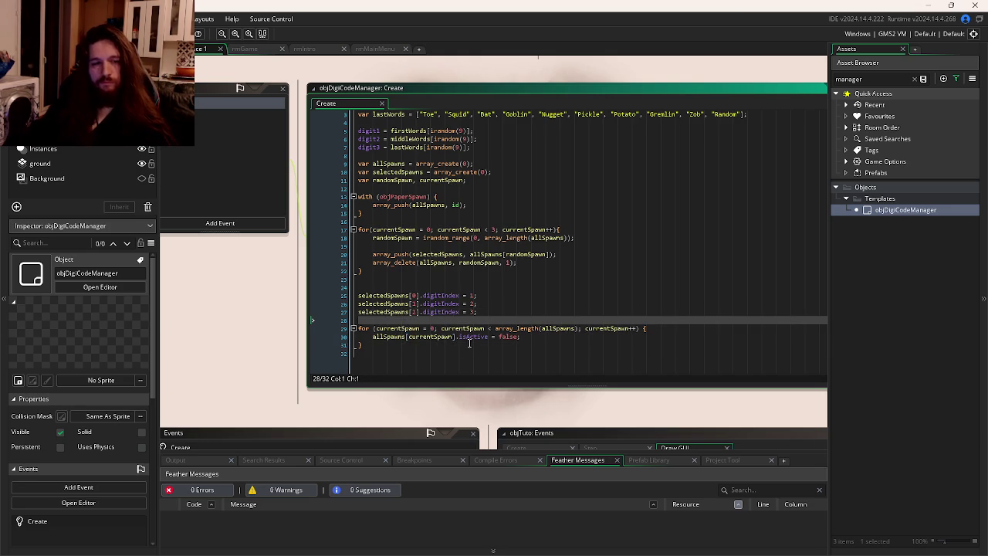
{"action": "left_click", "coordinate": [463, 345]}
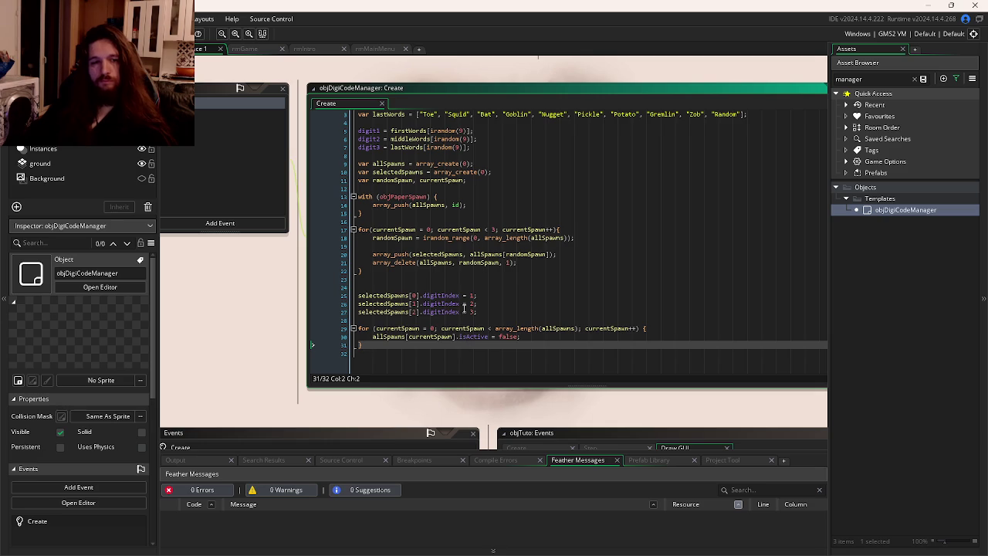
{"action": "scroll", "coordinate": [464, 296], "scroll_direction": "up", "scroll_amount": 1}
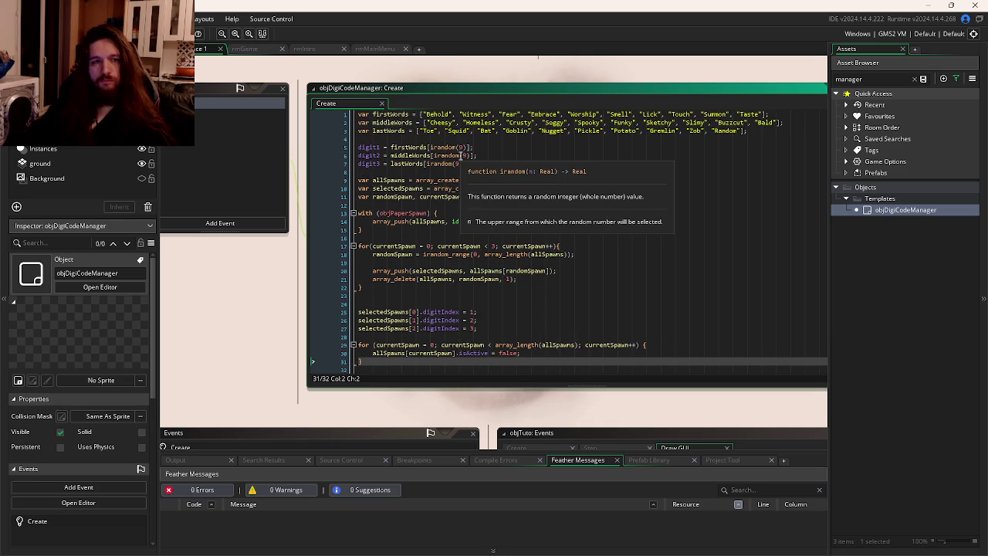
{"action": "scroll", "coordinate": [502, 262], "scroll_direction": "down", "scroll_amount": 1}
{"action": "left_click", "coordinate": [480, 355]}
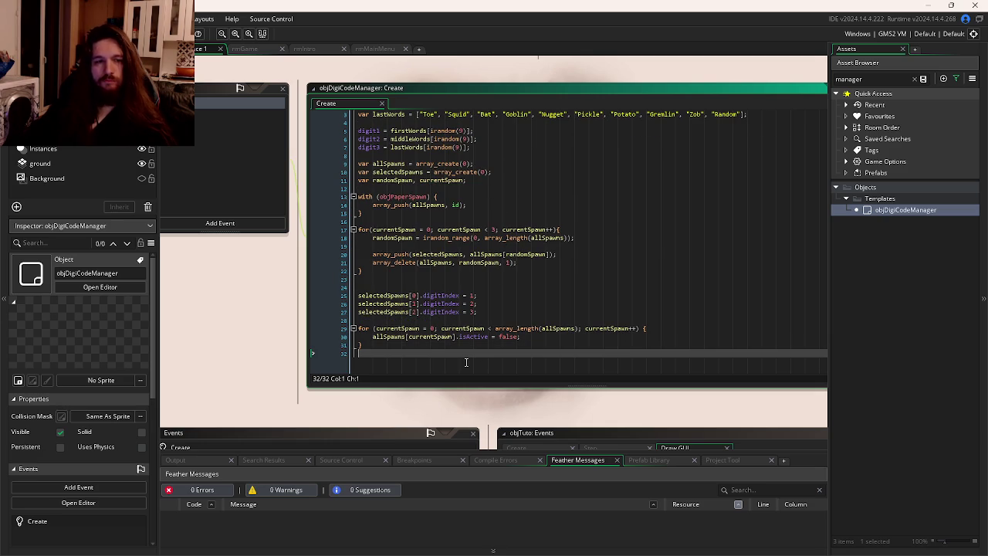
Add show_debug_message(selectedSpawns); on a new last line using autocomplete.
{"action": "key", "text": "Return"}
{"action": "type", "text": "show_de"}
{"action": "key", "text": "Down"}
{"action": "key", "text": "Return"}
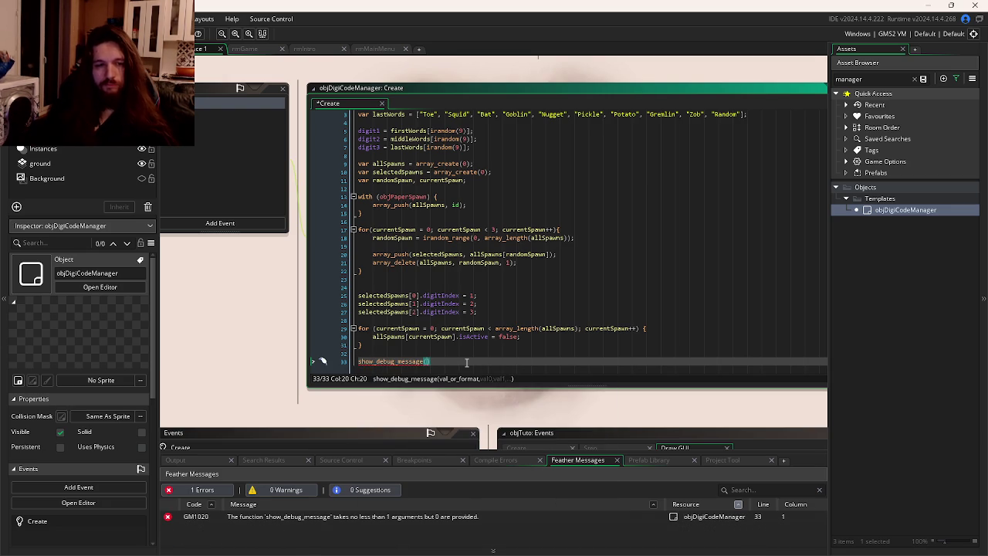
{"action": "type", "text": "seme"}
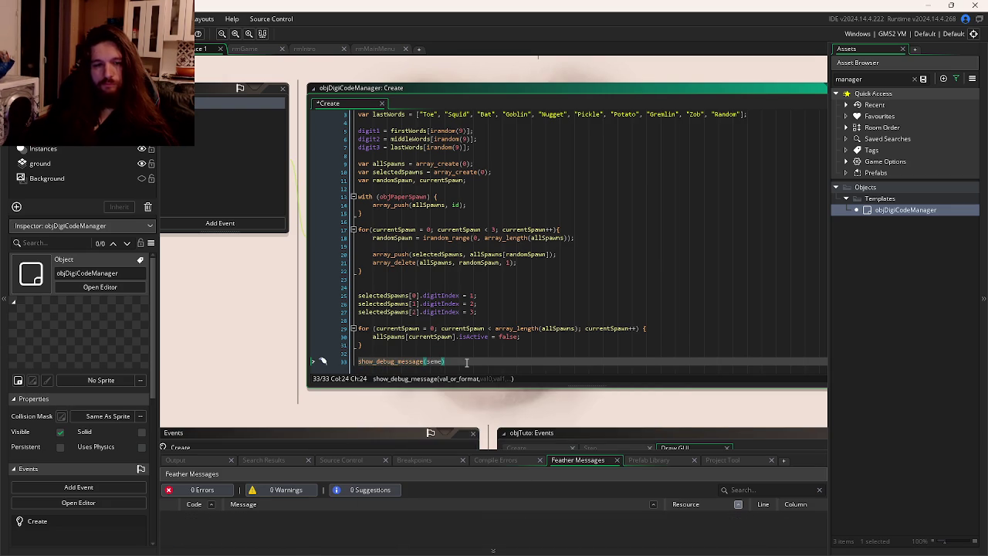
{"action": "key", "text": "Return"}
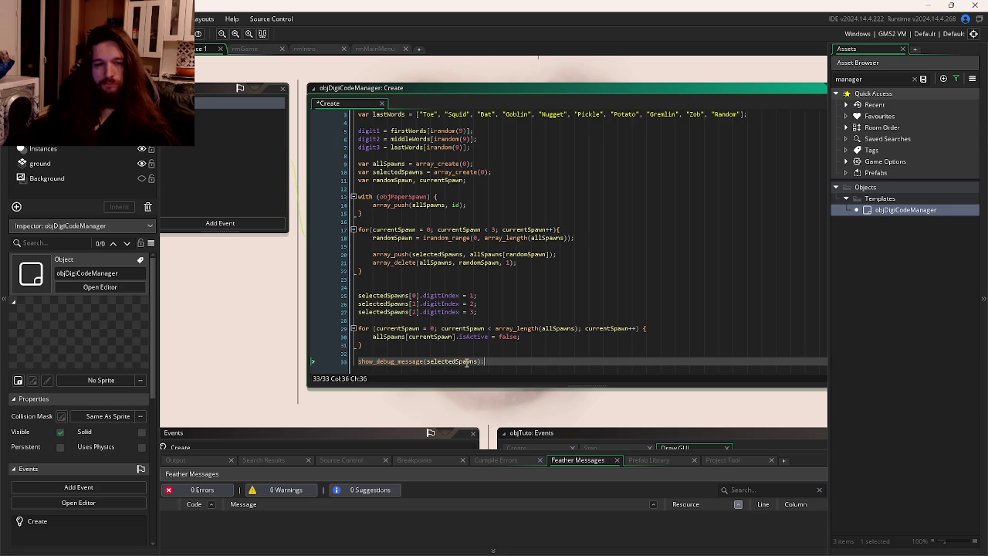
Duplicate it as show_debug_message(allSpawns); and place both lines above the deactivation loop.
{"action": "key", "text": "ctrl+d"}
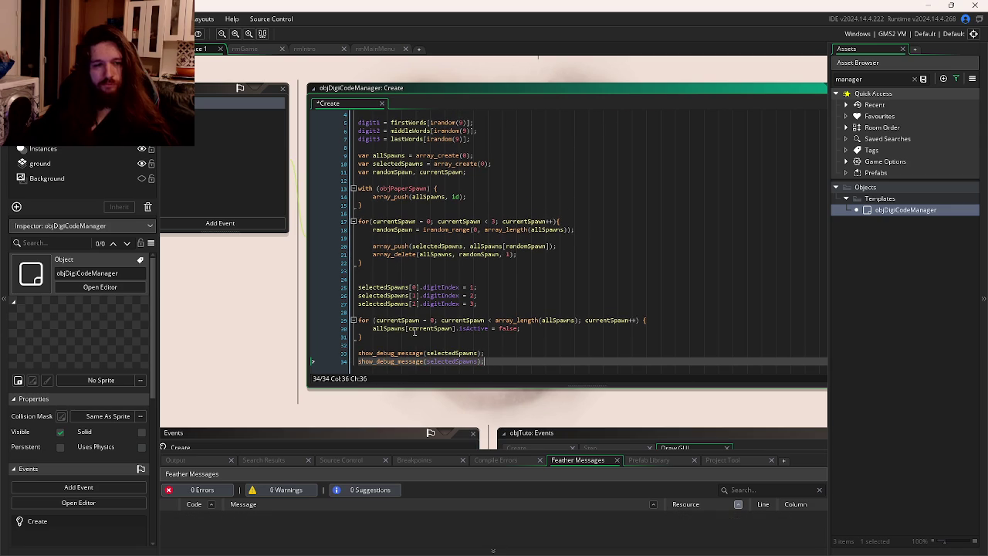
{"action": "left_click", "coordinate": [408, 328]}
{"action": "double_click", "coordinate": [455, 361]}
{"action": "key", "text": "ctrl+v"}
{"action": "left_click_drag", "start_coordinate": [478, 361], "coordinate": [358, 345]}
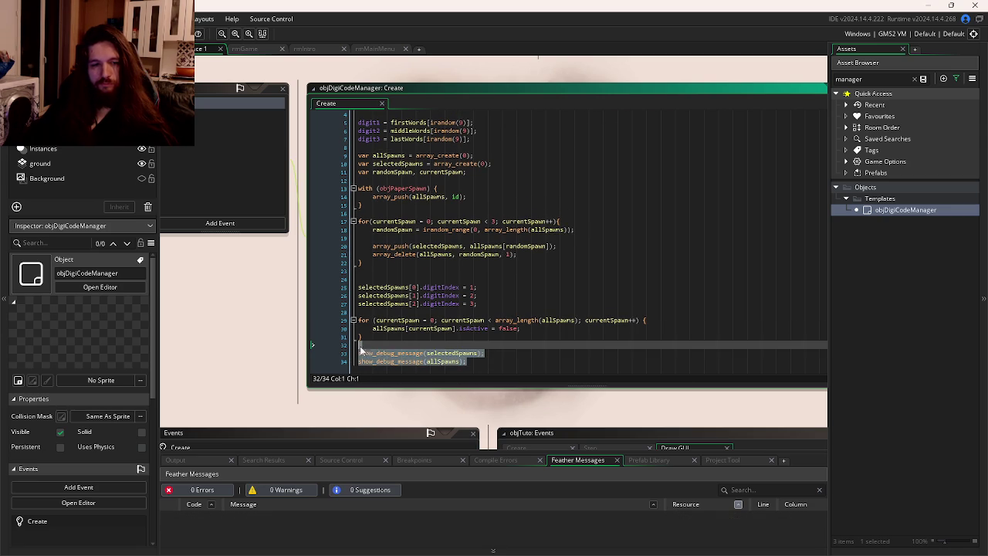
{"action": "key", "text": "BackSpace"}
{"action": "key", "text": "ctrl+z"}
{"action": "key", "text": "ctrl+z"}
{"action": "key", "text": "ctrl+z"}
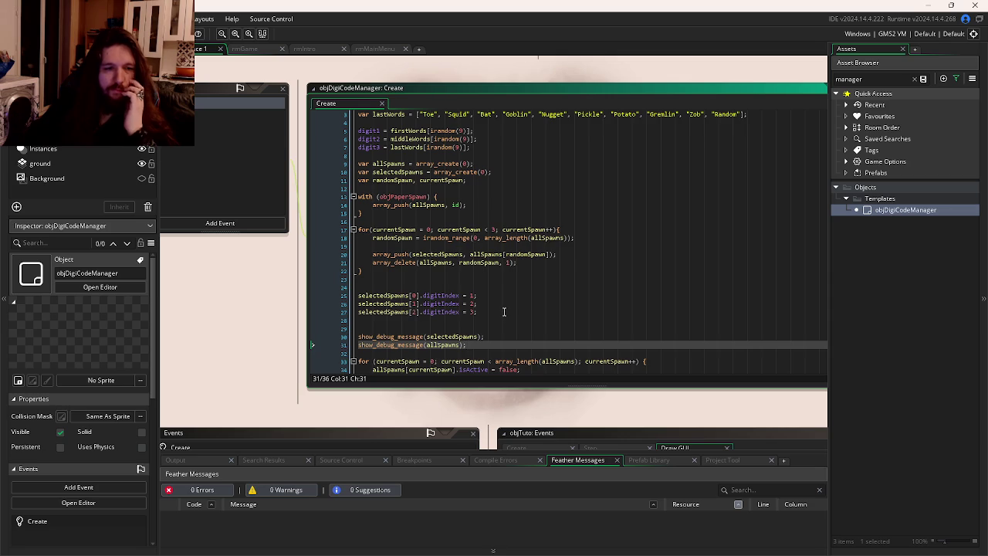
{"action": "scroll", "coordinate": [504, 312], "scroll_direction": "up", "scroll_amount": 1}
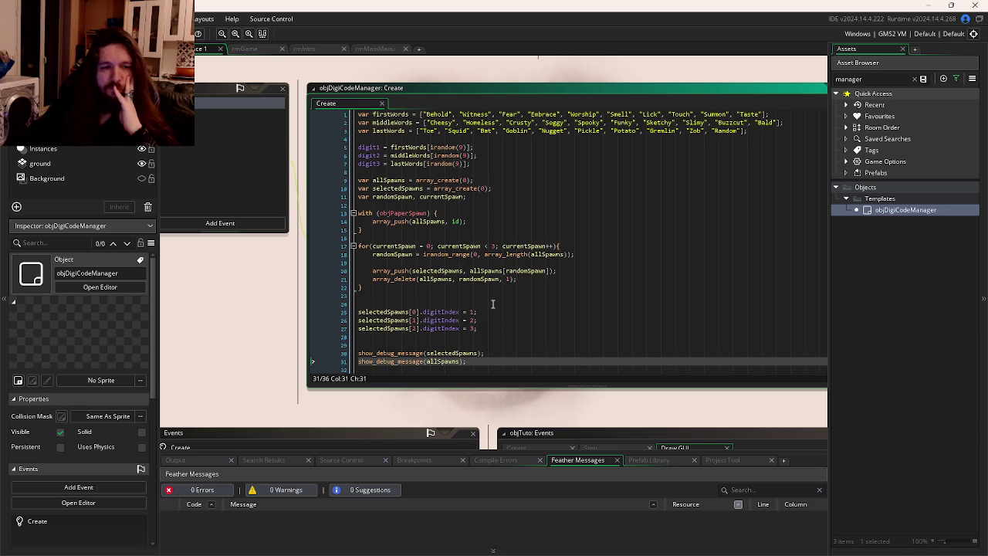
{"action": "double_click", "coordinate": [374, 312]}
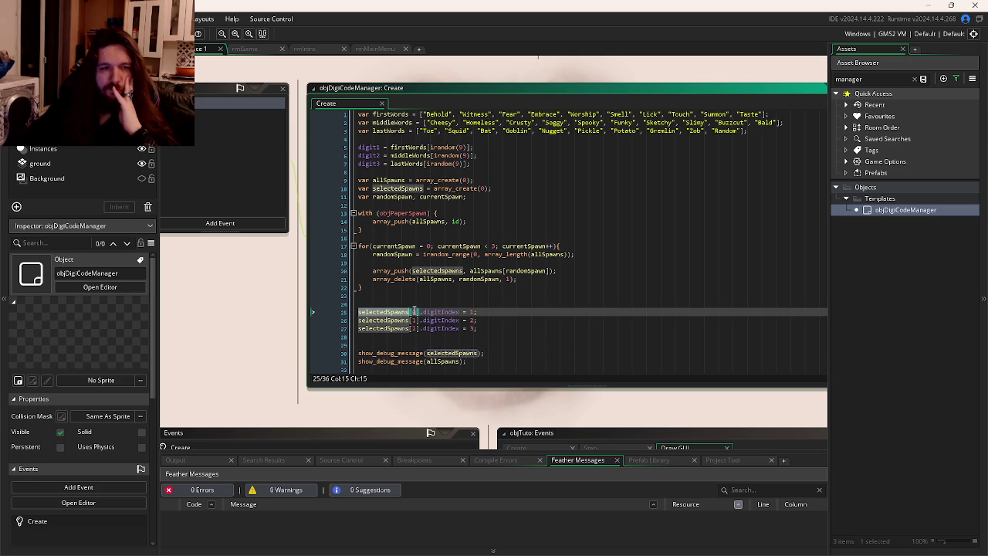
{"action": "key", "text": "F5"}
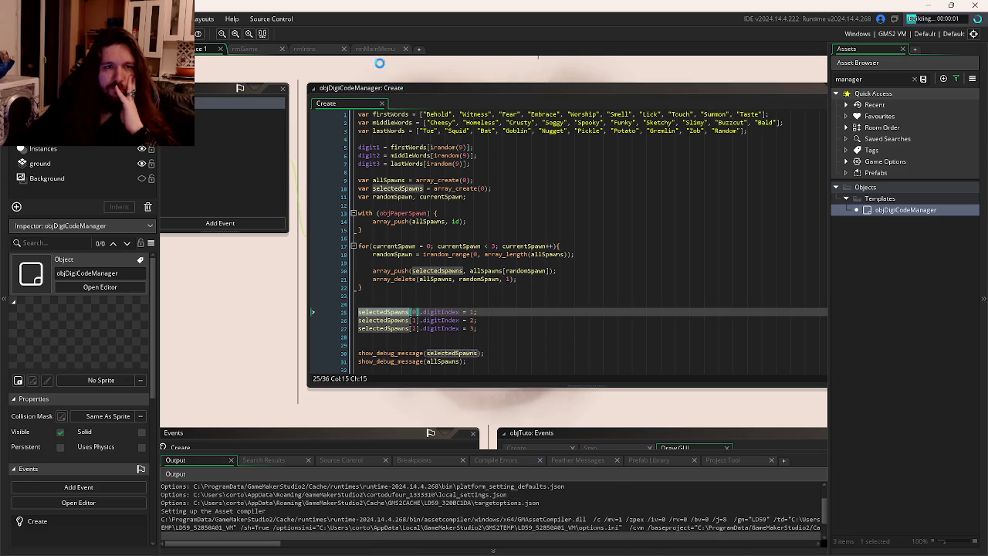
Let the test run crash and abort it from the out-of-range Code Error dialog.
{"action": "left_click", "coordinate": [898, 214]}
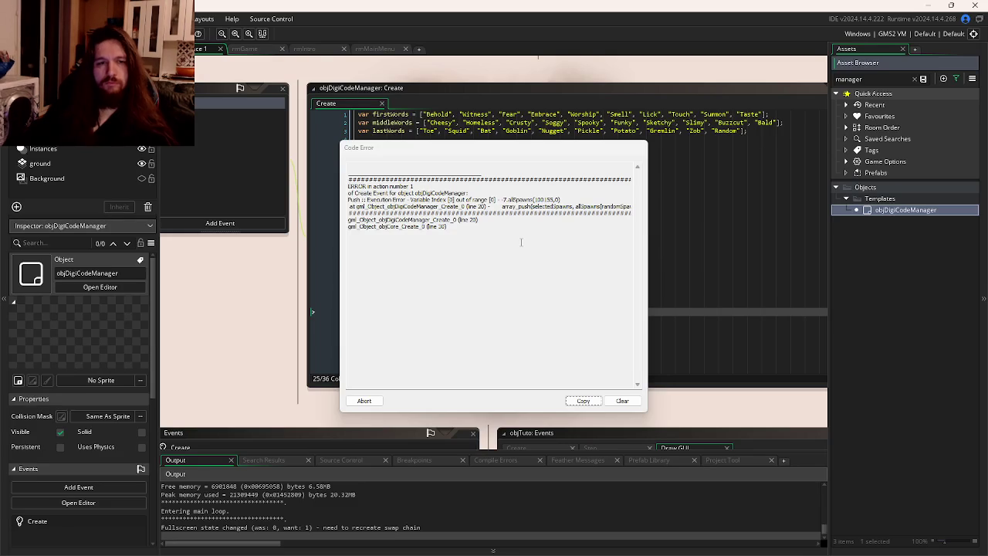
{"action": "left_click", "coordinate": [363, 401]}
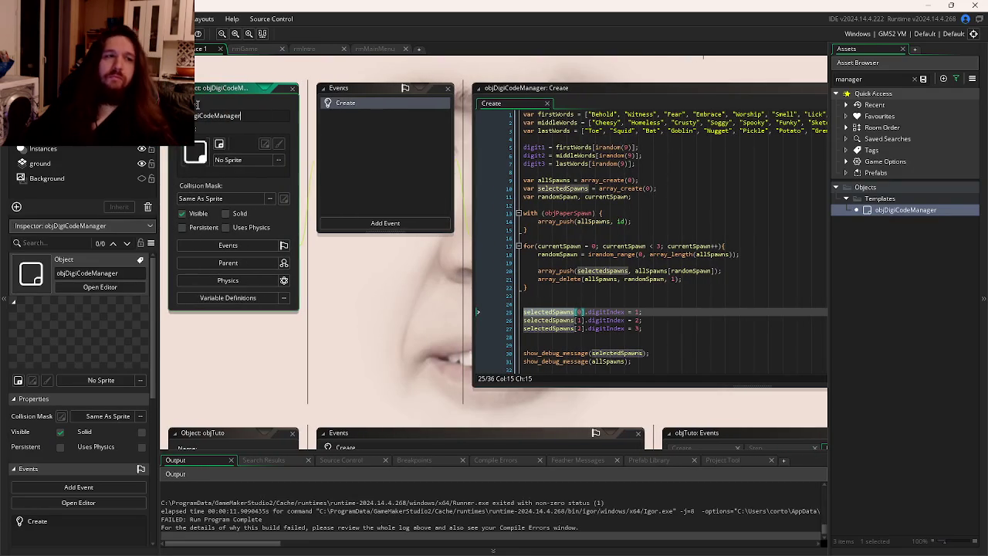
Search the project for objDigiCodeManager and open objCore's Create line that spawns it.
{"action": "key", "text": "ctrl+shift+f"}
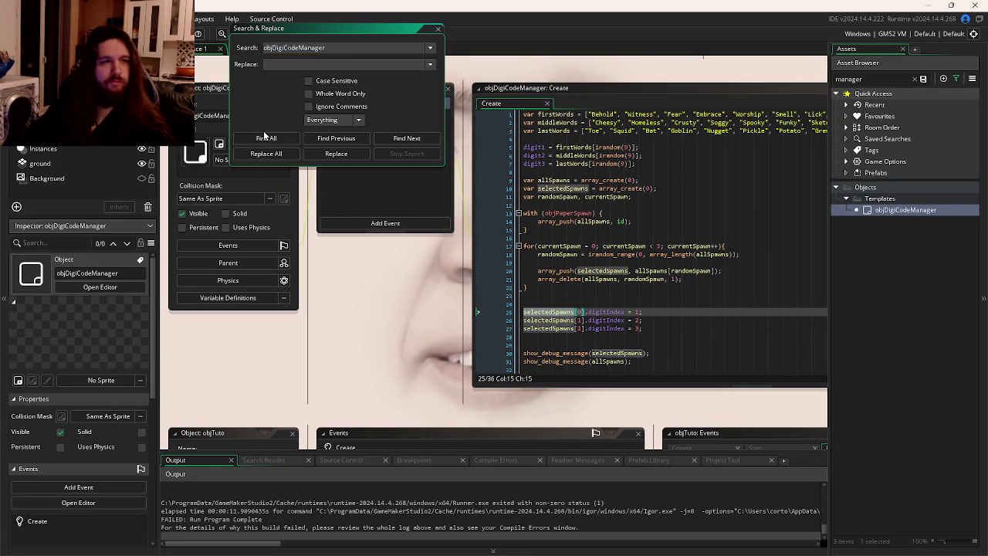
{"action": "left_click", "coordinate": [265, 137]}
{"action": "double_click", "coordinate": [265, 496]}
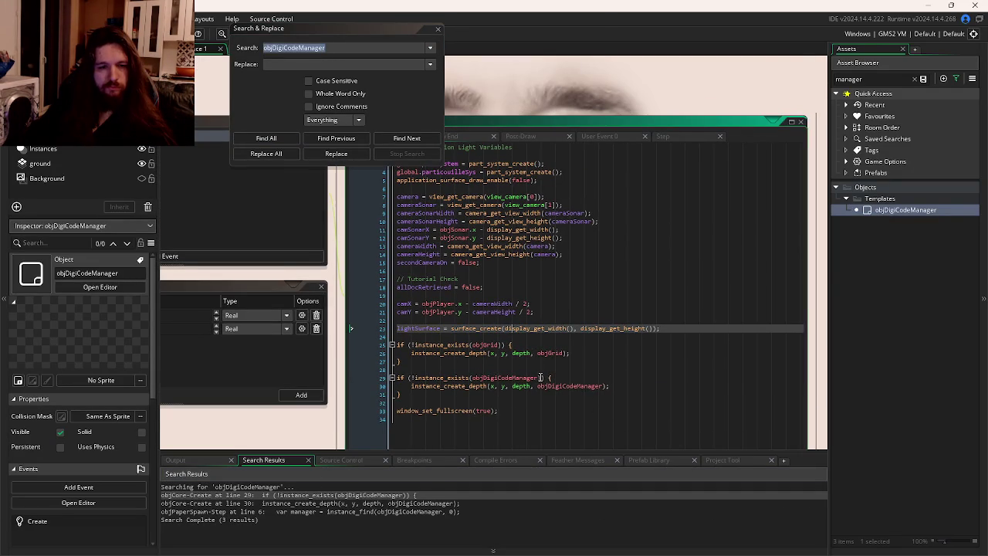
Add && room == rmGame to the spawn condition on line 29 and rerun.
{"action": "left_click", "coordinate": [540, 377]}
{"action": "type", "text": "&& "}
{"action": "type", "text": "!"}
{"action": "type", "text": "oom ="}
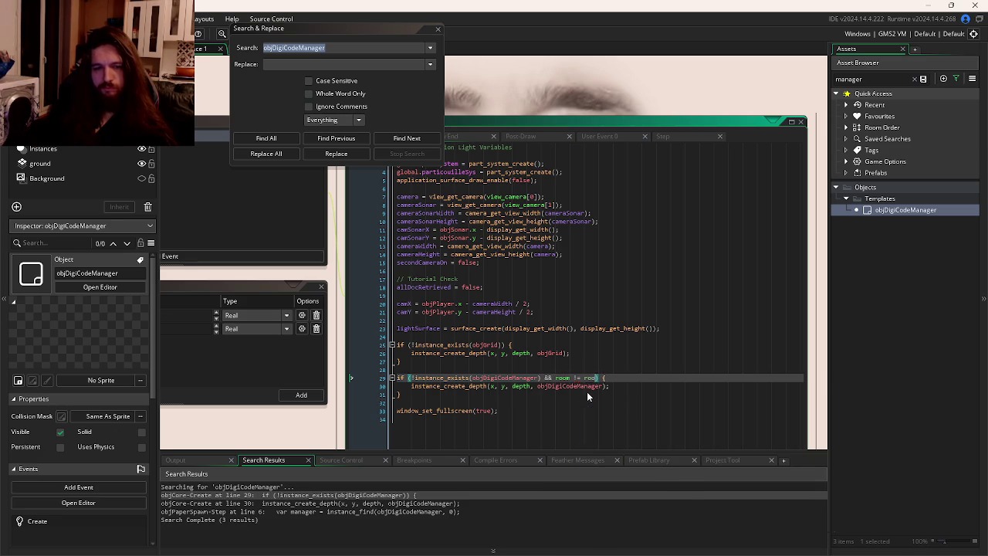
{"action": "type", "text": "room"}
{"action": "key", "text": "BackSpace"}
{"action": "key", "text": "BackSpace"}
{"action": "key", "text": "BackSpace"}
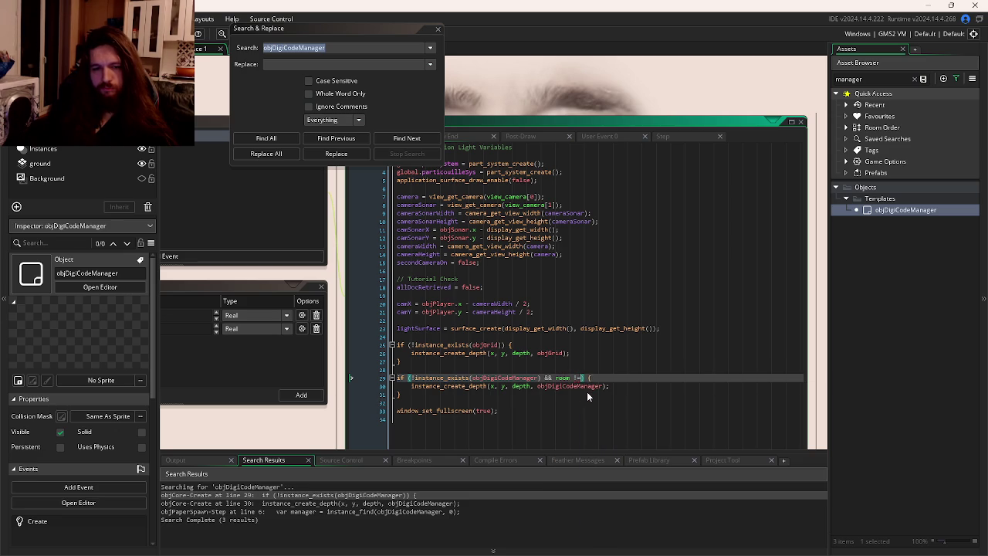
{"action": "type", "text": "= rmGame"}
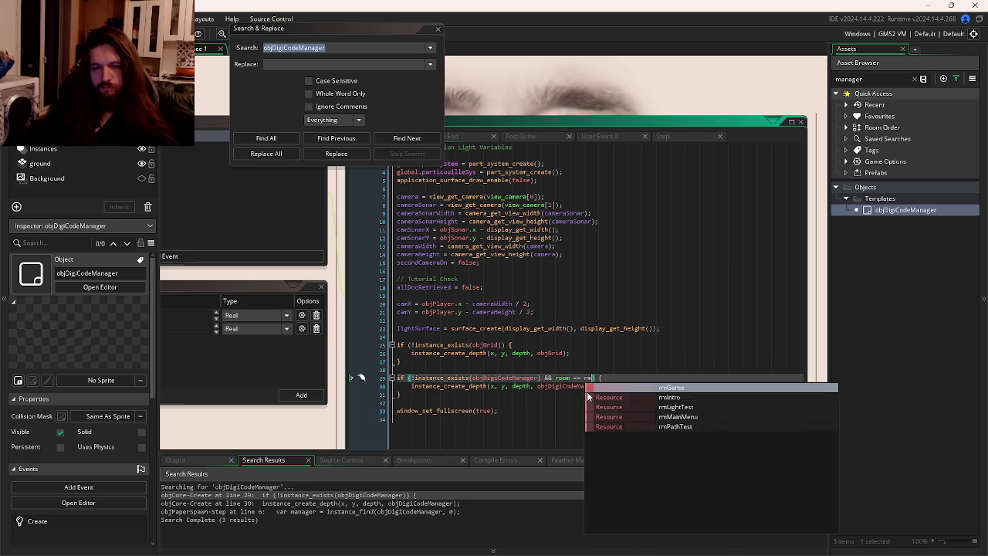
{"action": "key", "text": "F5"}
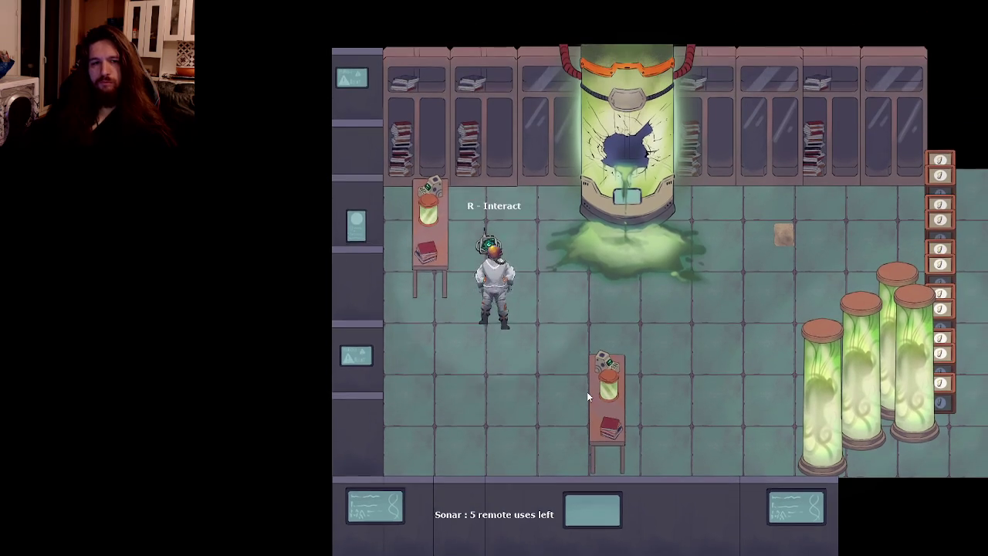
Read the device note and the floor note while walking the player right.
{"action": "key", "text": "r"}
{"action": "key", "text": "Escape"}
{"action": "key", "text": "Escape"}
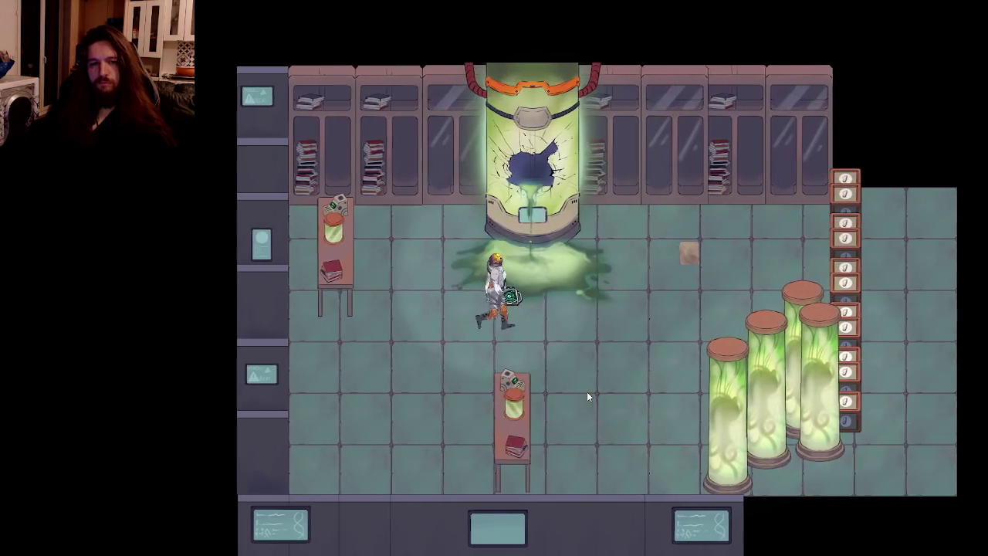
{"action": "key", "text": "d"}
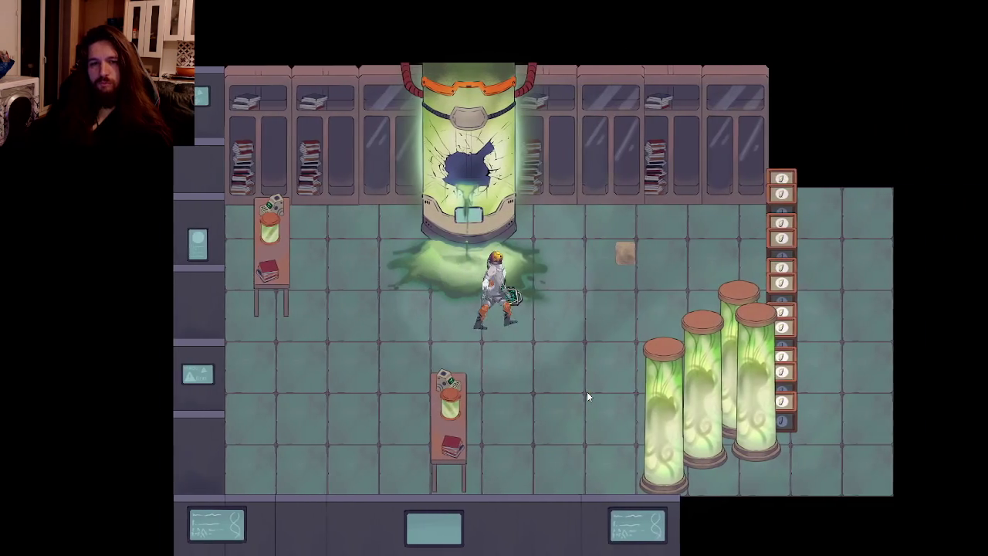
{"action": "key", "text": "r"}
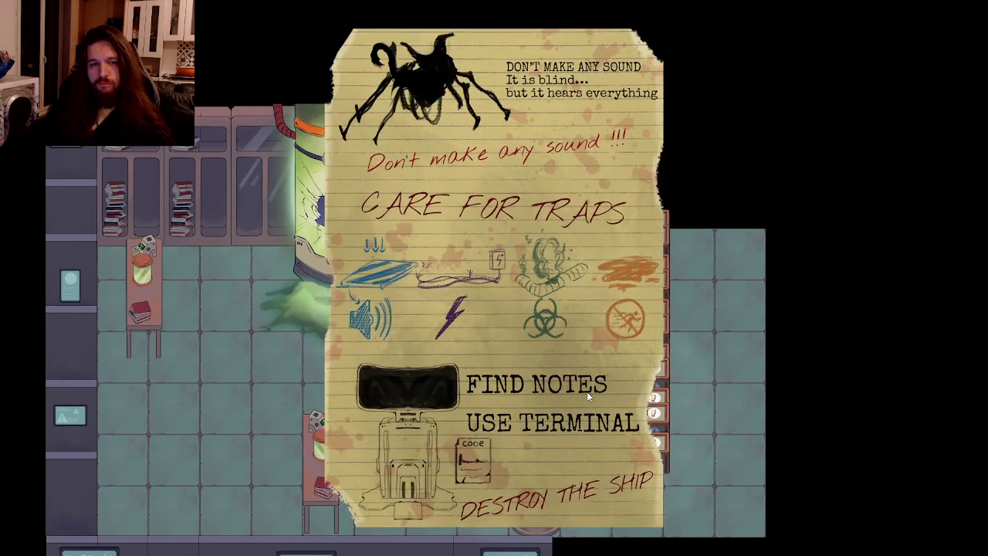
{"action": "key", "text": "Escape"}
{"action": "key", "text": "d"}
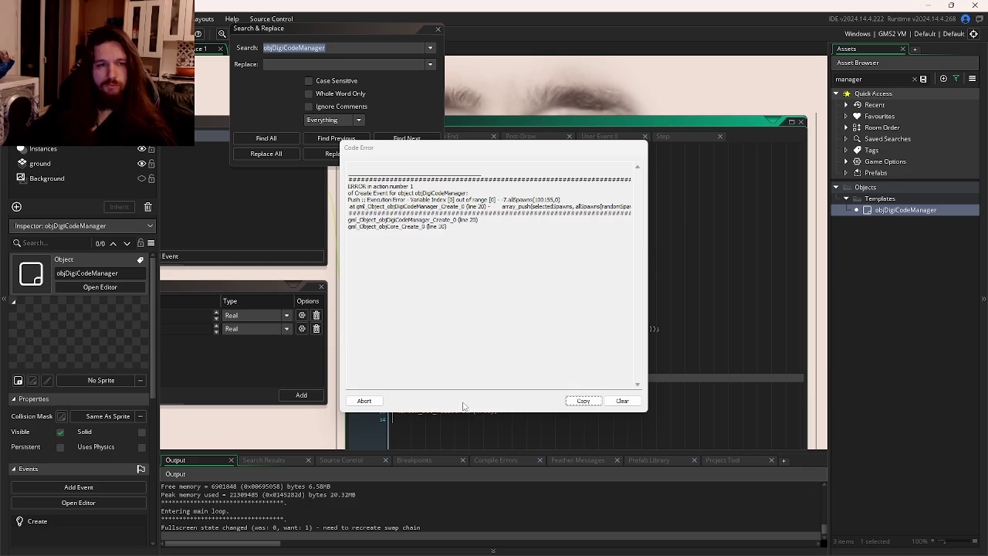
Abort the error, append - 1 to irandom_range's upper bound on line 18, and rerun.
{"action": "left_click", "coordinate": [367, 401]}
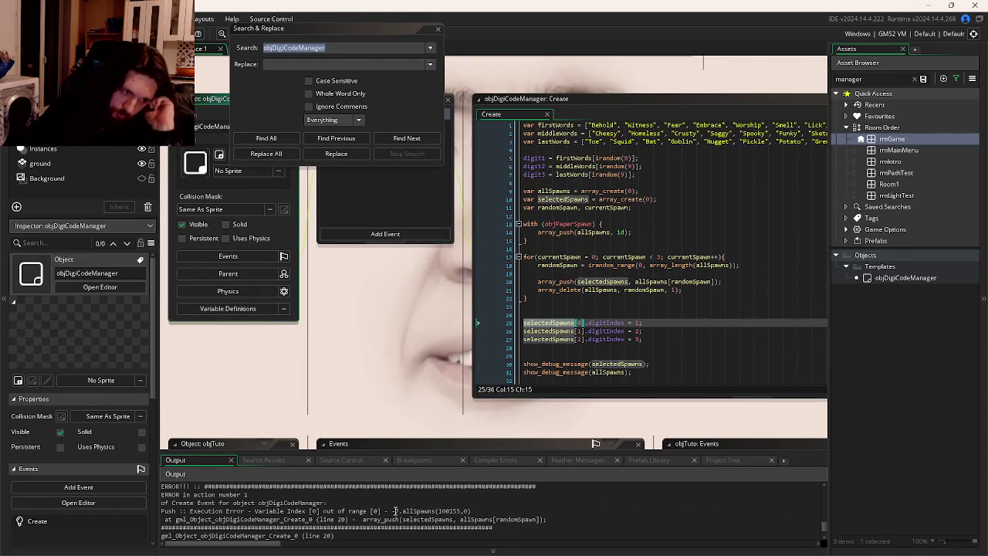
{"action": "left_click", "coordinate": [590, 323]}
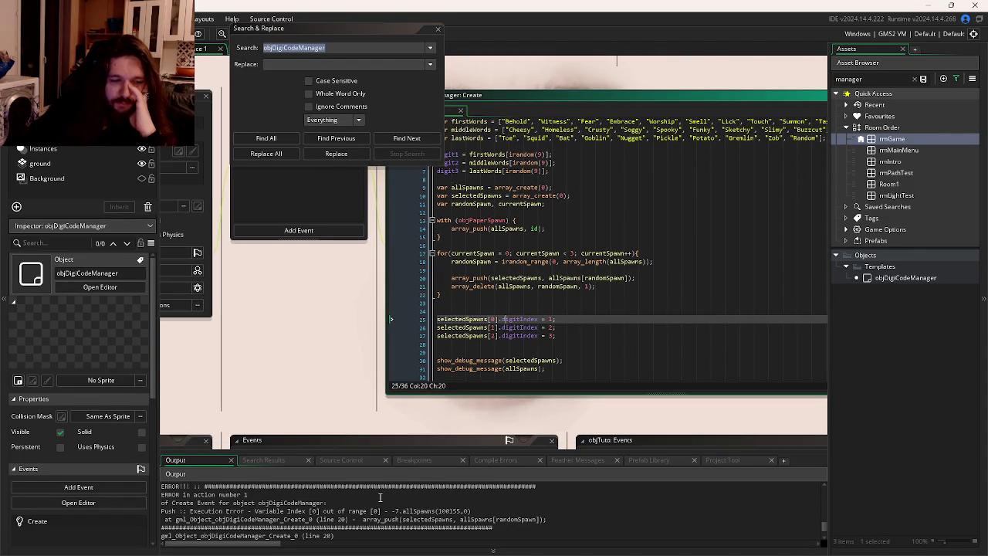
{"action": "scroll", "coordinate": [379, 498], "scroll_direction": "down", "scroll_amount": 1}
{"action": "left_click", "coordinate": [452, 278]}
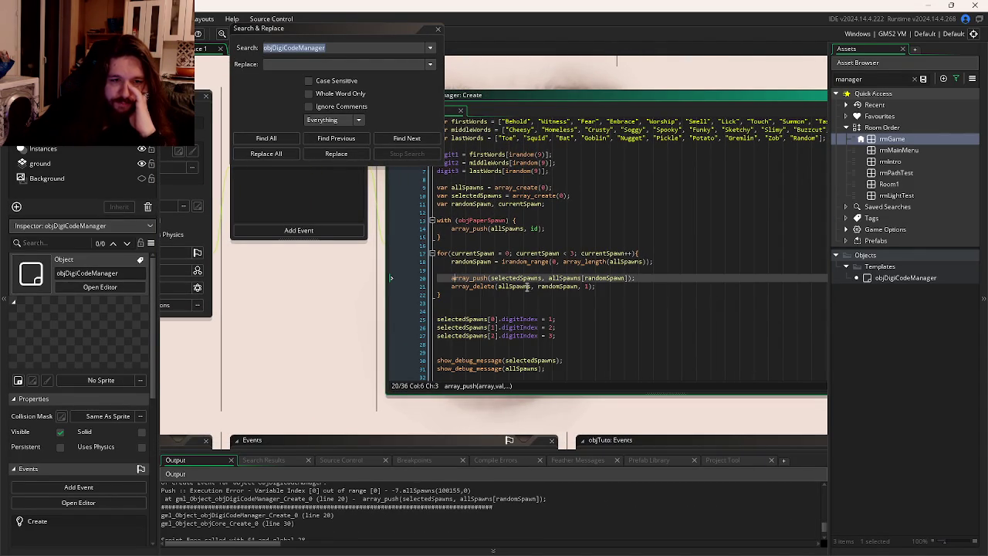
{"action": "left_click", "coordinate": [543, 278]}
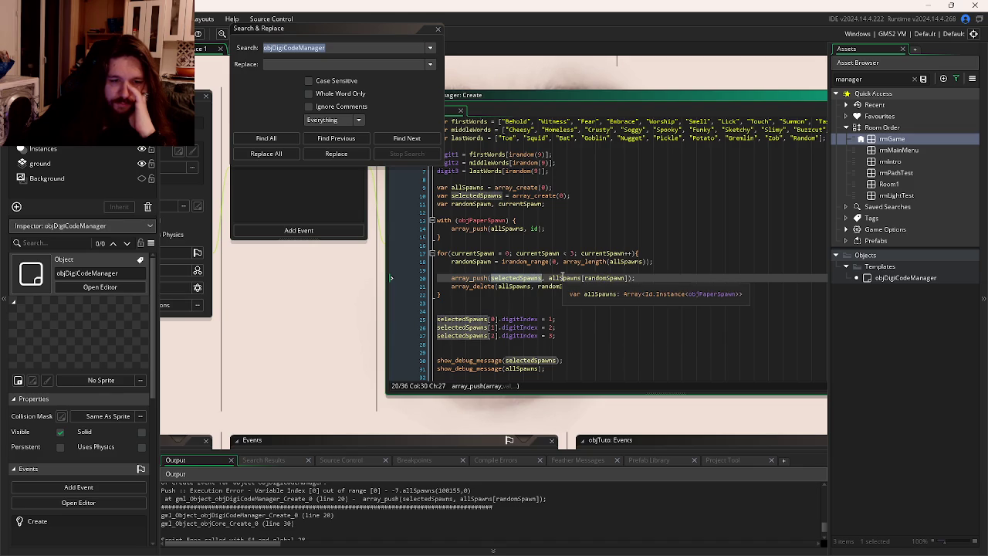
{"action": "left_click", "coordinate": [563, 277]}
{"action": "left_click", "coordinate": [605, 278]}
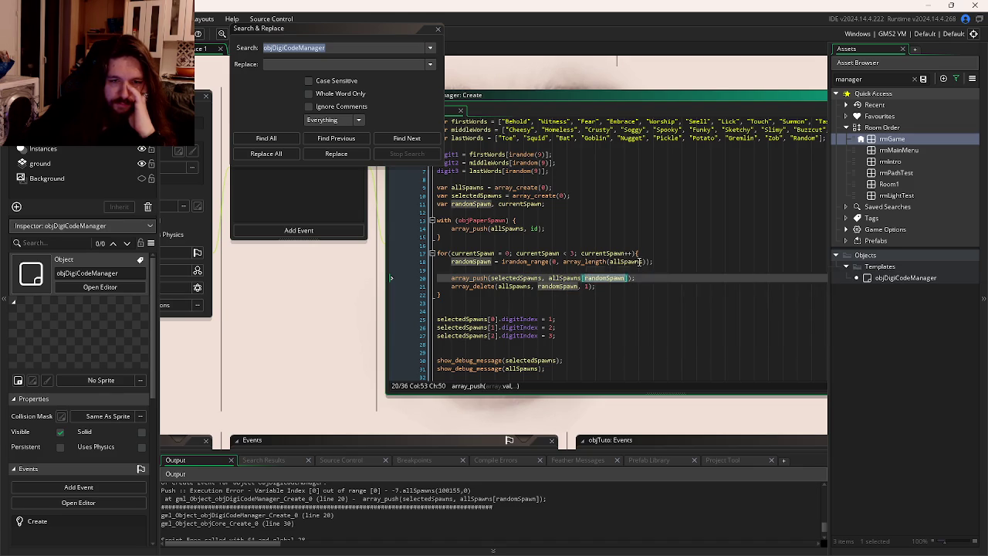
{"action": "left_click", "coordinate": [646, 262]}
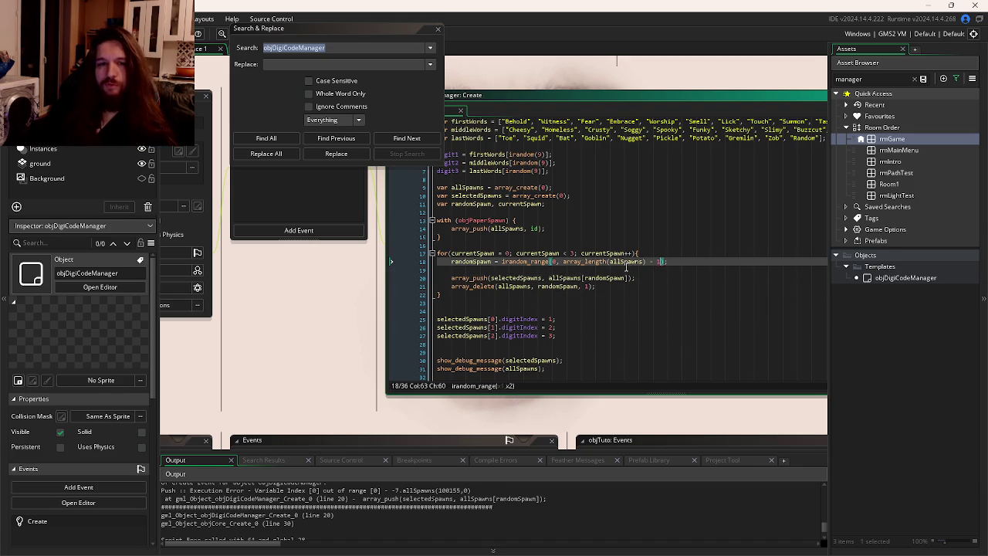
{"action": "key", "text": "F5"}
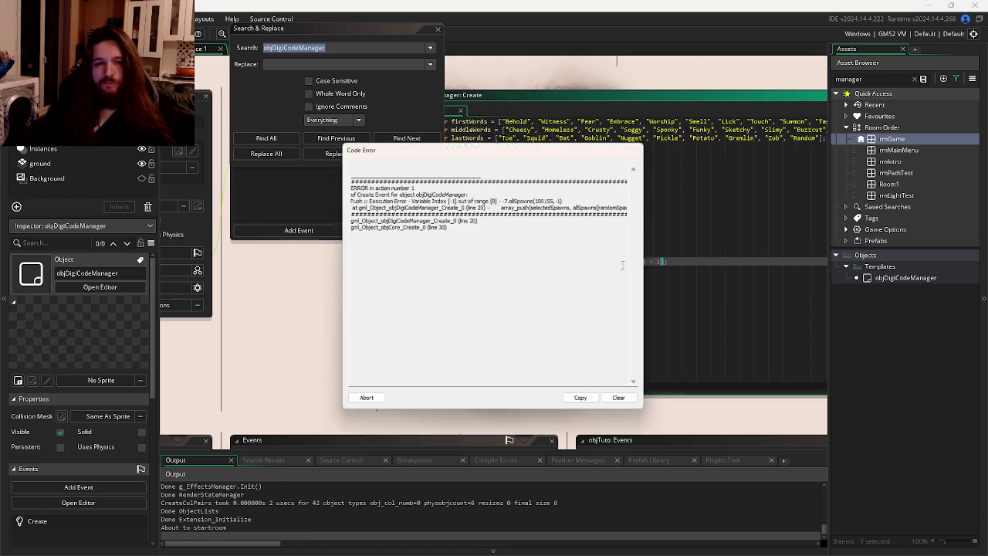
Dismiss the error and start a show_debug_message call above the spawn-picking loop.
{"action": "left_click", "coordinate": [364, 400]}
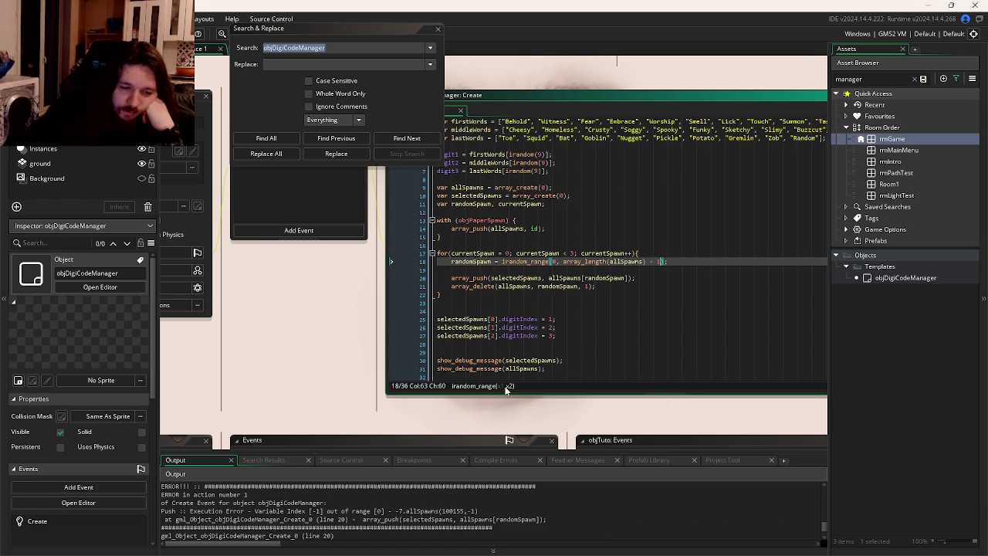
{"action": "left_click", "coordinate": [533, 245]}
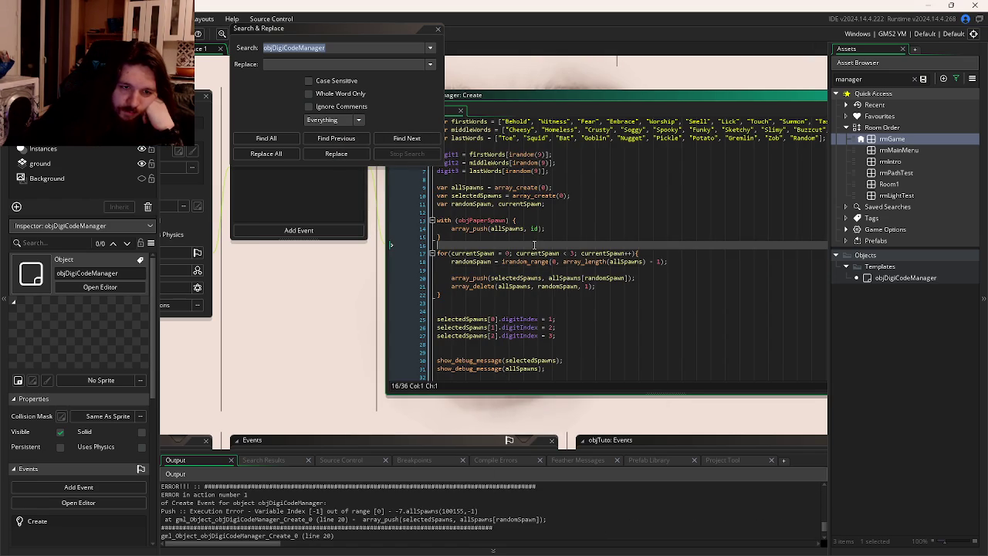
{"action": "key", "text": "Return"}
{"action": "key", "text": "Return"}
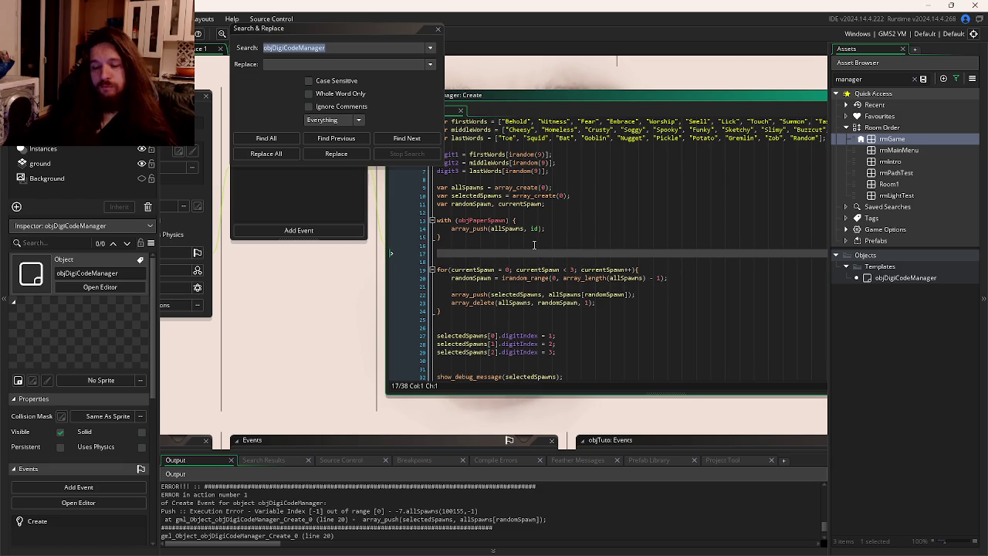
{"action": "type", "text": "show"}
{"action": "key", "text": "Down"}
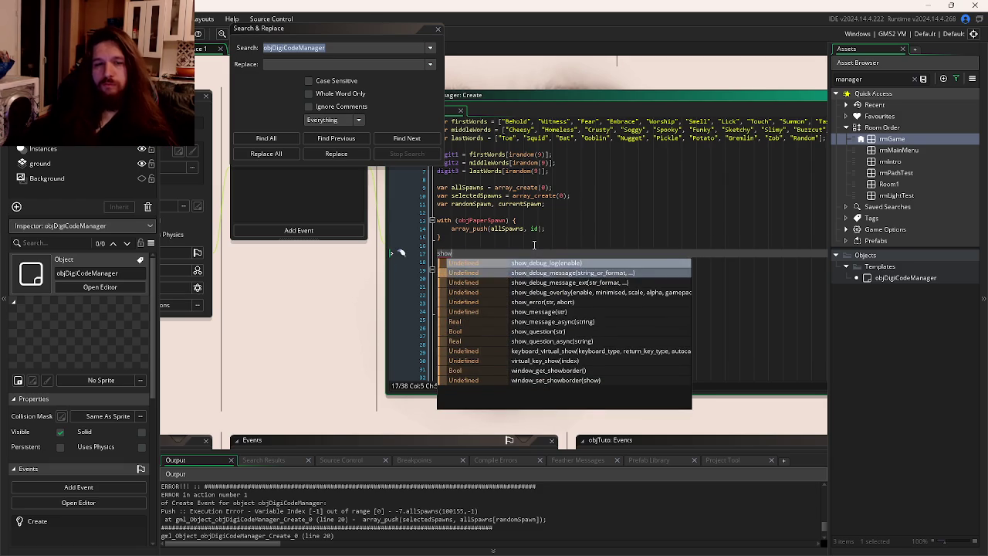
{"action": "key", "text": "Return"}
Paste allSpawns as its argument, rerun the game, and dismiss the resulting code error.
{"action": "left_click", "coordinate": [477, 278]}
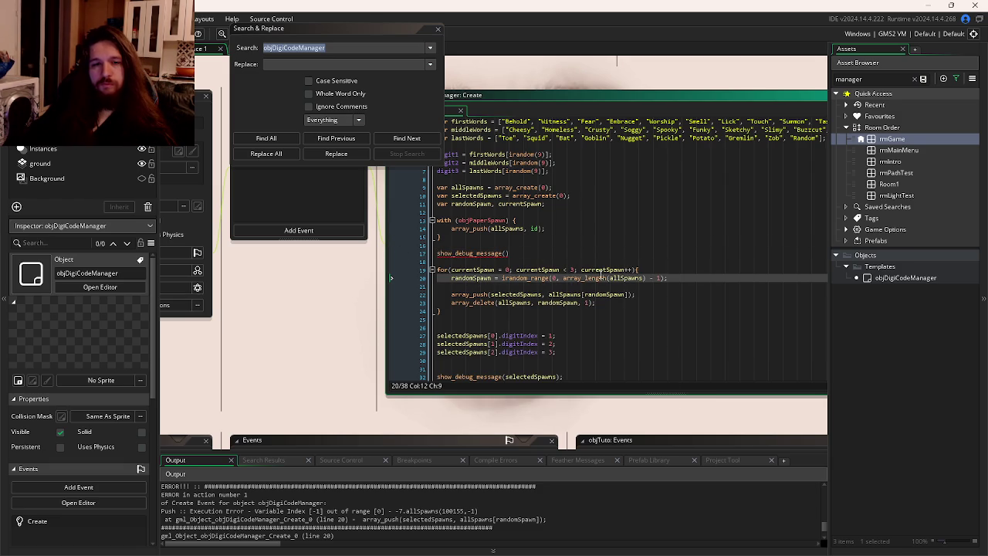
{"action": "double_click", "coordinate": [626, 278]}
{"action": "key", "text": "ctrl+c"}
{"action": "left_click", "coordinate": [508, 254]}
{"action": "key", "text": "ctrl+v"}
{"action": "left_click", "coordinate": [548, 254]}
{"action": "key", "text": "F5"}
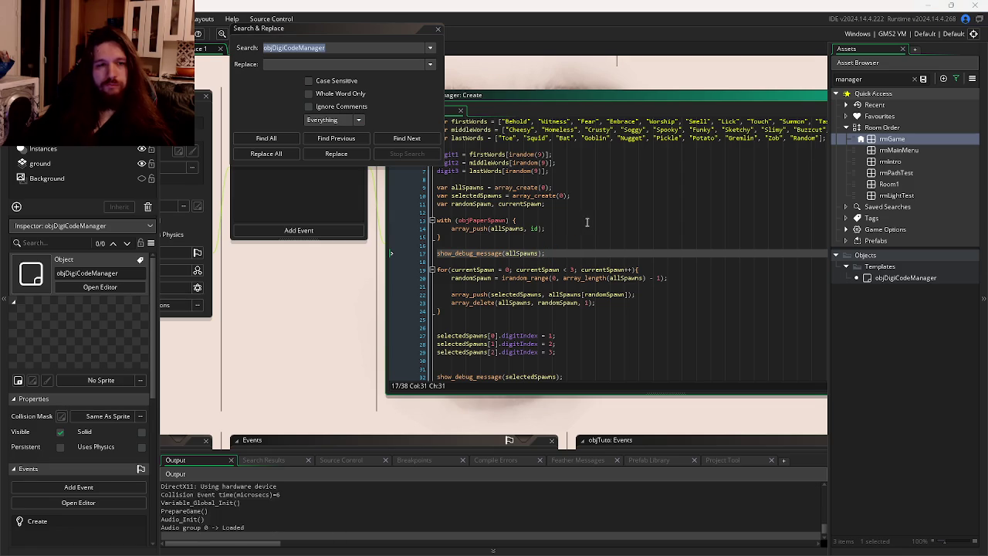
{"action": "left_click", "coordinate": [364, 401]}
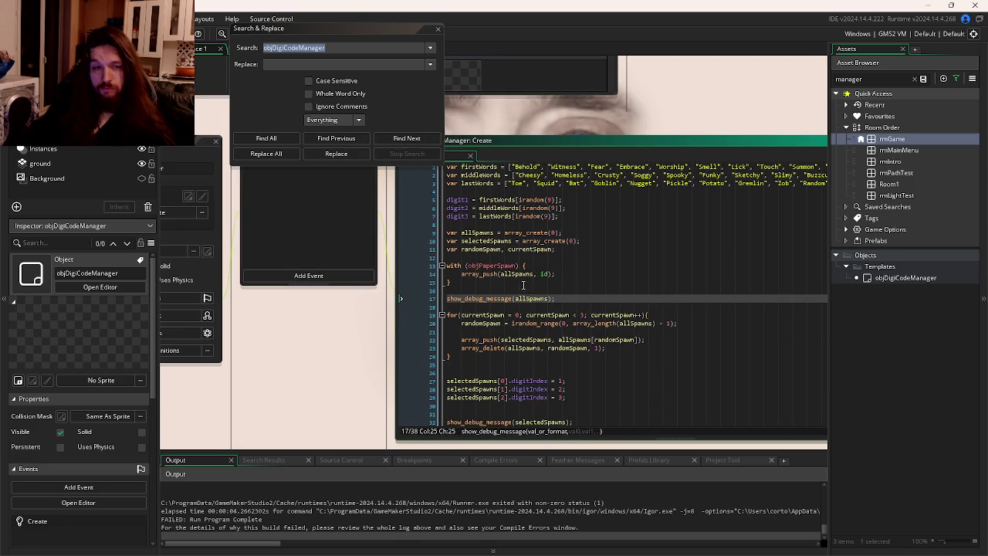
Delete the show_debug_message(allSpawns) line before the spawn-picking loop.
{"action": "double_click", "coordinate": [477, 232]}
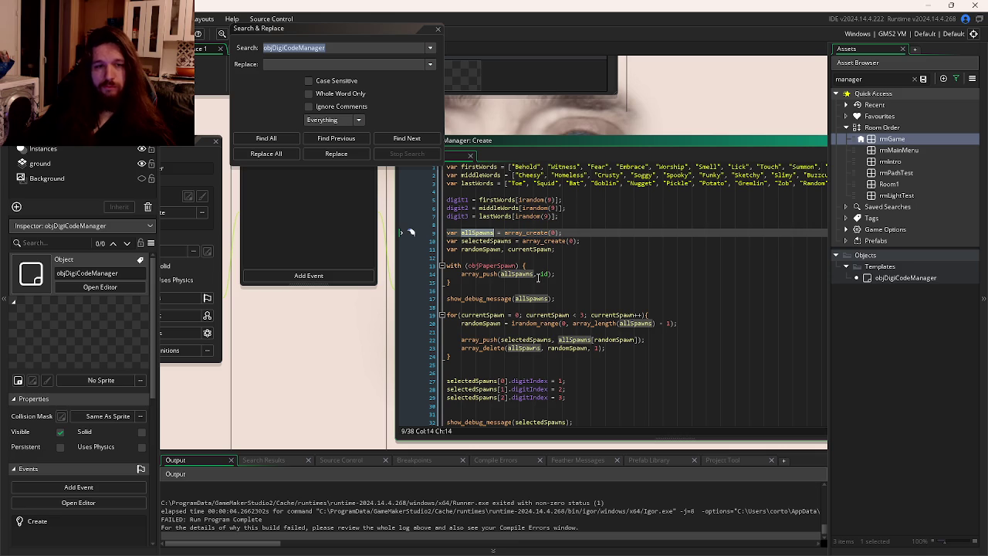
{"action": "left_click", "coordinate": [503, 266]}
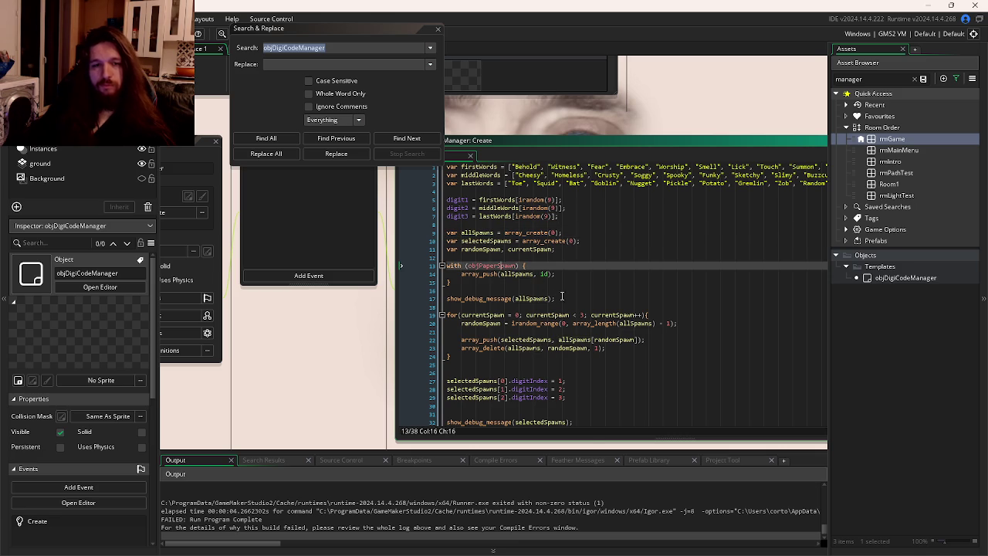
{"action": "left_click_drag", "start_coordinate": [562, 296], "coordinate": [448, 298]}
{"action": "key", "text": "BackSpace"}
{"action": "key", "text": "BackSpace"}
{"action": "key", "text": "BackSpace"}
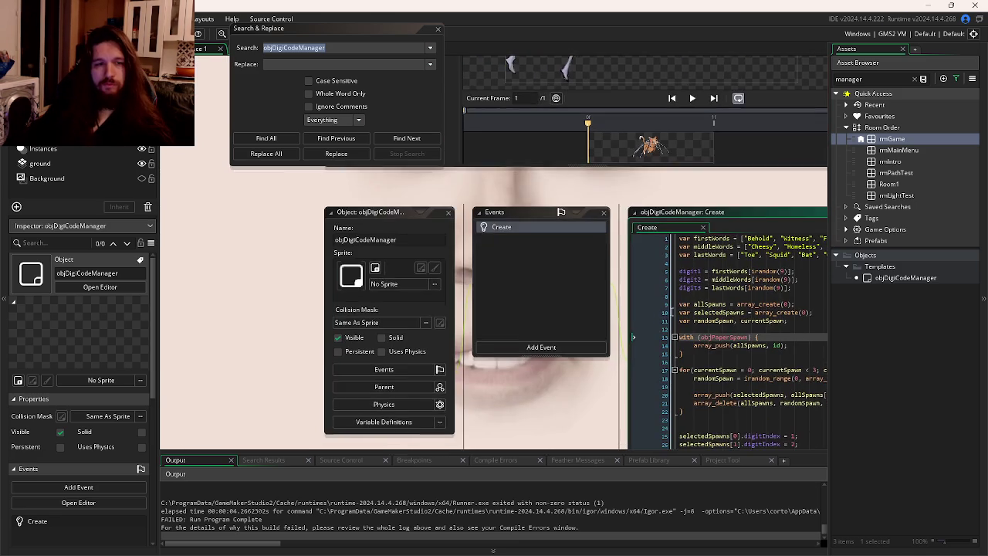
Review the irandom_range and array_length call on line 18.
{"action": "left_click", "coordinate": [545, 288]}
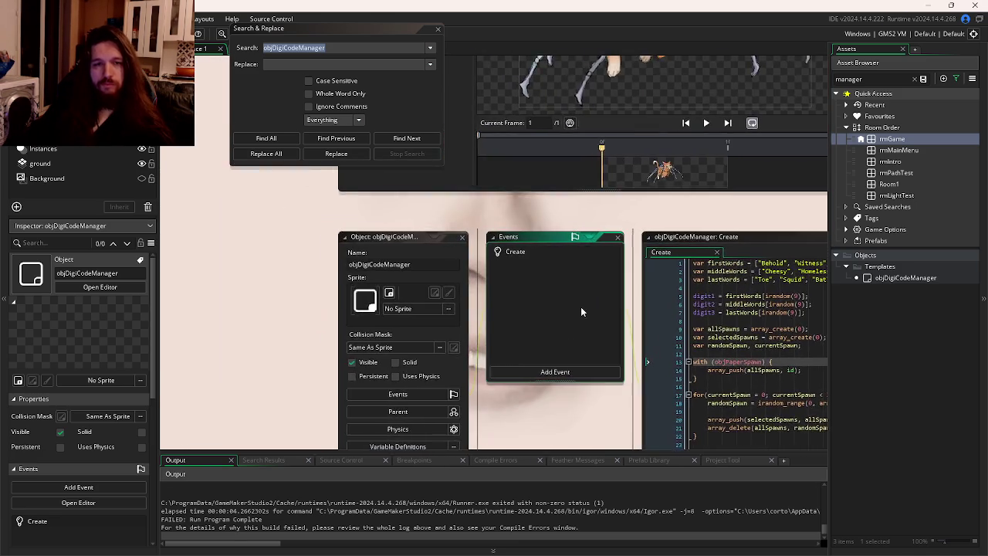
{"action": "left_click", "coordinate": [629, 310]}
{"action": "left_click", "coordinate": [585, 273]}
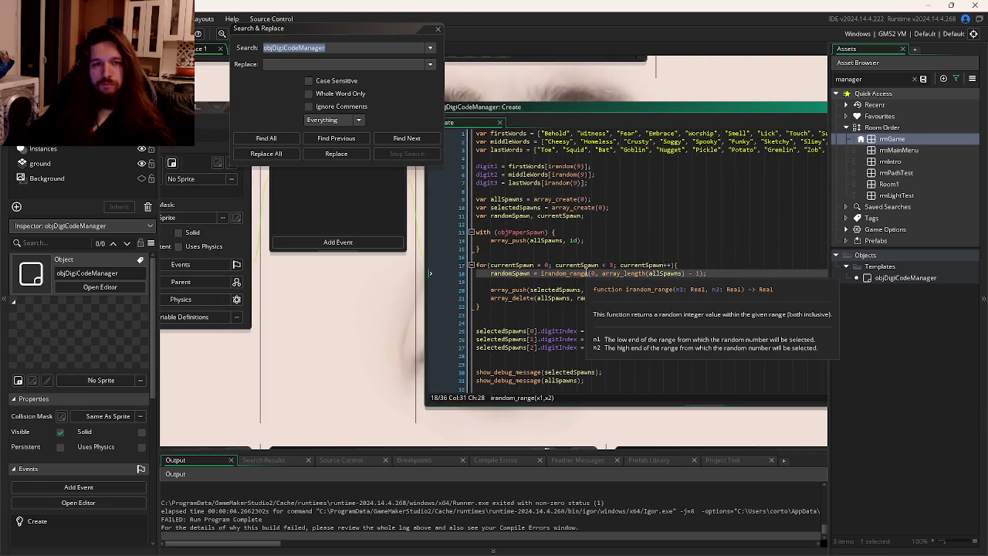
{"action": "left_click", "coordinate": [601, 274]}
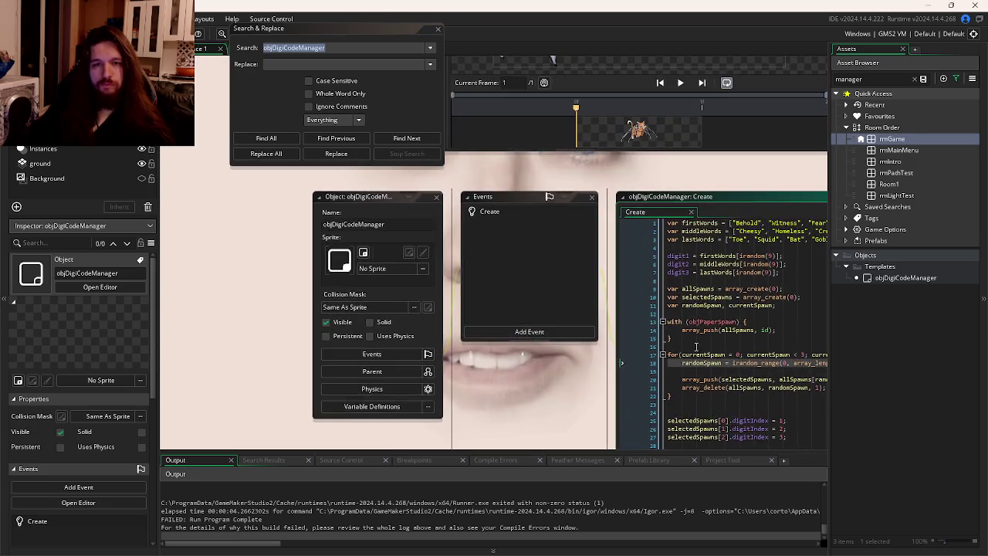
{"action": "scroll", "coordinate": [605, 282], "scroll_direction": "down", "scroll_amount": 2}
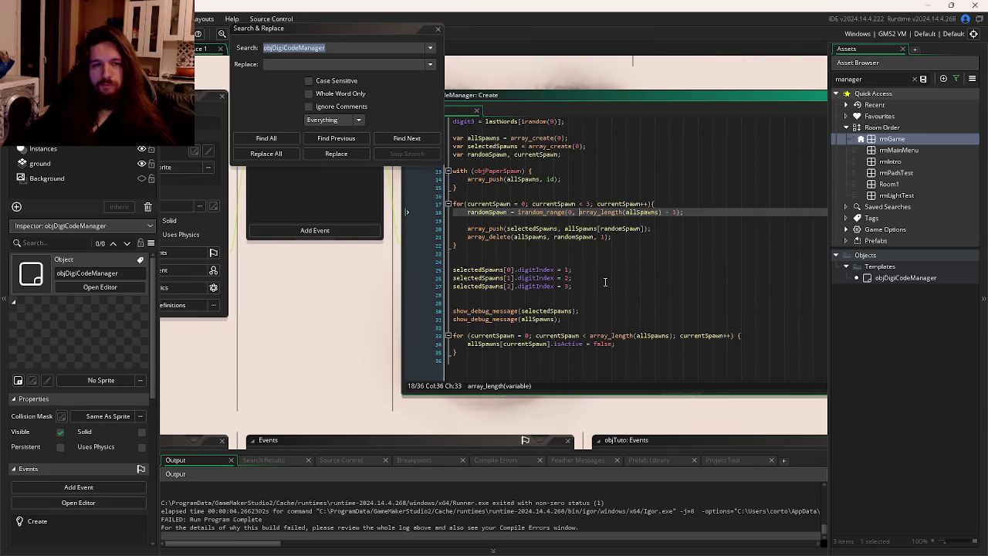
{"action": "scroll", "coordinate": [604, 282], "scroll_direction": "up", "scroll_amount": 2}
Remove var from the firstWords, middleWords and lastWords declarations, save, and select lines 8–36.
{"action": "left_click", "coordinate": [523, 177]}
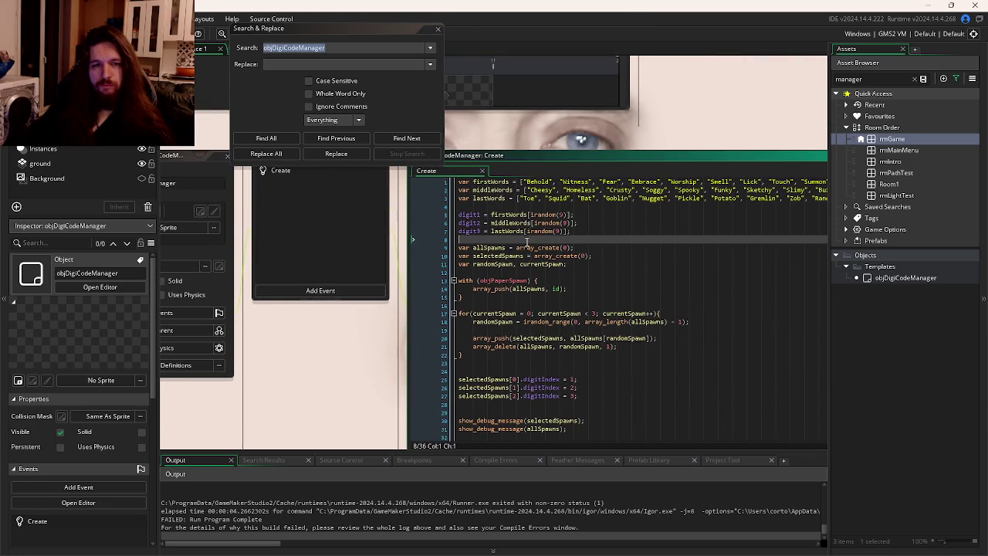
{"action": "left_click", "coordinate": [471, 183]}
{"action": "key", "text": "Delete"}
{"action": "key", "text": "Delete"}
{"action": "key", "text": "Down"}
{"action": "key", "text": "ctrl+shift+Right"}
{"action": "key", "text": "Delete"}
{"action": "key", "text": "Down"}
{"action": "key", "text": "ctrl+shift+Right"}
{"action": "key", "text": "Delete"}
{"action": "key", "text": "ctrl+s"}
{"action": "left_click_drag", "start_coordinate": [472, 244], "coordinate": [656, 500]}
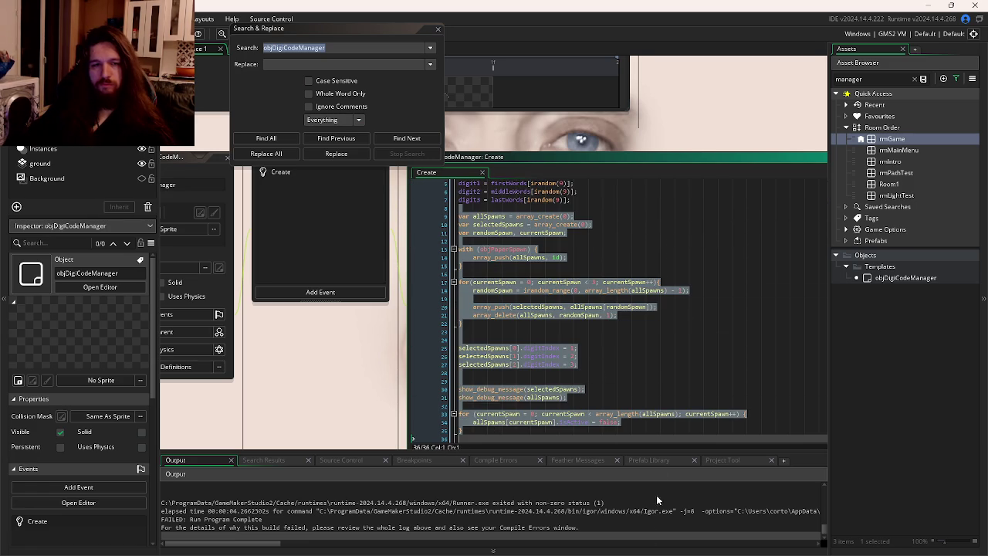
Replace the Create event's spawn-selection code with alarm[0] = 10;.
{"action": "key", "text": "Delete"}
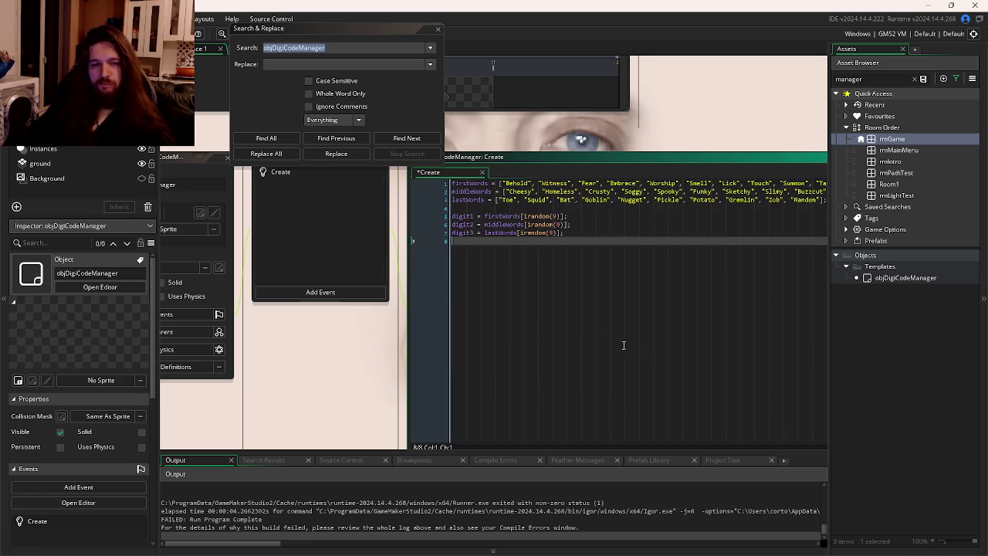
{"action": "scroll", "coordinate": [618, 360], "scroll_direction": "up", "scroll_amount": 2}
{"action": "key", "text": "Return"}
{"action": "type", "text": "ala"}
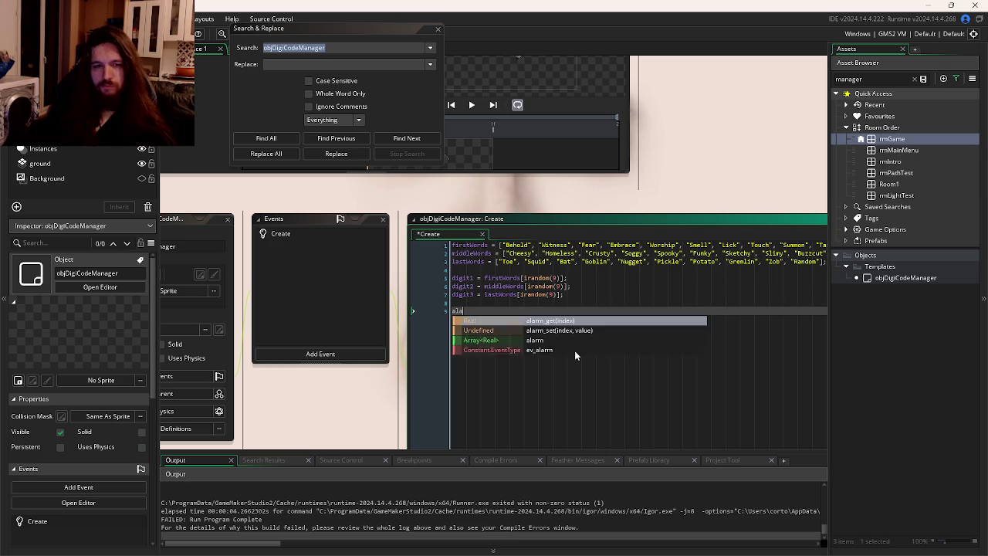
{"action": "type", "text": "rm[0] "}
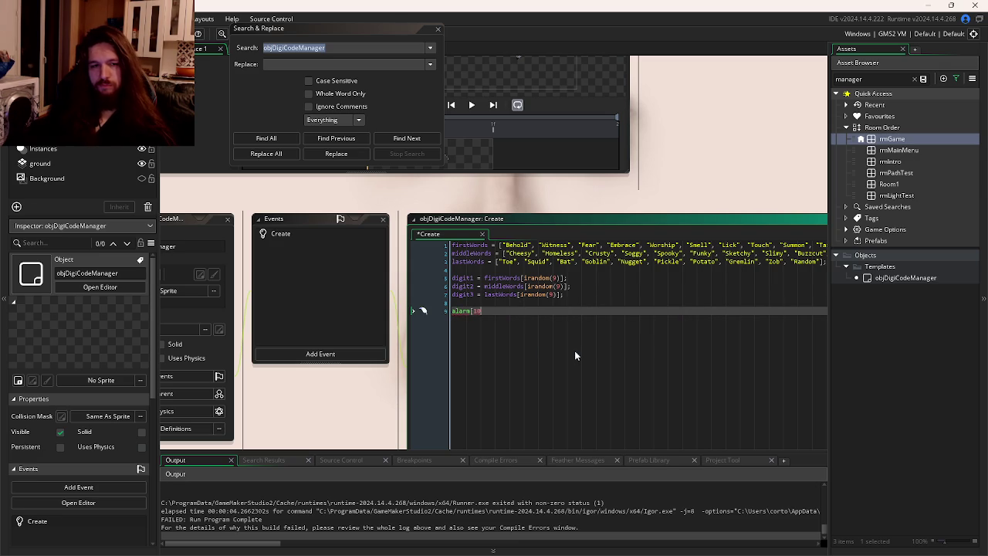
{"action": "type", "text": "= 10;"}
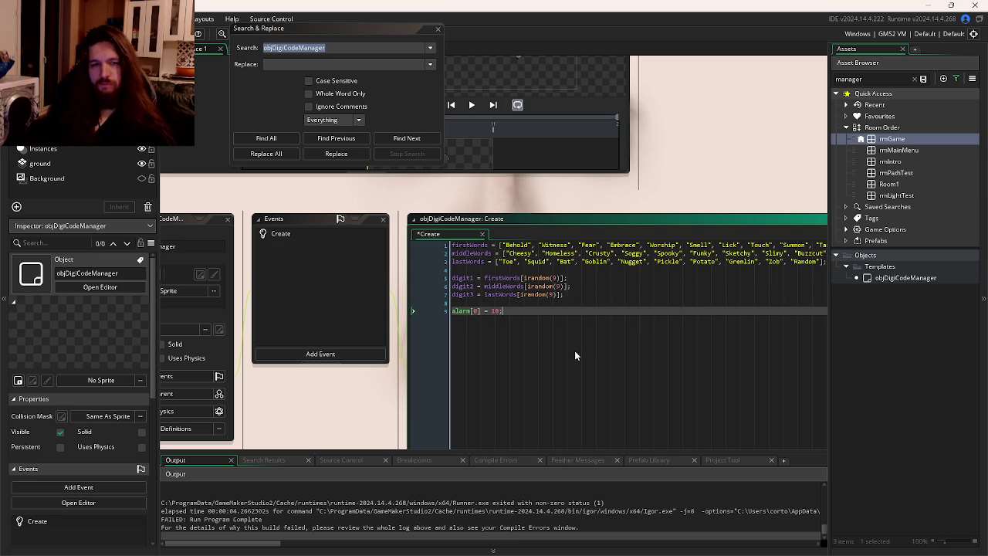
Add an Alarm 0 event to objDigiCodeManager.
{"action": "left_click", "coordinate": [353, 354]}
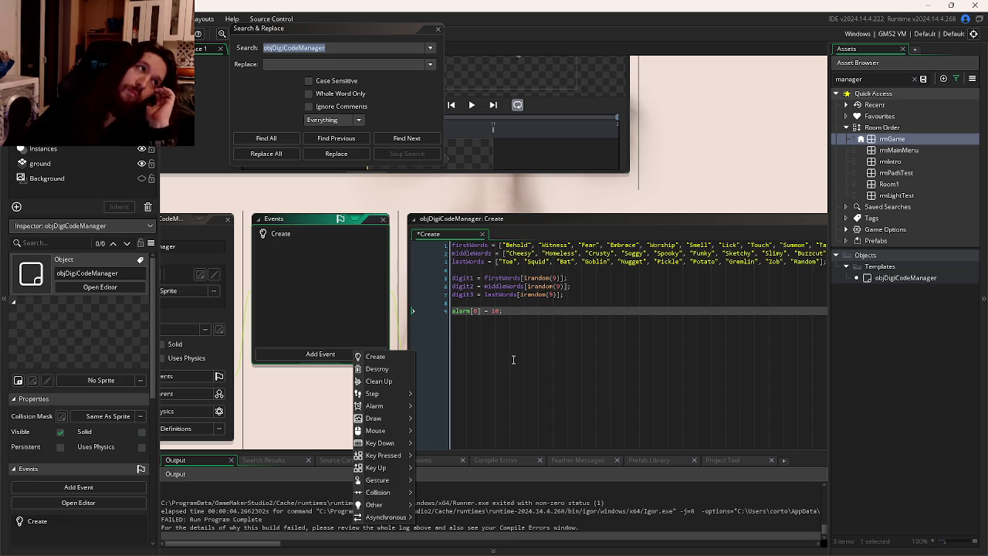
{"action": "mouse_move", "coordinate": [404, 421]}
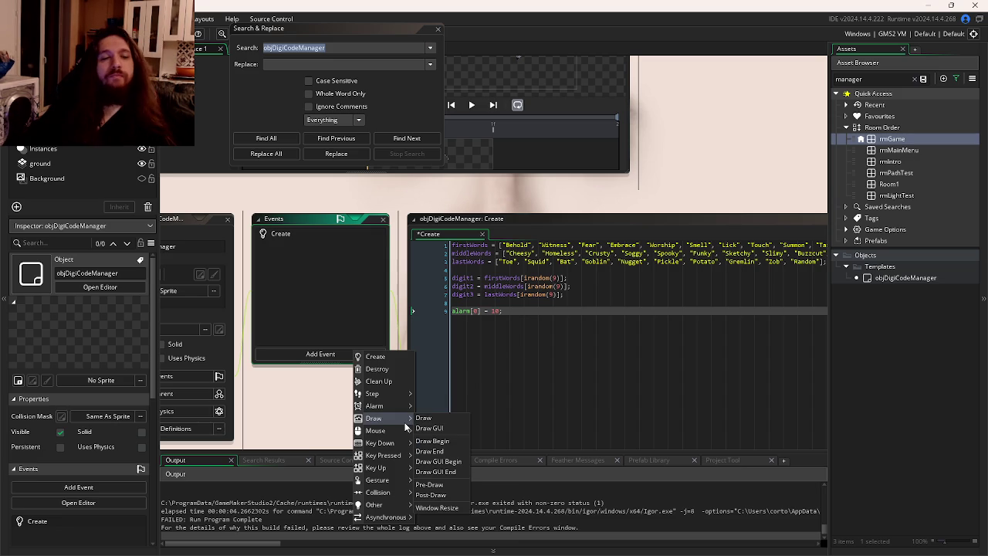
{"action": "left_click", "coordinate": [532, 328]}
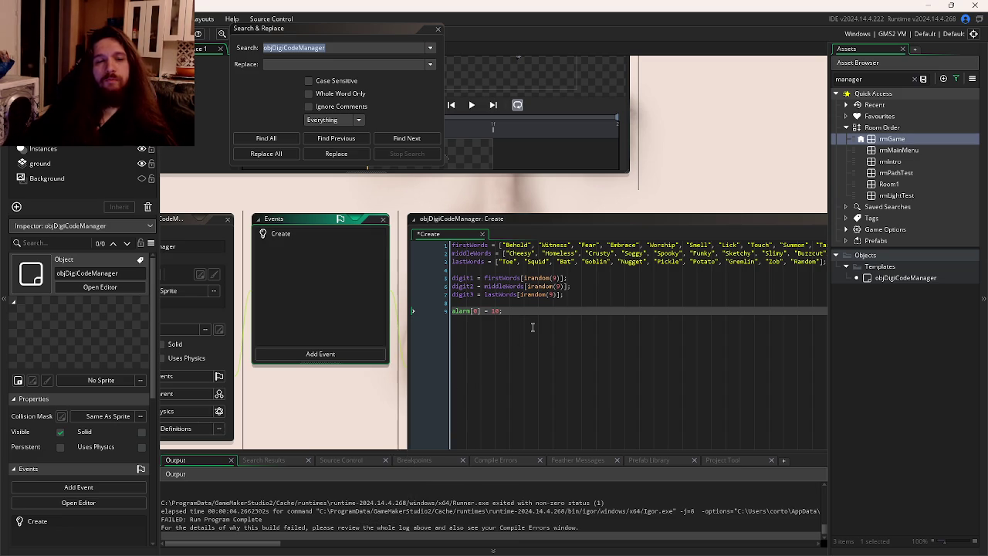
{"action": "left_click", "coordinate": [369, 357]}
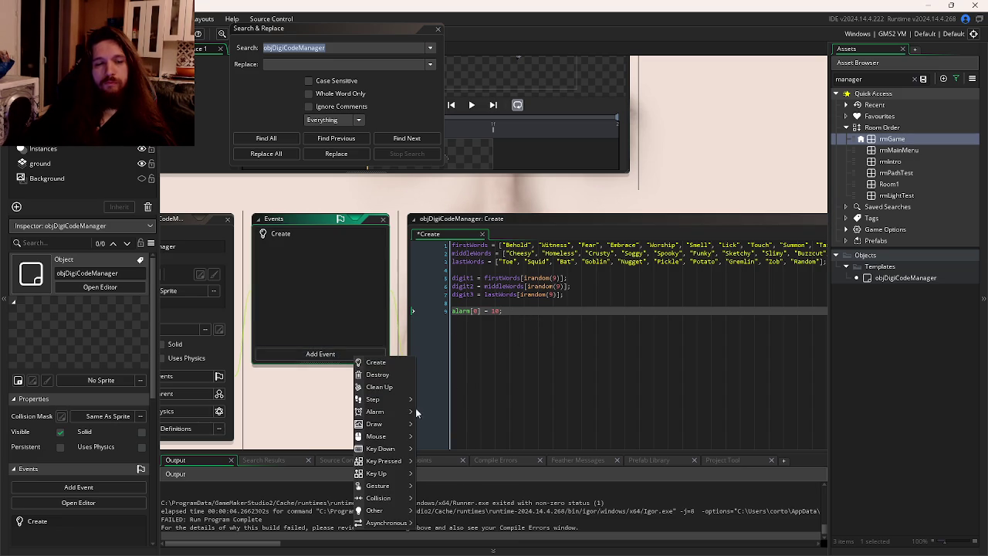
{"action": "mouse_move", "coordinate": [392, 427]}
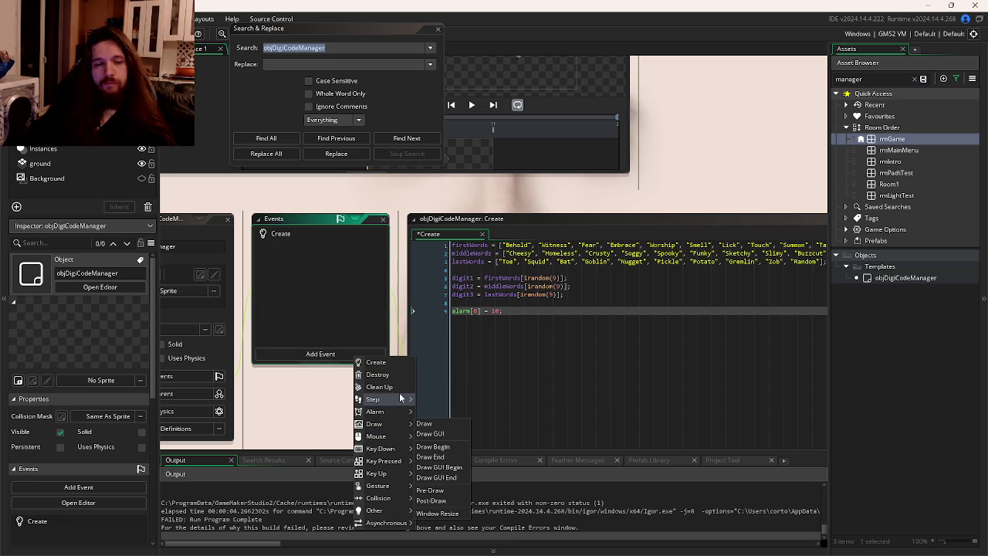
{"action": "left_click", "coordinate": [432, 411]}
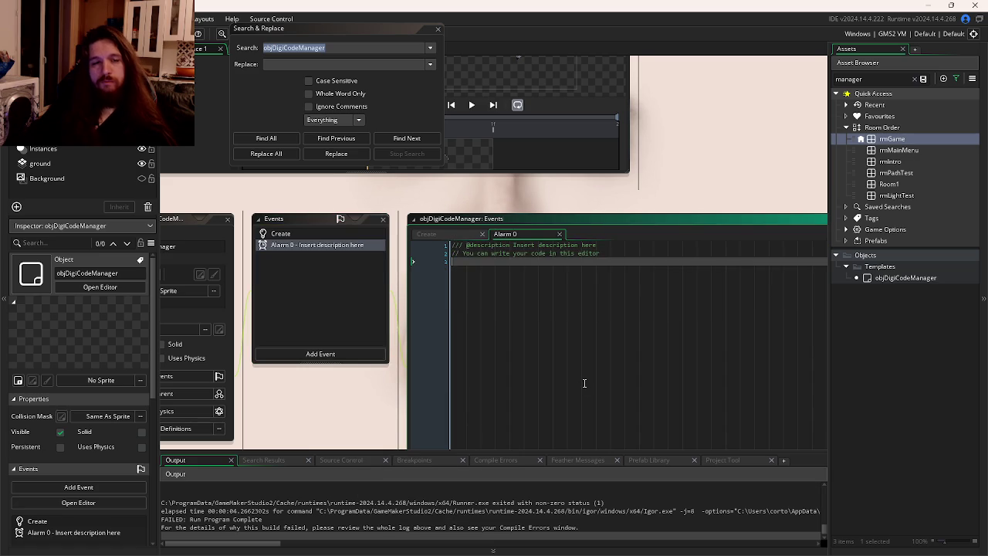
Paste the spawn-selection code into Alarm 0 and test-run the game.
{"action": "key", "text": "ctrl+v"}
{"action": "key", "text": "F5"}
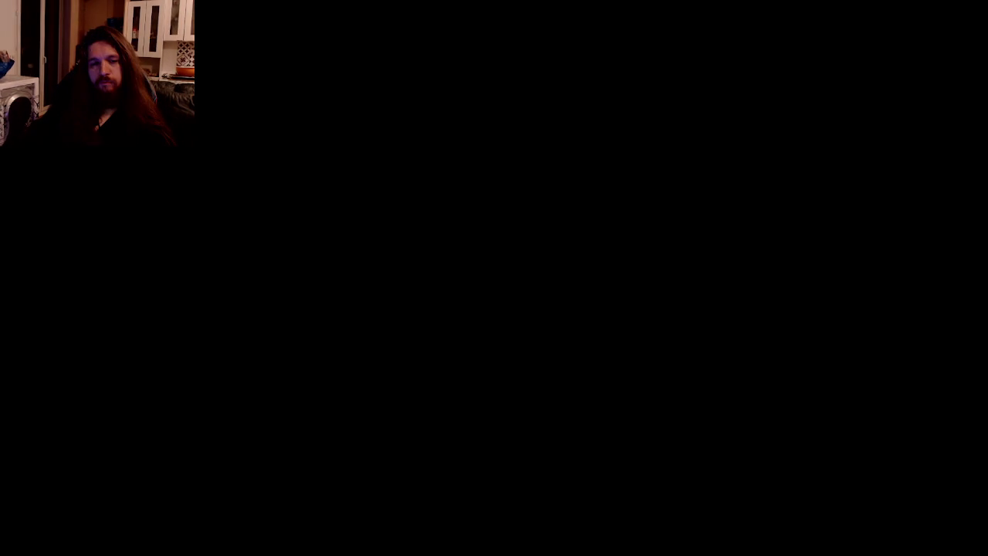
{"action": "key", "text": "alt+F4"}
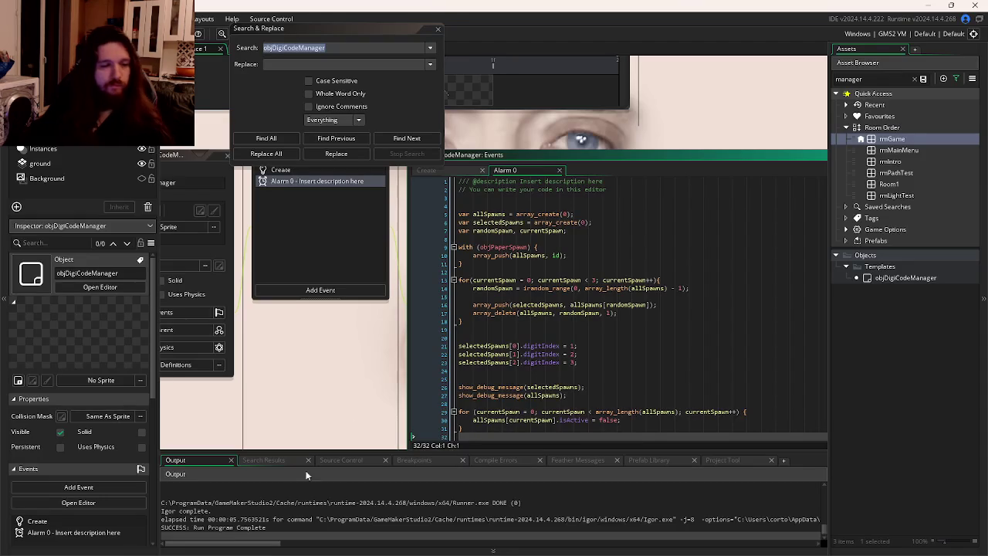
Review the moved Alarm 0 code, including the array_length call on line 29.
{"action": "scroll", "coordinate": [292, 501], "scroll_direction": "up", "scroll_amount": 1}
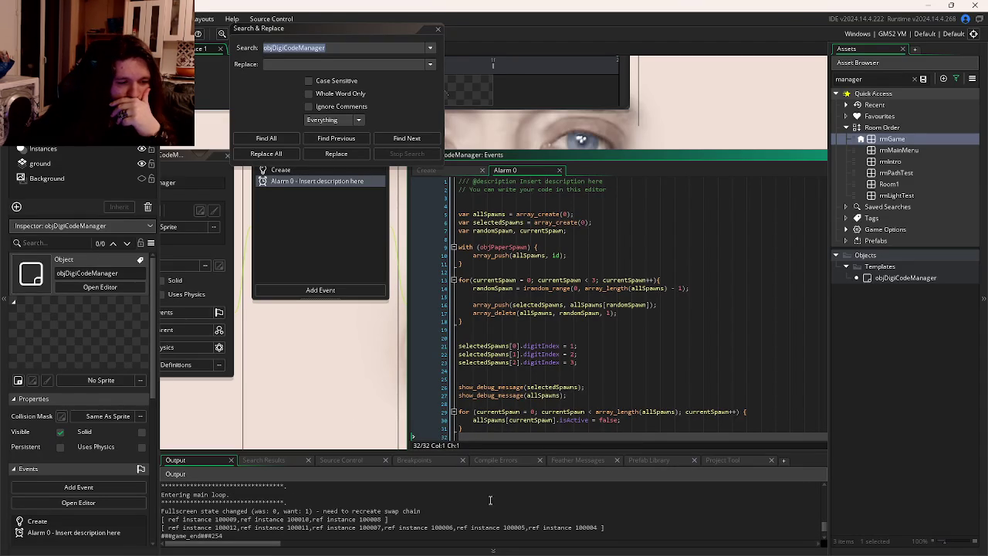
{"action": "scroll", "coordinate": [494, 508], "scroll_direction": "down", "scroll_amount": 2}
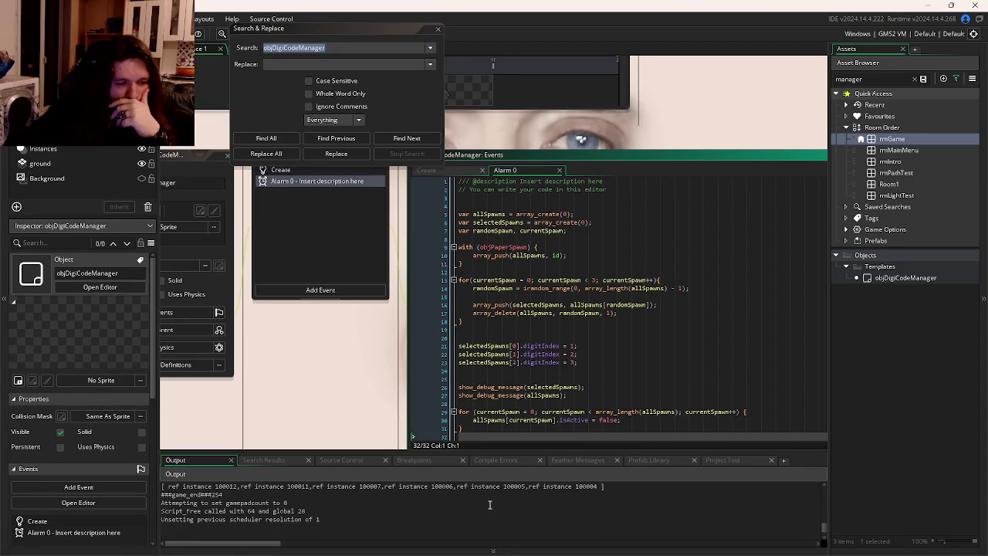
{"action": "scroll", "coordinate": [490, 505], "scroll_direction": "up", "scroll_amount": 3}
{"action": "scroll", "coordinate": [489, 505], "scroll_direction": "down", "scroll_amount": 2}
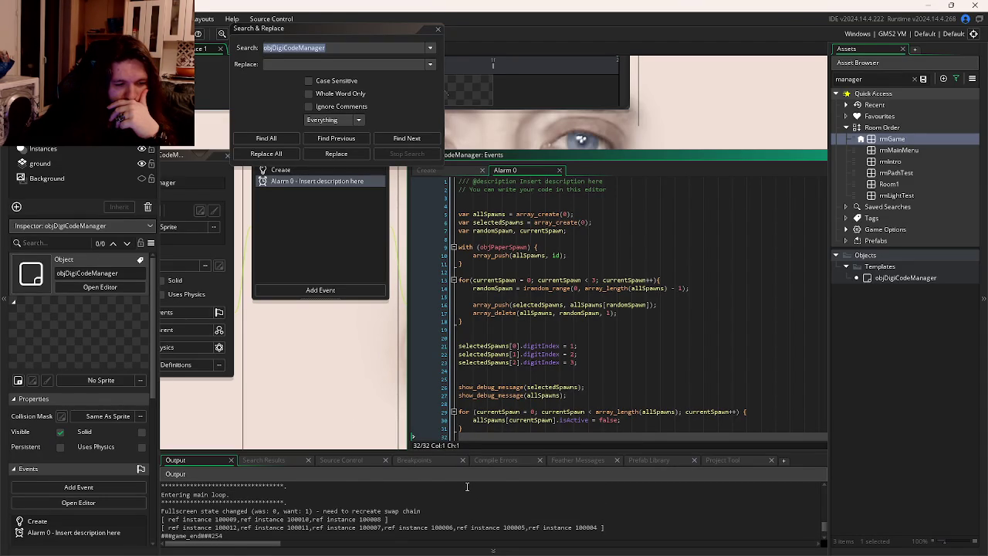
{"action": "scroll", "coordinate": [463, 485], "scroll_direction": "down", "scroll_amount": 2}
{"action": "scroll", "coordinate": [462, 485], "scroll_direction": "up", "scroll_amount": 2}
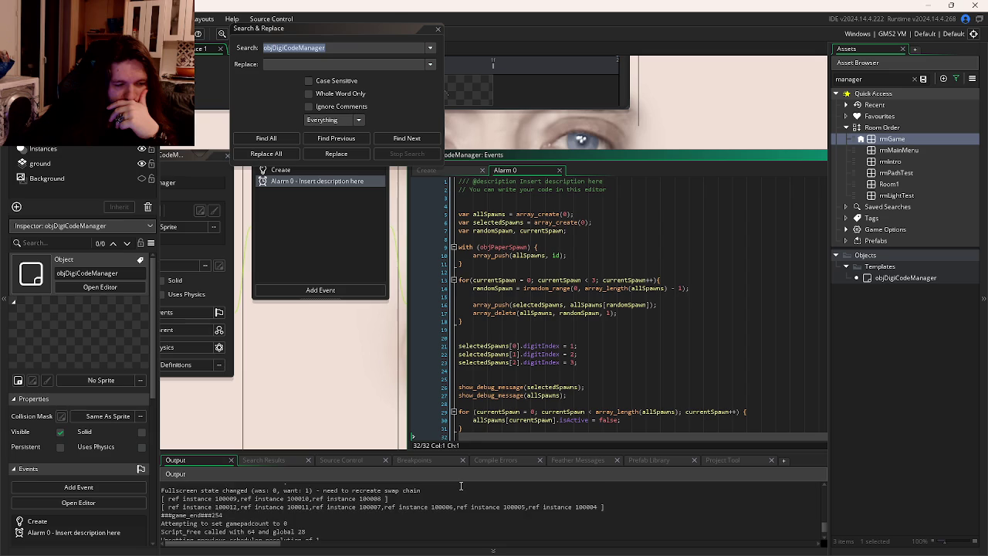
{"action": "scroll", "coordinate": [461, 486], "scroll_direction": "down", "scroll_amount": 2}
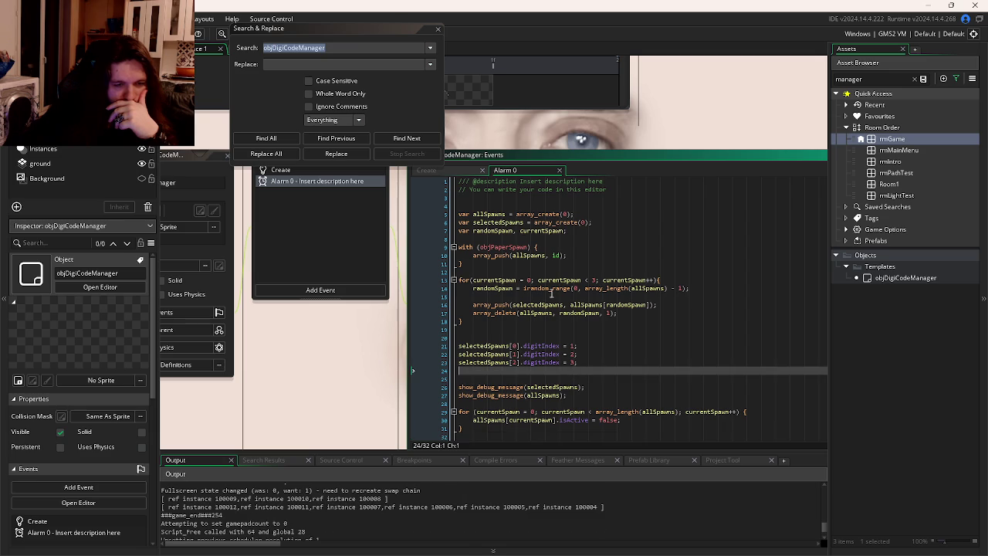
{"action": "left_click", "coordinate": [594, 347]}
{"action": "left_click", "coordinate": [570, 321]}
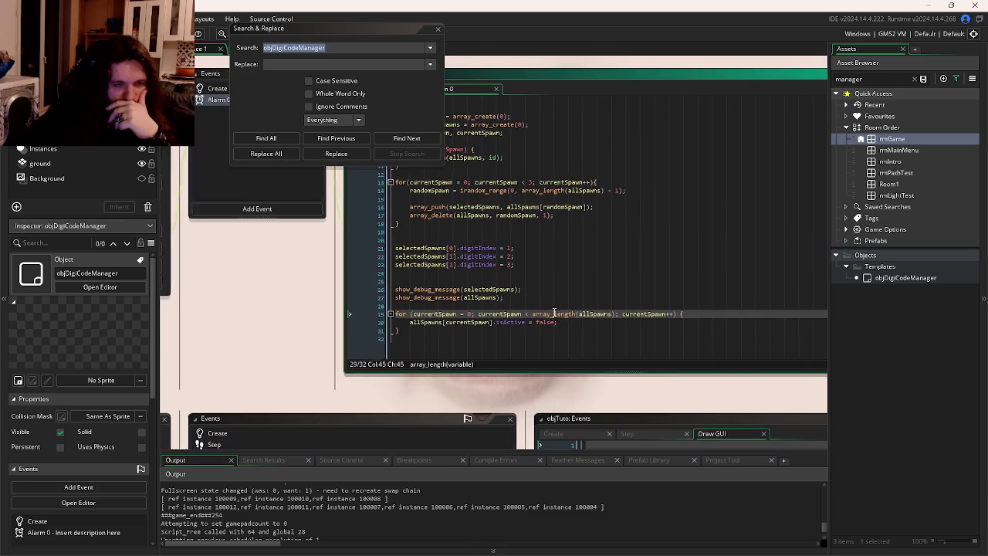
{"action": "left_click_drag", "start_coordinate": [283, 307], "coordinate": [277, 375]}
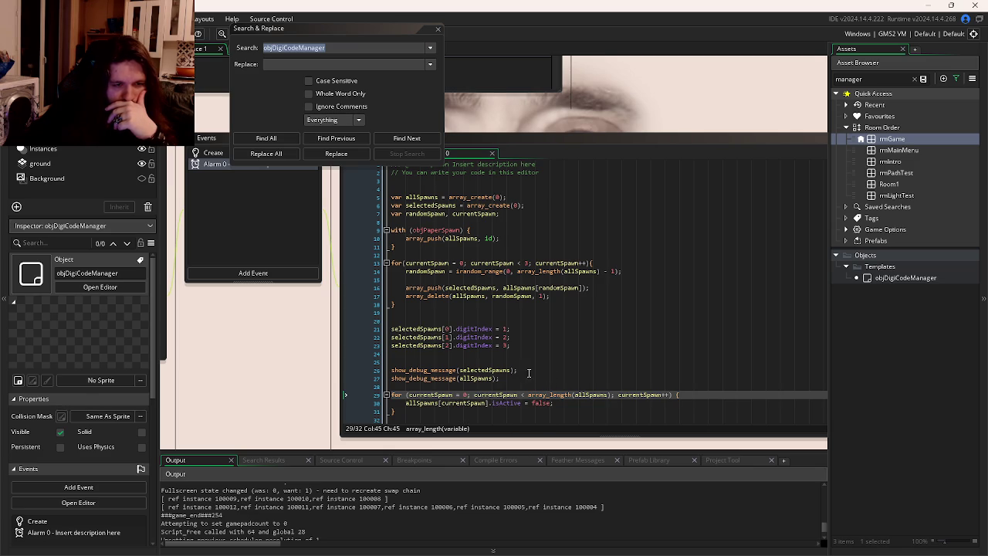
{"action": "mouse_move", "coordinate": [468, 366]}
{"action": "left_click", "coordinate": [540, 325]}
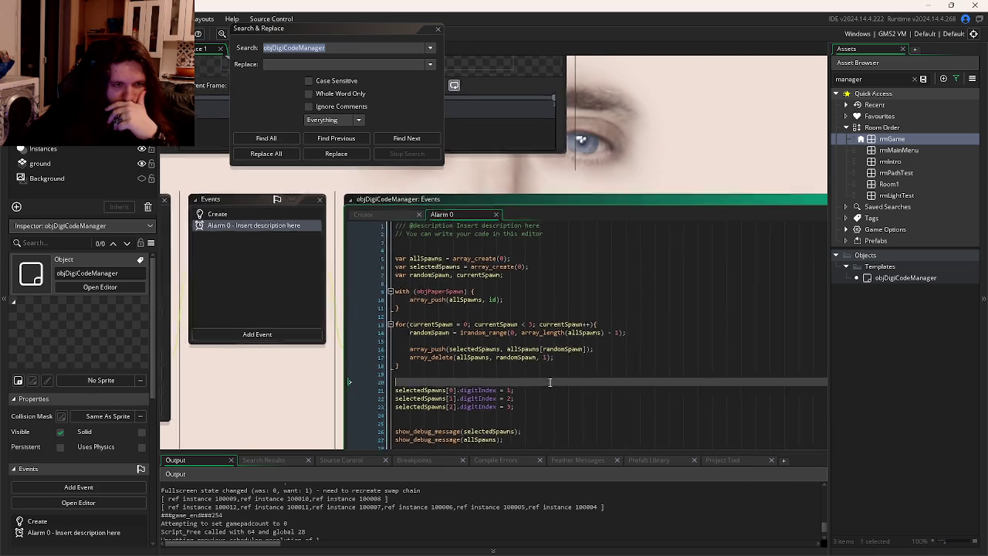
{"action": "scroll", "coordinate": [533, 347], "scroll_direction": "down", "scroll_amount": 2}
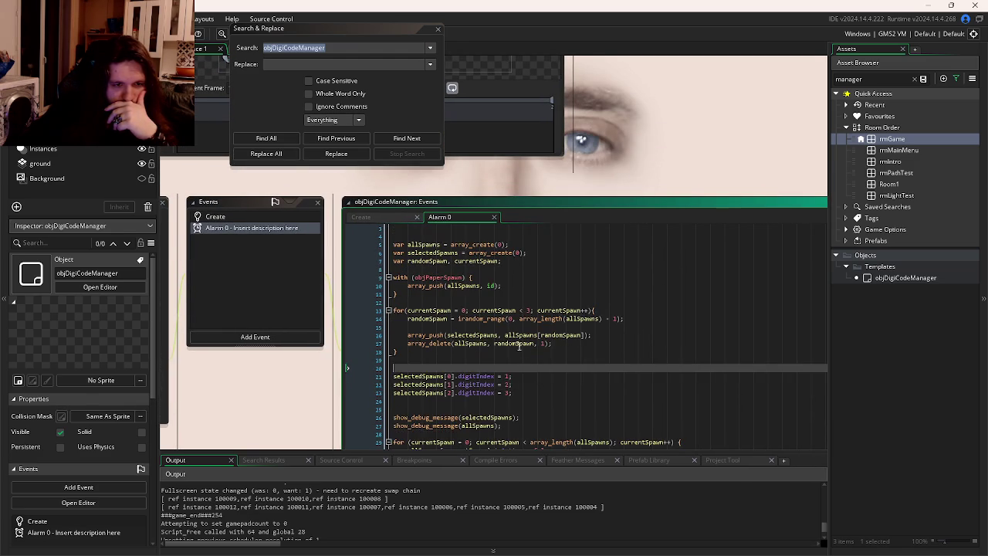
Compare the Create and Alarm 0 event code, then build and run the game.
{"action": "left_click", "coordinate": [372, 217]}
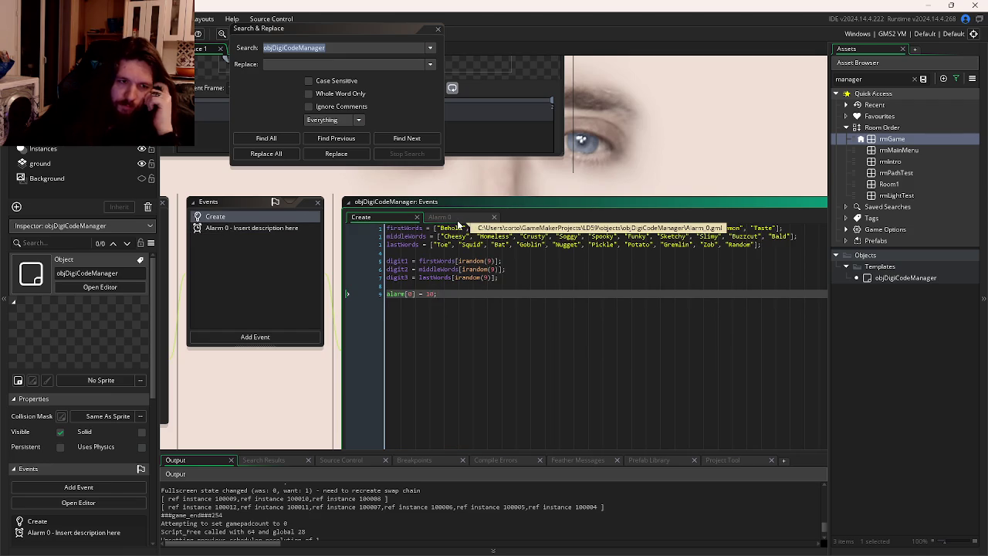
{"action": "left_click", "coordinate": [457, 219]}
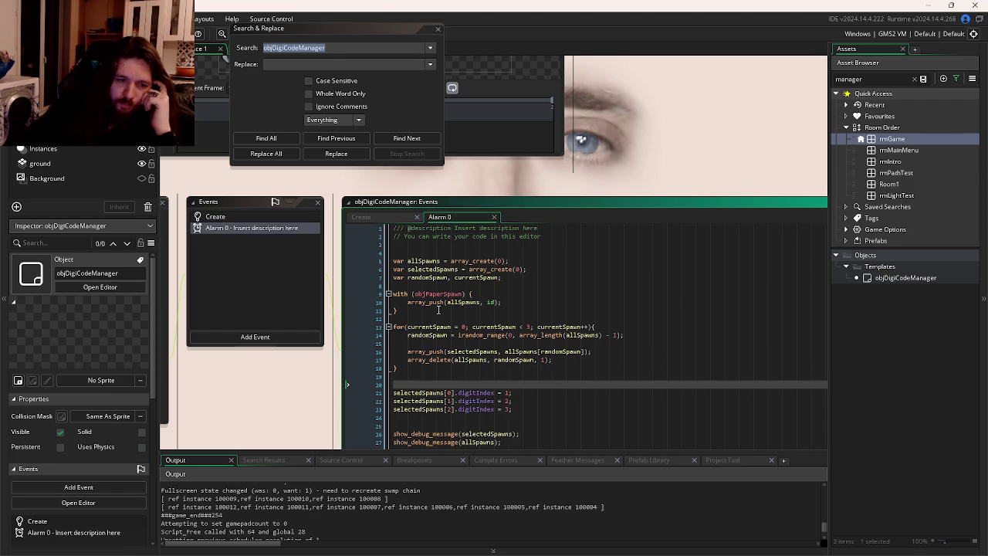
{"action": "left_click", "coordinate": [477, 392]}
{"action": "left_click", "coordinate": [392, 219]}
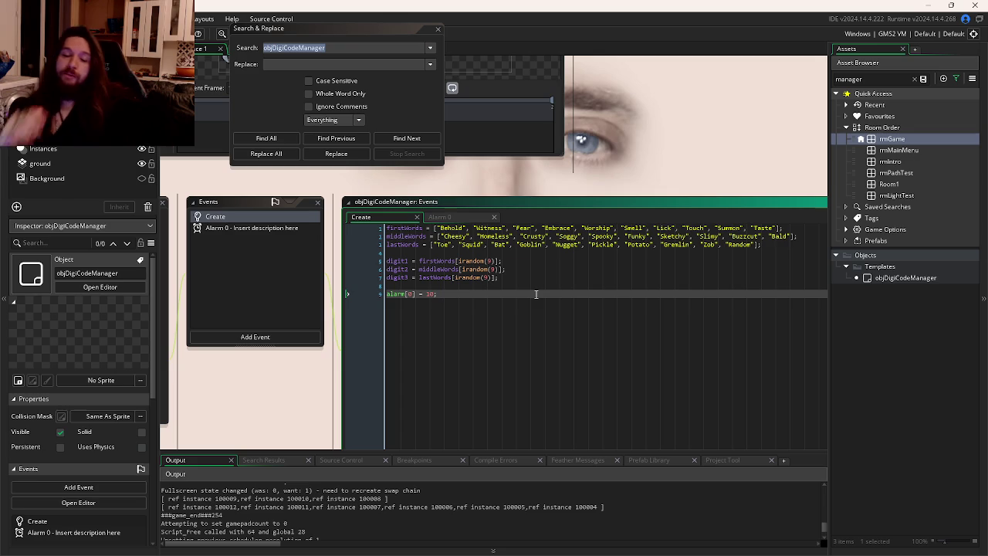
{"action": "key", "text": "F5"}
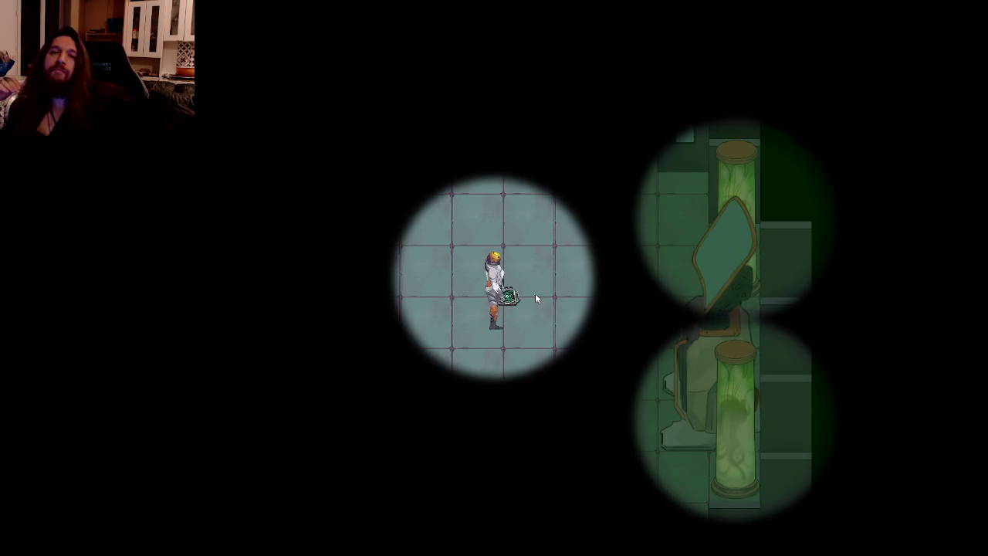
Walk the character right, watch the Discord screen share fullscreen, then close the game.
{"action": "key", "text": "d"}
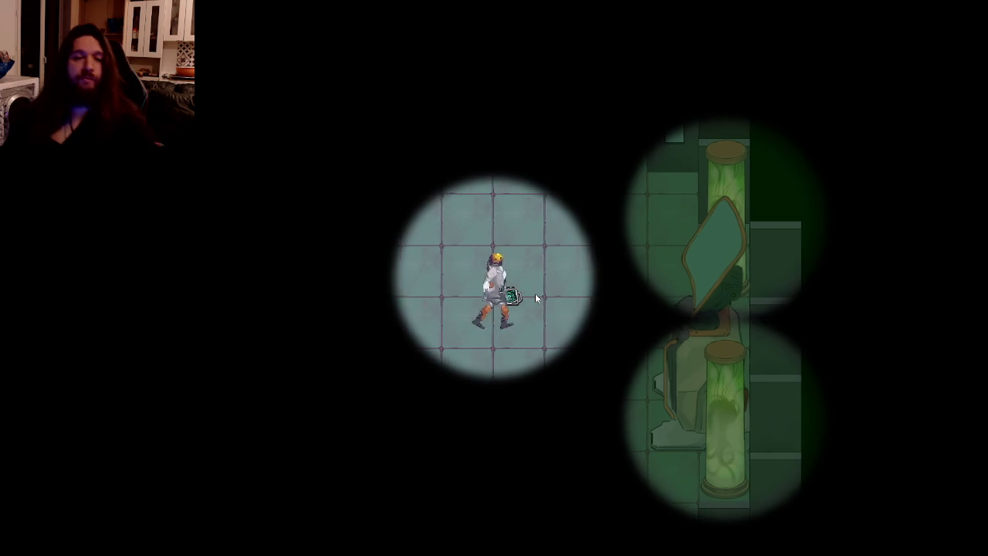
{"action": "key", "text": "d"}
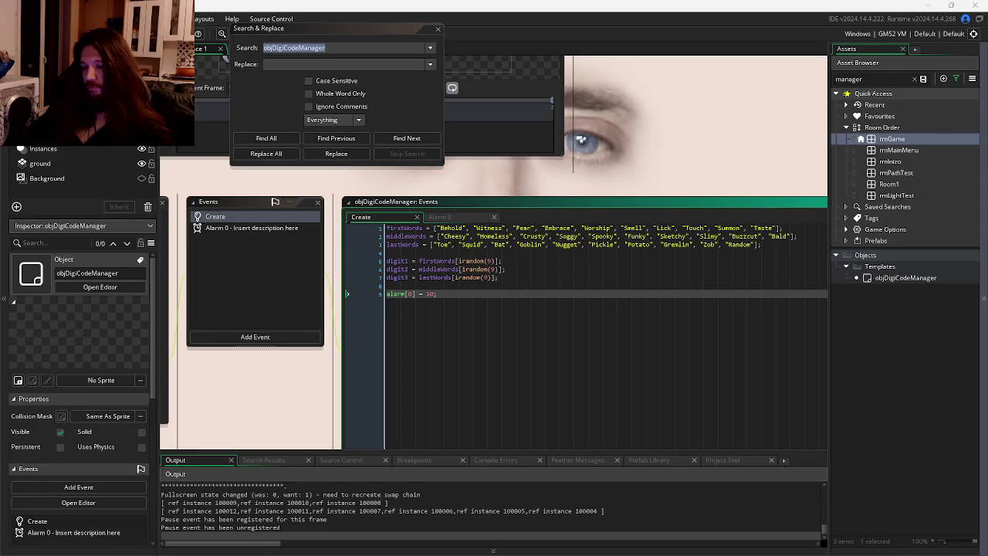
{"action": "key", "text": "alt+Tab"}
{"action": "left_click_drag", "start_coordinate": [545, 58], "coordinate": [494, 7]}
{"action": "double_click", "coordinate": [574, 344]}
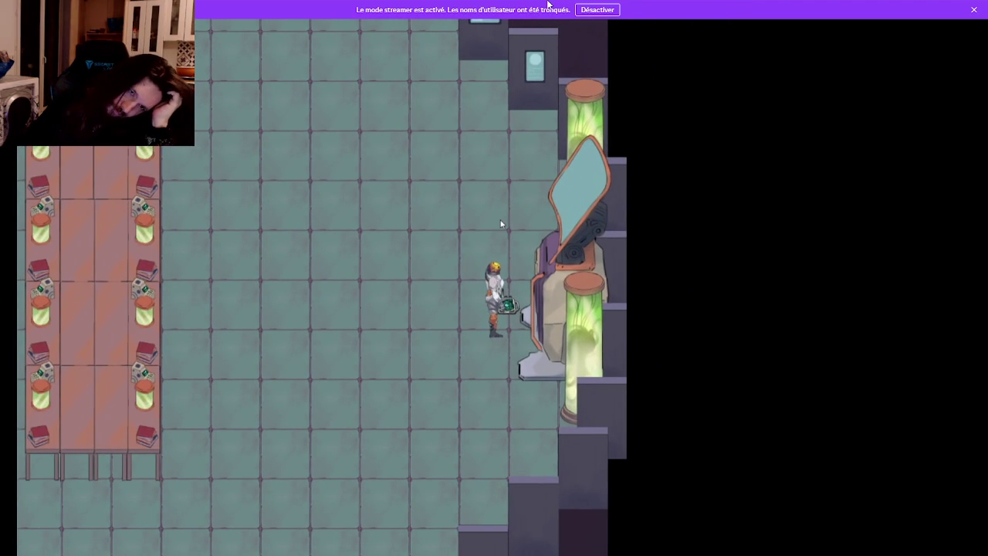
{"action": "key", "text": "Escape"}
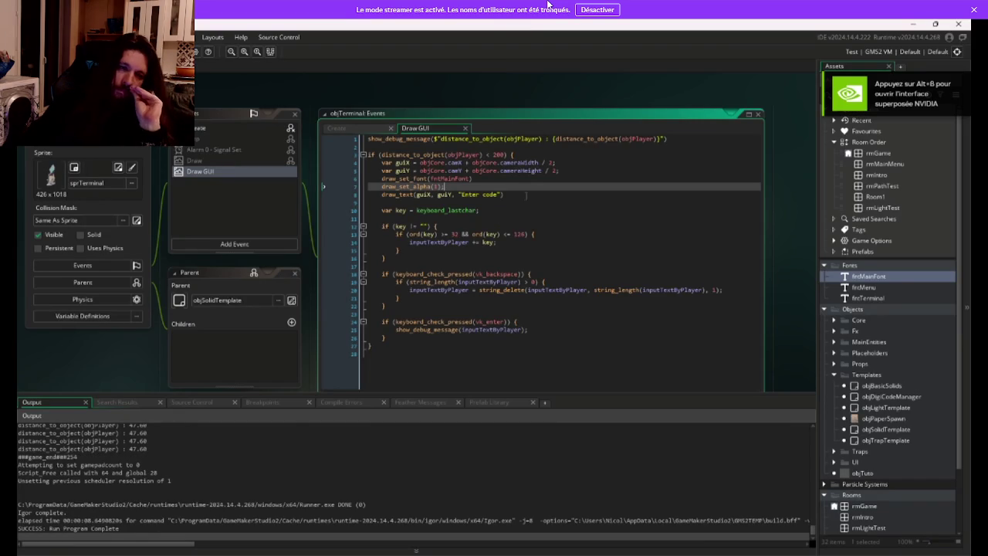
Open objTerminal's Draw event code, then return to its Draw GUI code.
{"action": "key", "text": "ctrl+Home"}
{"action": "key", "text": "Down"}
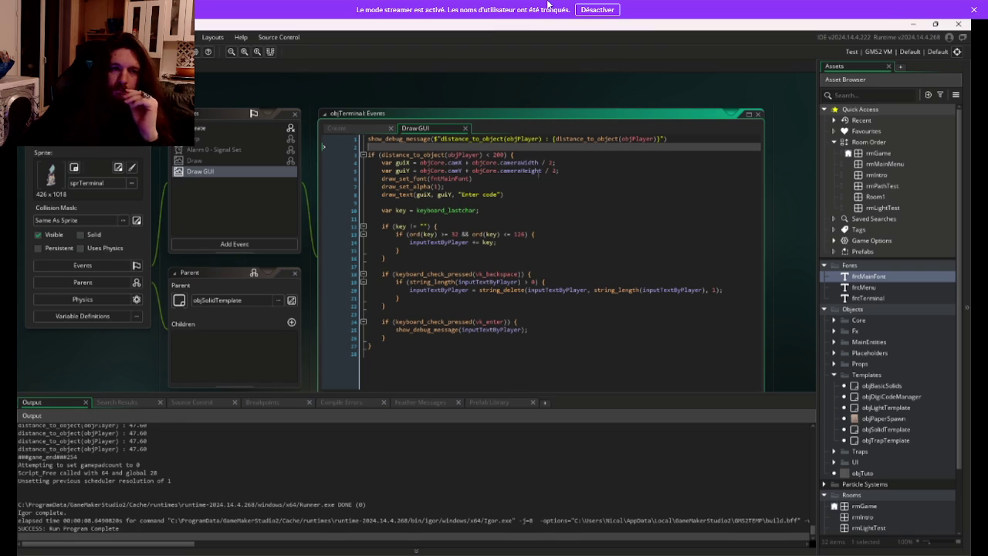
{"action": "left_click", "coordinate": [253, 161]}
{"action": "left_click", "coordinate": [444, 131]}
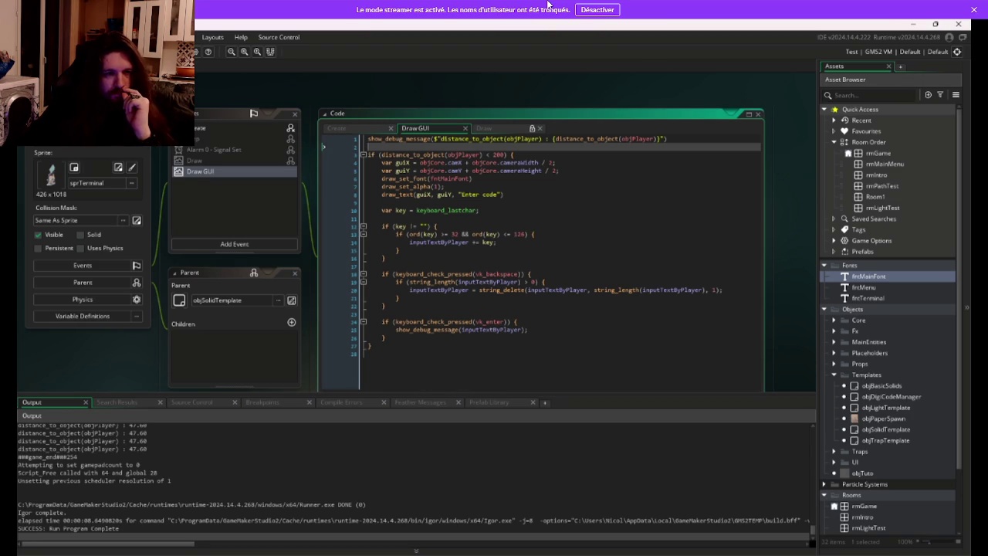
Change the draw_text position to x - 32, y - 64 and save.
{"action": "left_click", "coordinate": [423, 193]}
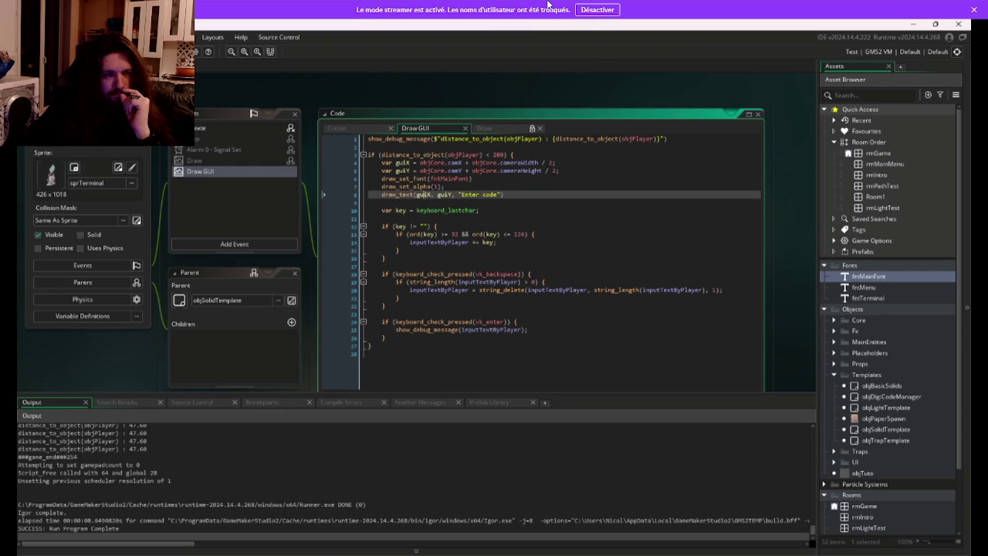
{"action": "double_click", "coordinate": [424, 194]}
{"action": "type", "text": "x - "}
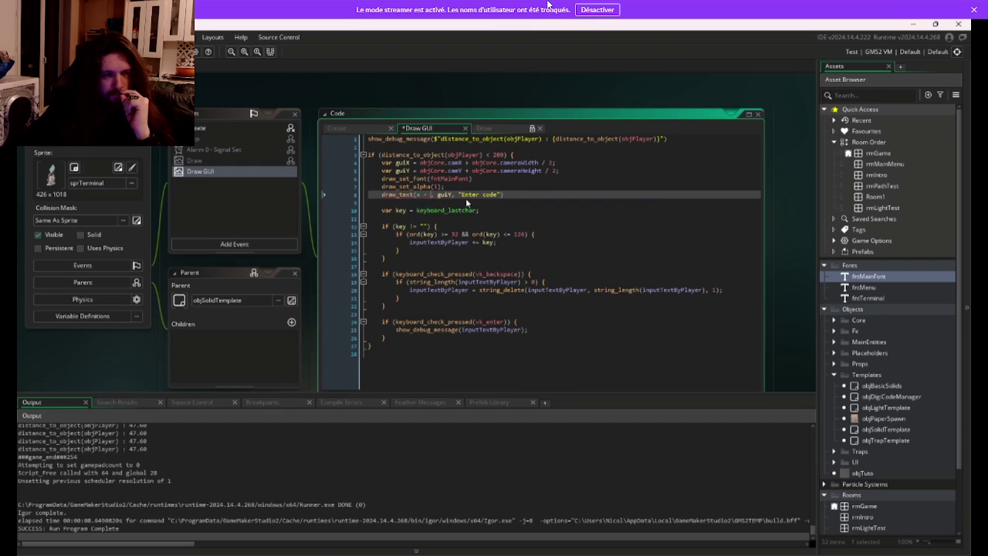
{"action": "type", "text": "32"}
{"action": "double_click", "coordinate": [451, 194]}
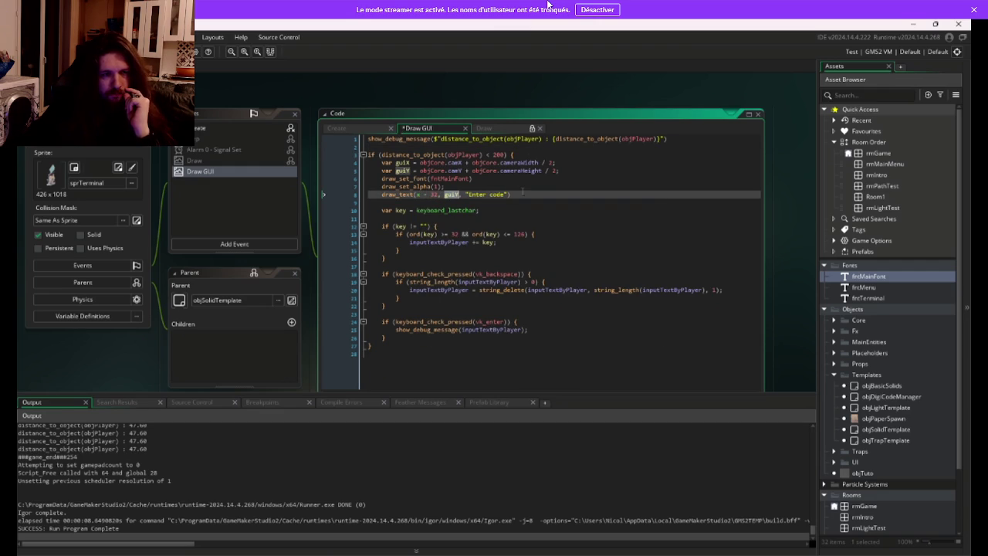
{"action": "type", "text": "y - 564"}
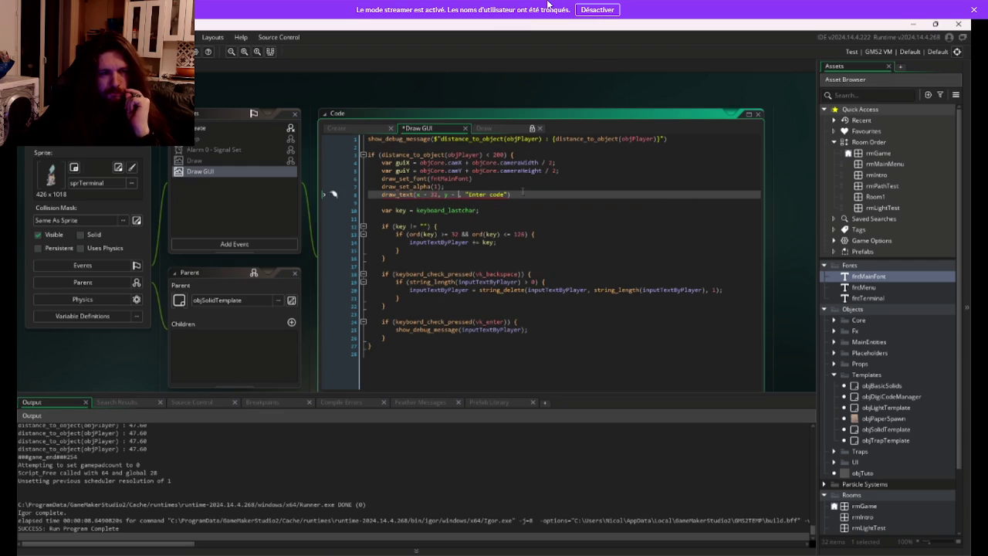
{"action": "key", "text": "Left"}
{"action": "key", "text": "Left"}
{"action": "key", "text": "BackSpace"}
{"action": "key", "text": "ctrl+s"}
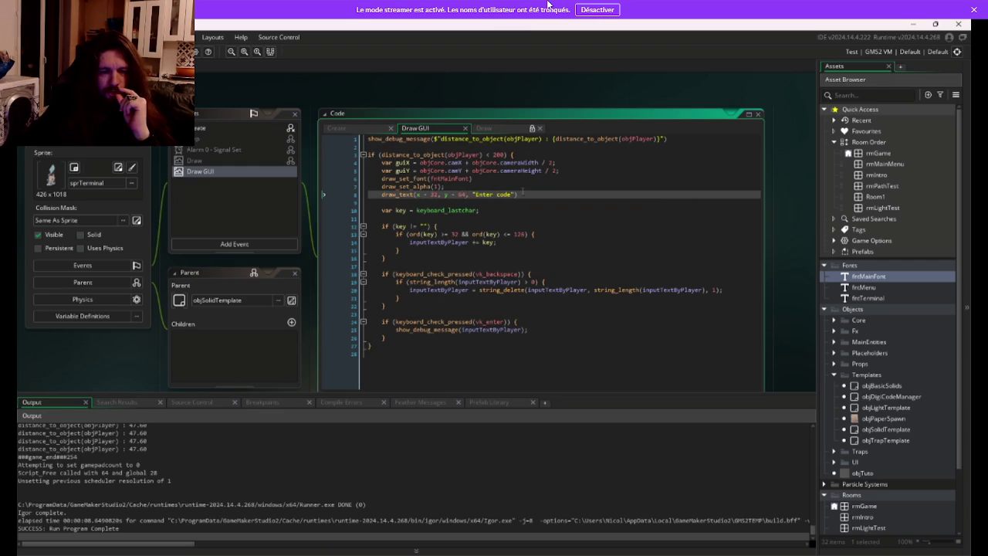
Comment out lines 4–7, test the prompt by the terminal, then uncomment them.
{"action": "left_click", "coordinate": [500, 186]}
{"action": "key", "text": "shift+Up"}
{"action": "key", "text": "shift+Up"}
{"action": "key", "text": "shift+Up"}
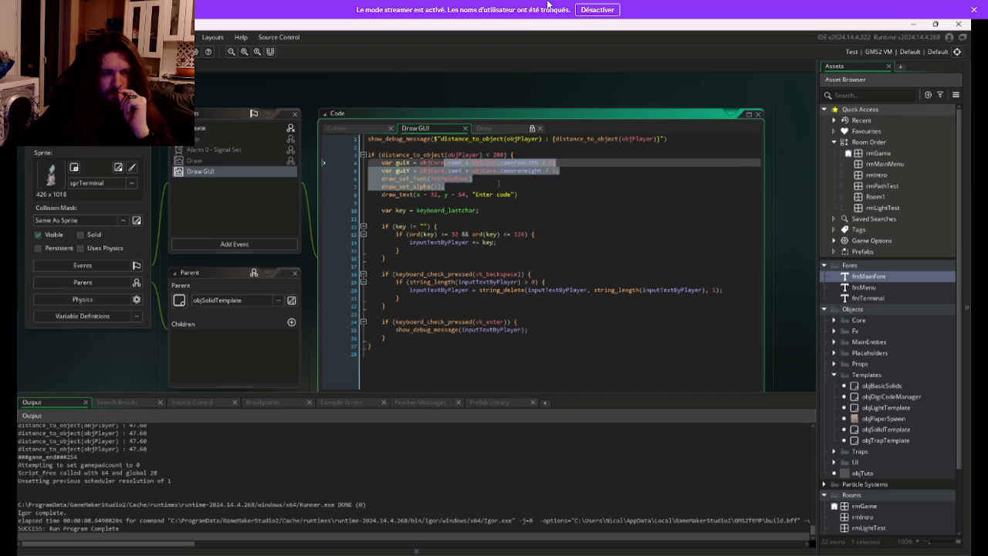
{"action": "key", "text": "ctrl+k"}
{"action": "key", "text": "F5"}
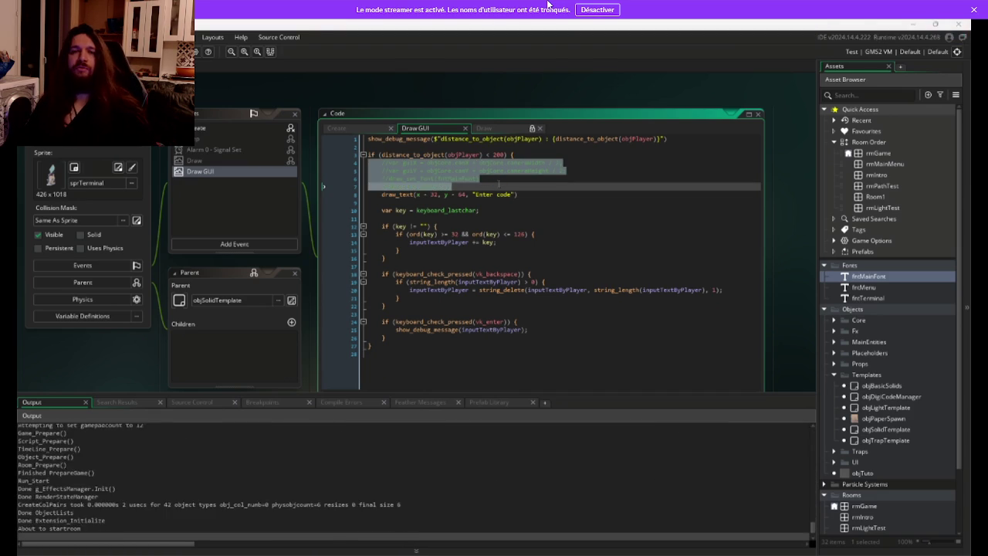
{"action": "key", "text": "s+d"}
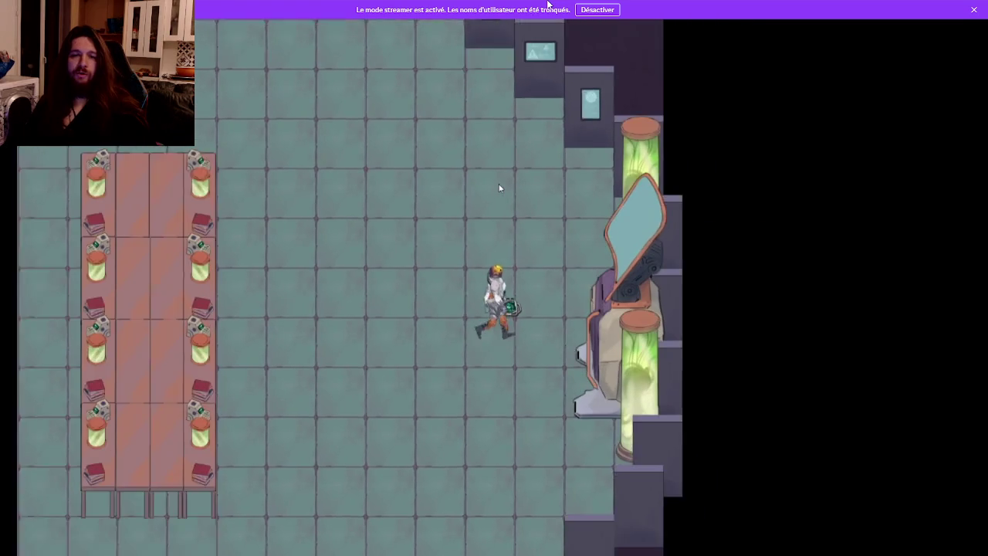
{"action": "key", "text": "Escape"}
{"action": "key", "text": "ctrl+shift+k"}
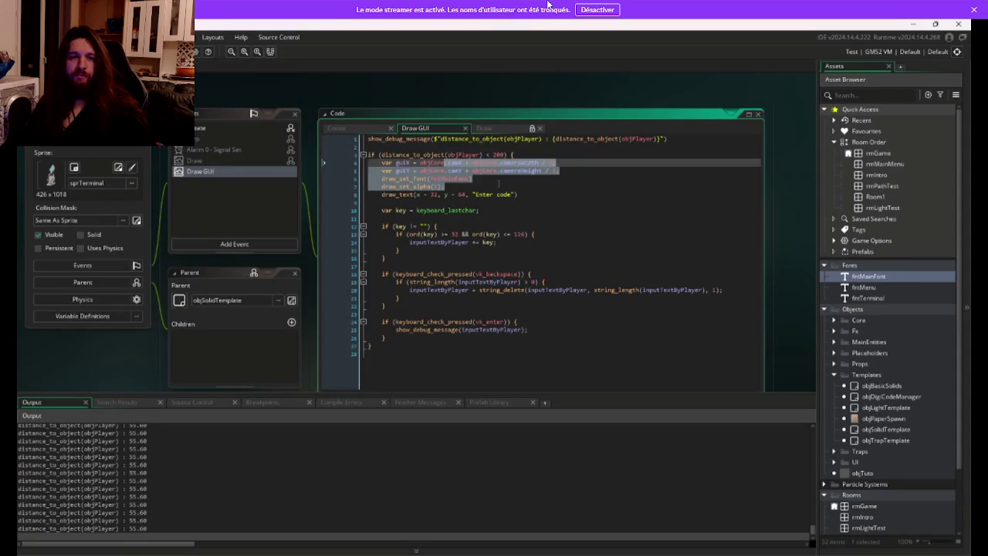
Edit the draw_text y offset, typing 54.
{"action": "left_click", "coordinate": [499, 186]}
{"action": "left_click", "coordinate": [460, 194]}
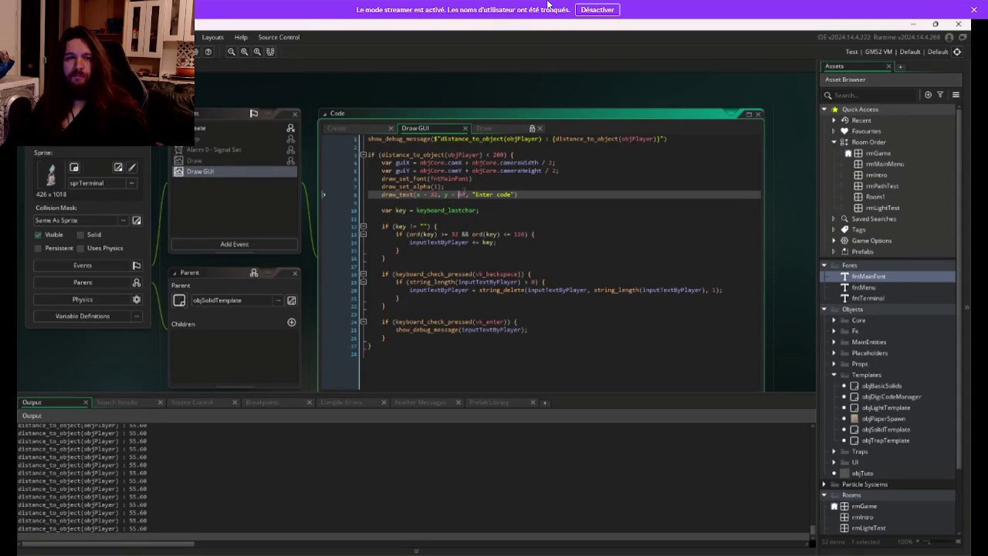
{"action": "type", "text": "54"}
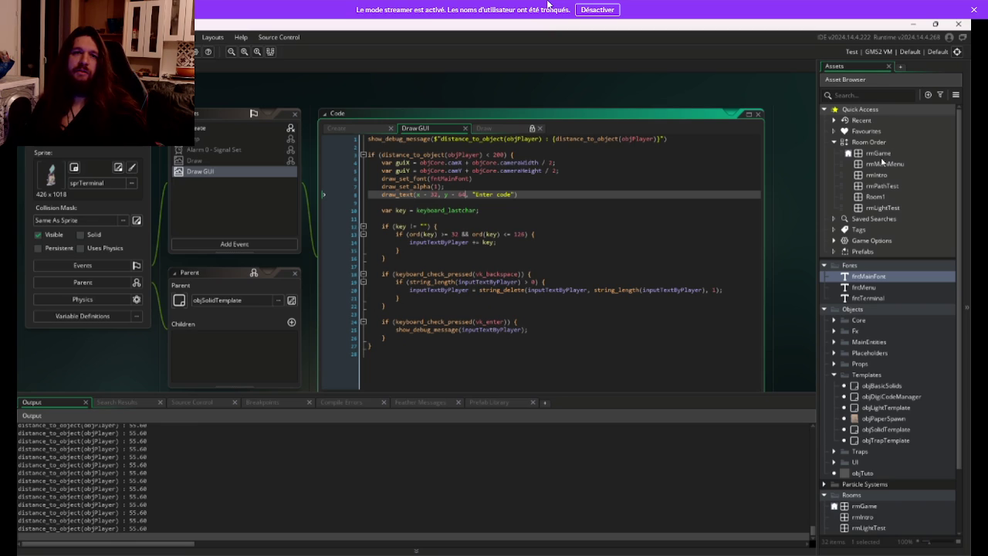
Set guiX to display_get_gui_width();.
{"action": "double_click", "coordinate": [432, 163]}
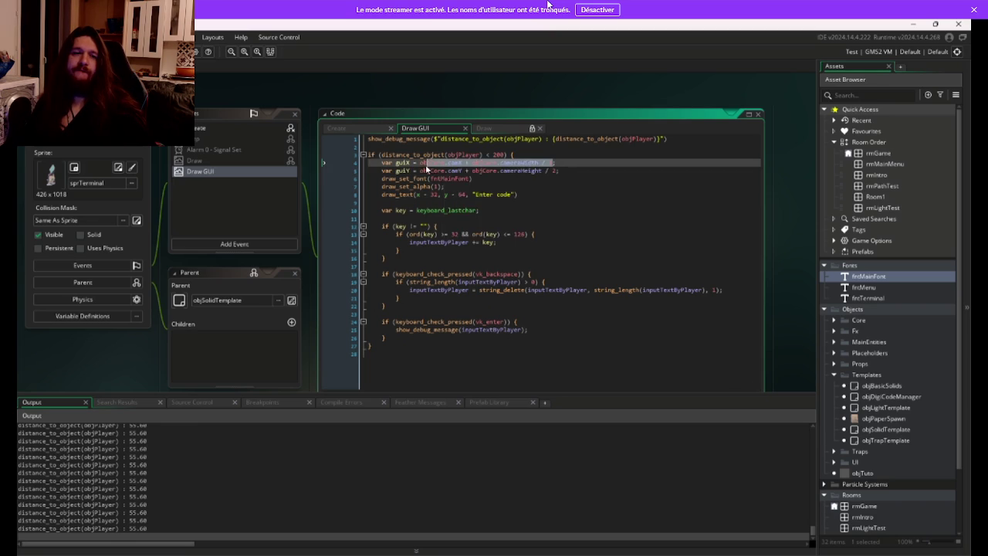
{"action": "key", "text": "BackSpace"}
{"action": "type", "text": "get_guid;"}
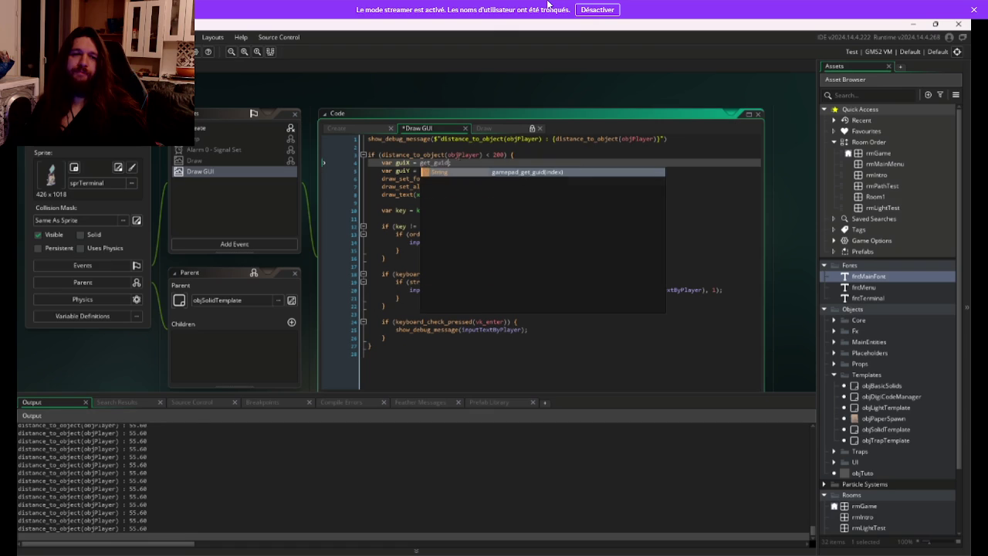
{"action": "key", "text": "BackSpace"}
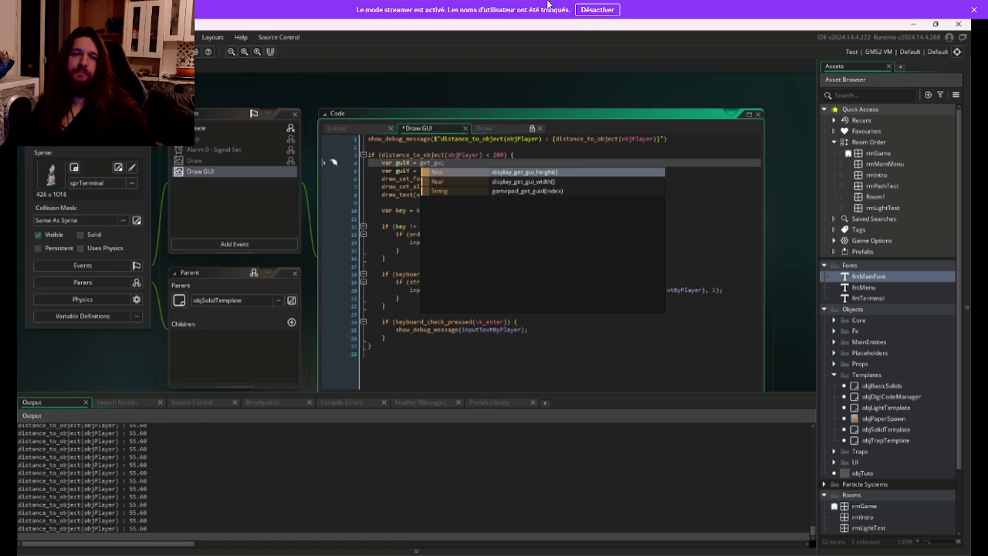
{"action": "key", "text": "Down"}
{"action": "key", "text": "Return"}
{"action": "type", "text": "/"}
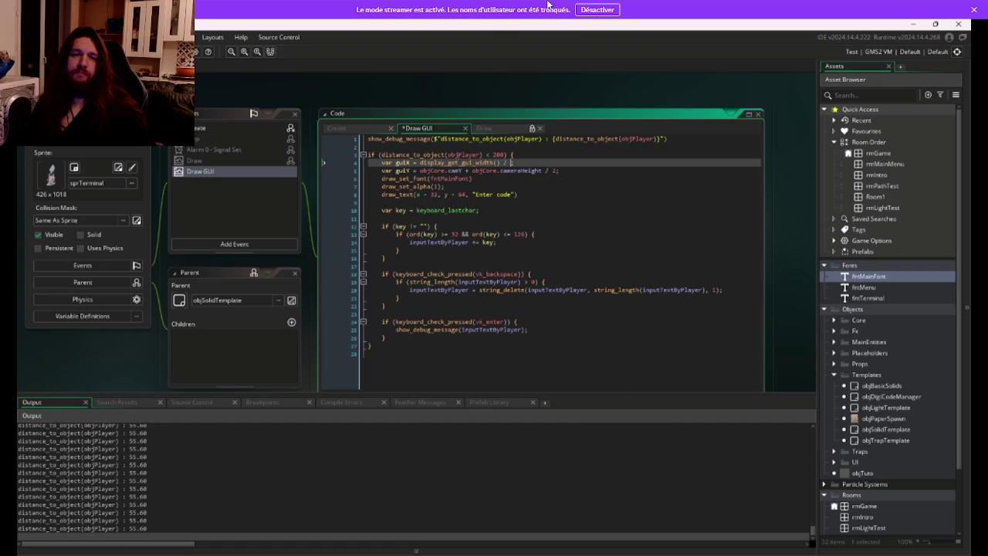
{"action": "key", "text": "BackSpace"}
{"action": "key", "text": "BackSpace"}
{"action": "key", "text": "BackSpace"}
{"action": "type", "text": ";"}
Set guiY to display_get_gui_height(); and save.
{"action": "key", "text": "Down"}
{"action": "key", "text": "shift+End"}
{"action": "type", "text": "display_get_gui_"}
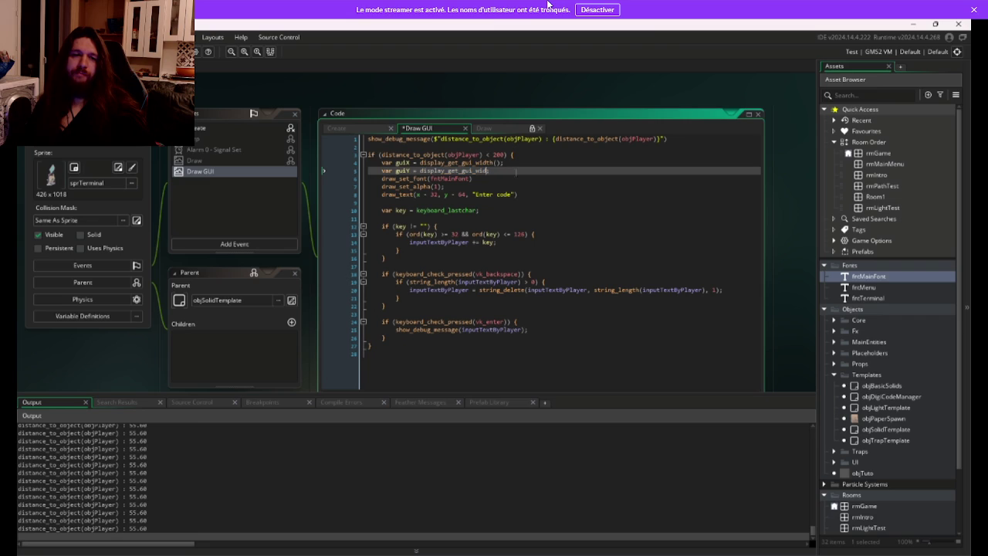
{"action": "key", "text": "Return"}
{"action": "key", "text": "Return"}
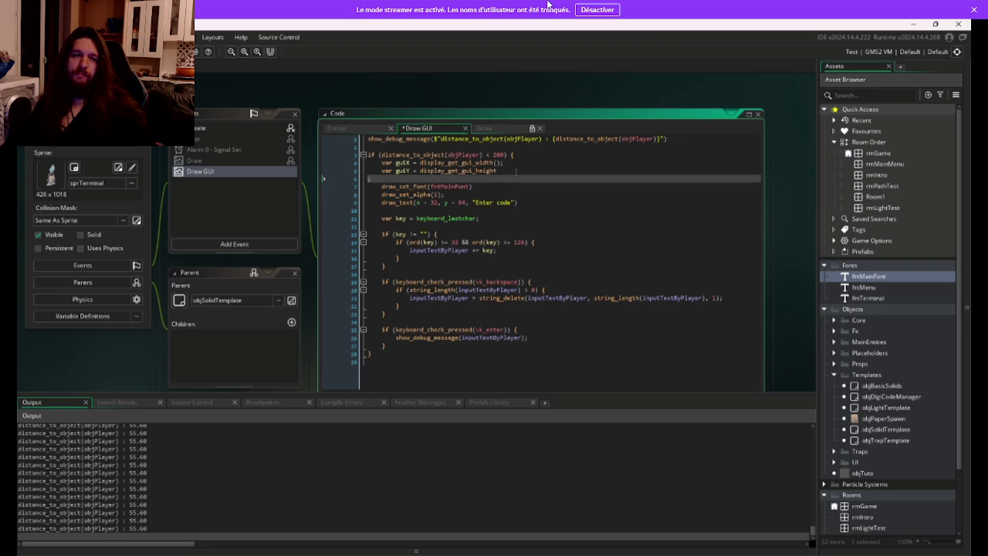
{"action": "key", "text": "BackSpace"}
{"action": "type", "text": "();"}
{"action": "key", "text": "ctrl+s"}
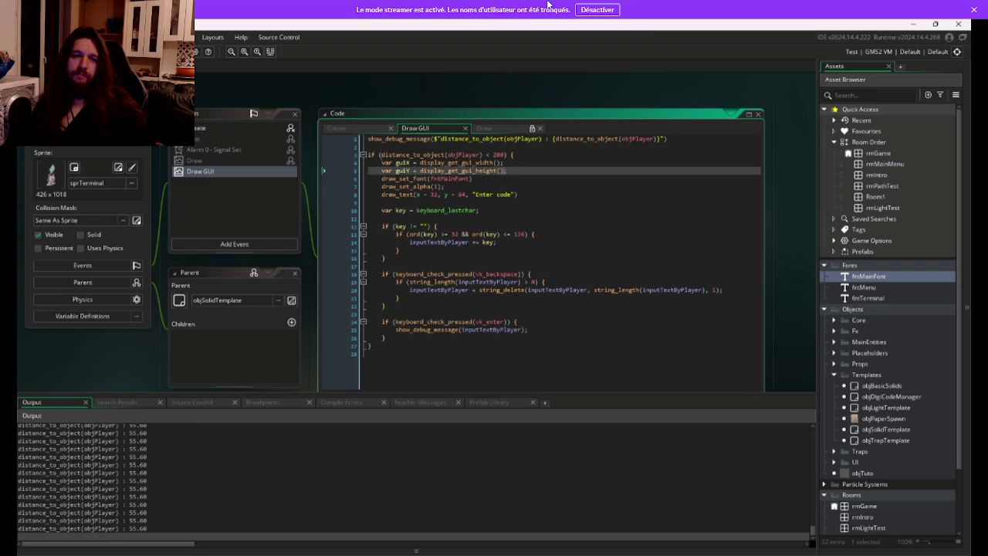
Log guiX and guiY with show_debug_message lines and test-run the game.
{"action": "key", "text": "Return"}
{"action": "type", "text": "show_deb"}
{"action": "key", "text": "Return"}
{"action": "type", "text": "($\"guiX : {guiX}"}
{"action": "key", "text": "ctrl+d"}
{"action": "key", "text": "Up"}
{"action": "key", "text": "Up"}
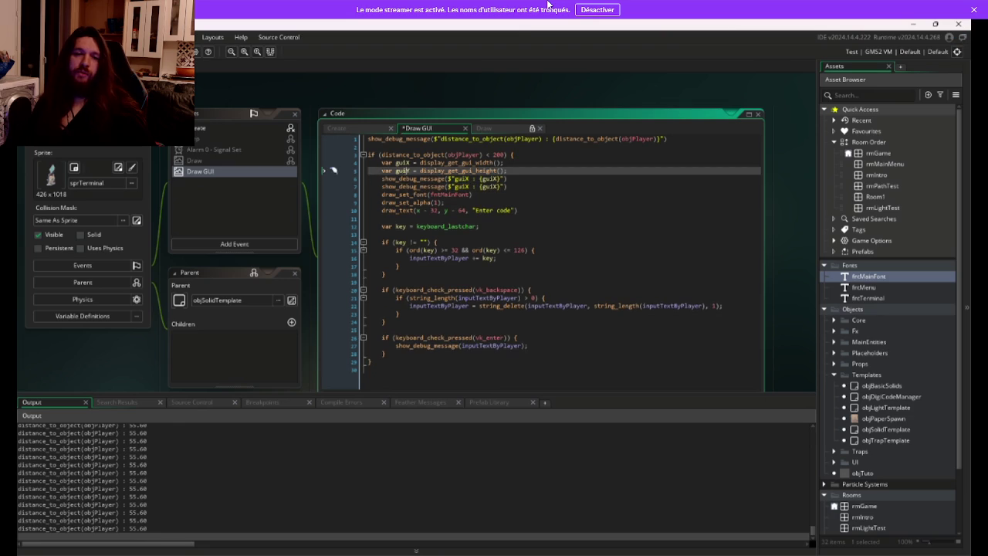
{"action": "key", "text": "Down"}
{"action": "key", "text": "Down"}
{"action": "type", "text": "Y"}
{"action": "key", "text": "F5"}
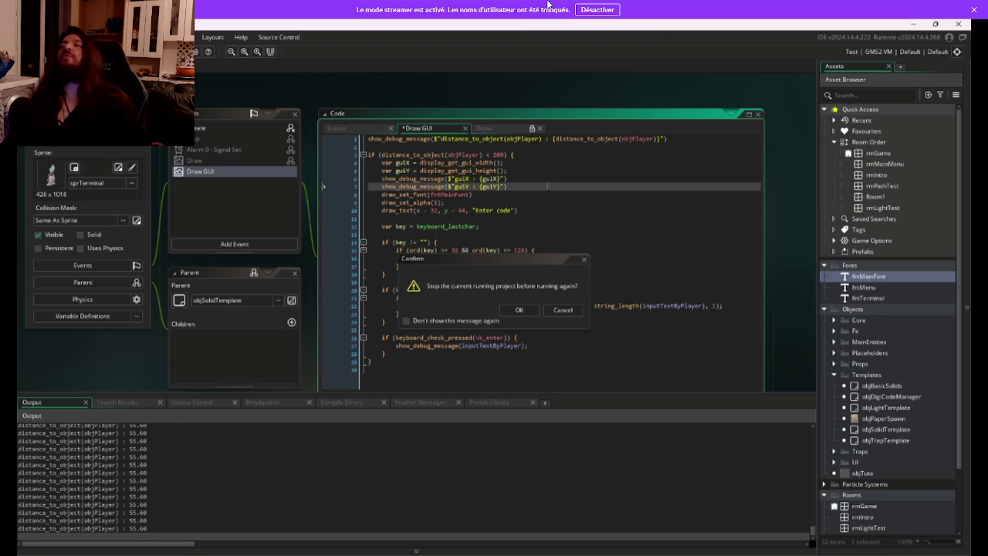
{"action": "key", "text": "Return"}
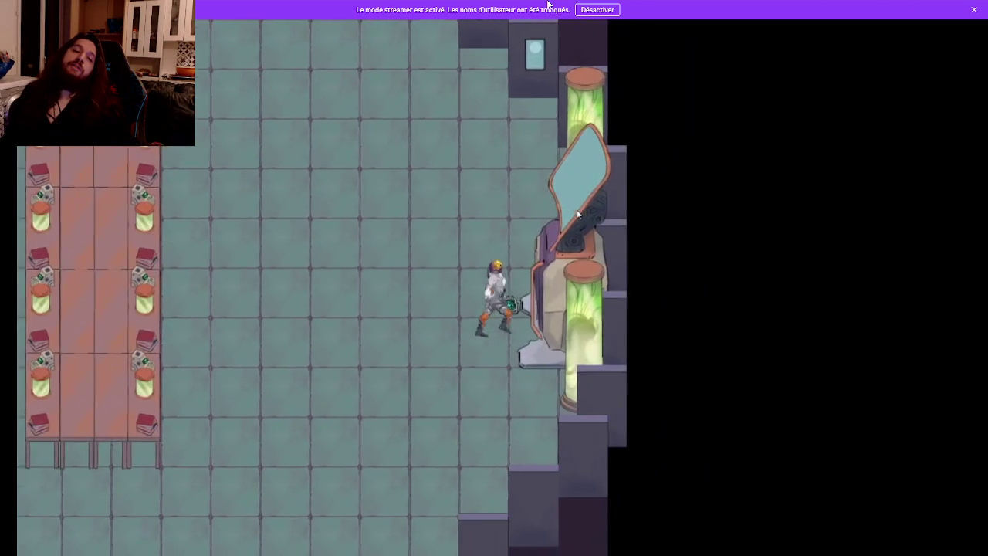
{"action": "key", "text": "Escape"}
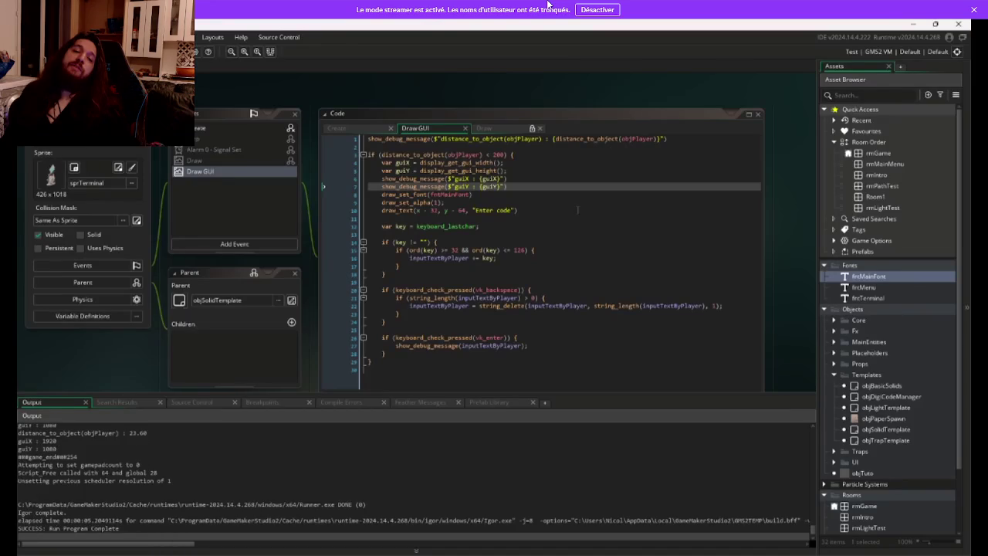
Confirm the logged 1080, delete both debug lines and save.
{"action": "double_click", "coordinate": [48, 488]}
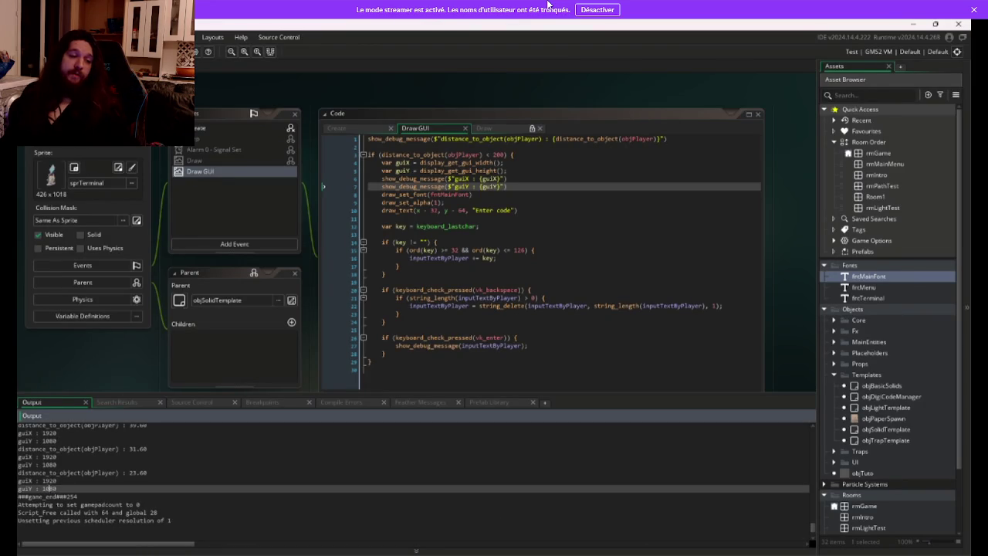
{"action": "left_click", "coordinate": [529, 185]}
{"action": "key", "text": "Up"}
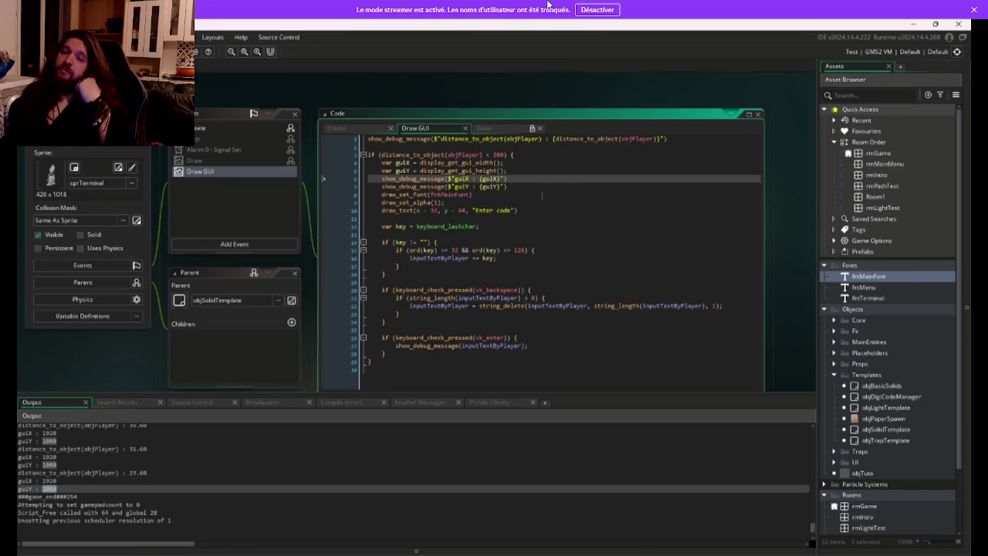
{"action": "key", "text": "ctrl+d"}
{"action": "key", "text": "ctrl+d"}
{"action": "key", "text": "ctrl+s"}
{"action": "key", "text": "Up"}
{"action": "key", "text": "Up"}
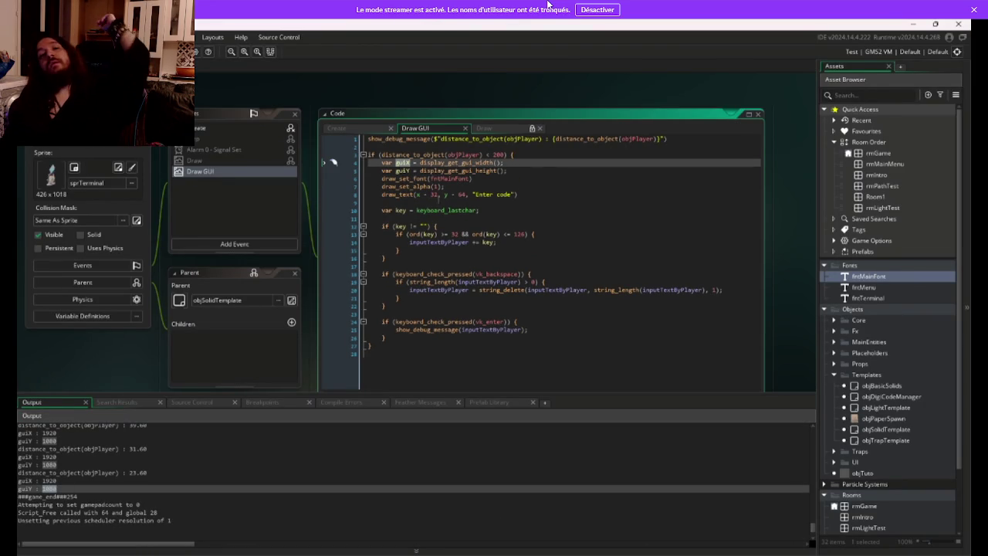
{"action": "left_click_drag", "start_coordinate": [416, 194], "coordinate": [440, 194]}
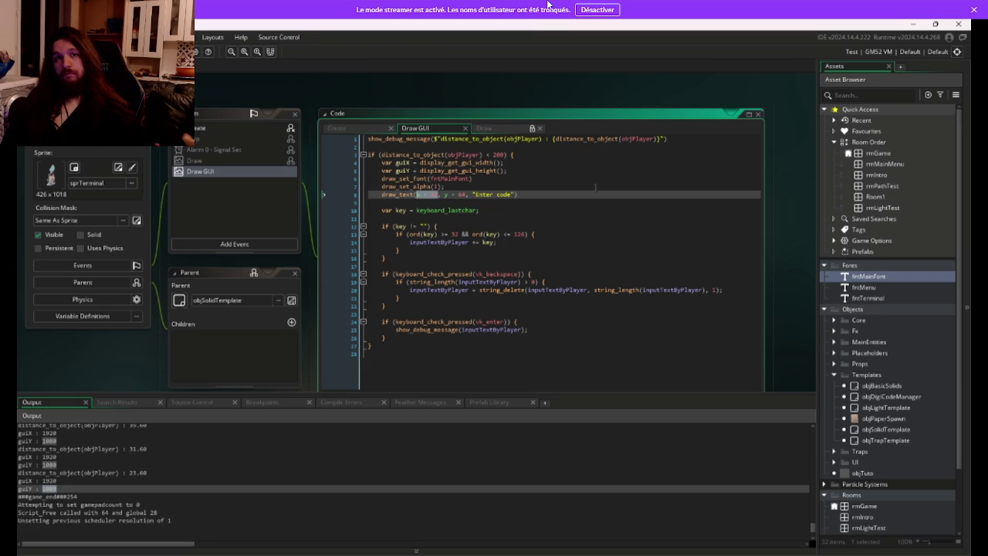
Draw the prompt at guiX / 2, guiY / 2 and check it in the running game.
{"action": "type", "text": "guiX / 2"}
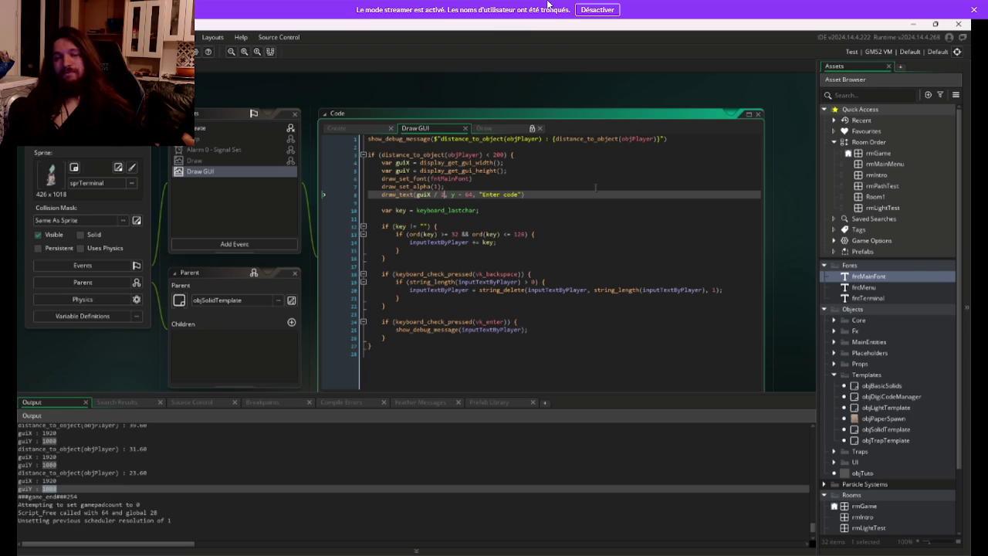
{"action": "double_click", "coordinate": [402, 171]}
{"action": "left_click_drag", "start_coordinate": [473, 195], "coordinate": [452, 195]}
{"action": "type", "text": "guiY / 2"}
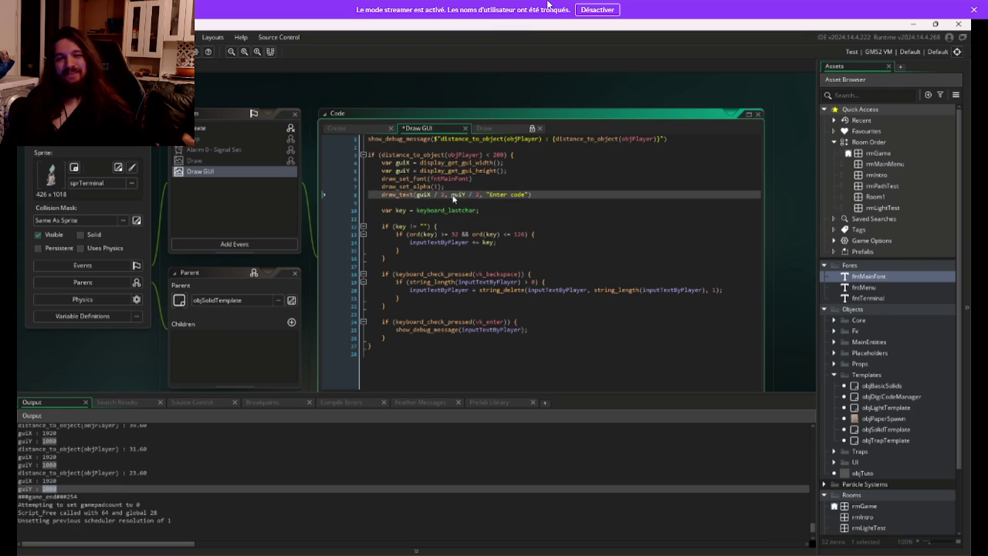
{"action": "key", "text": "F5"}
{"action": "left_click", "coordinate": [559, 306]}
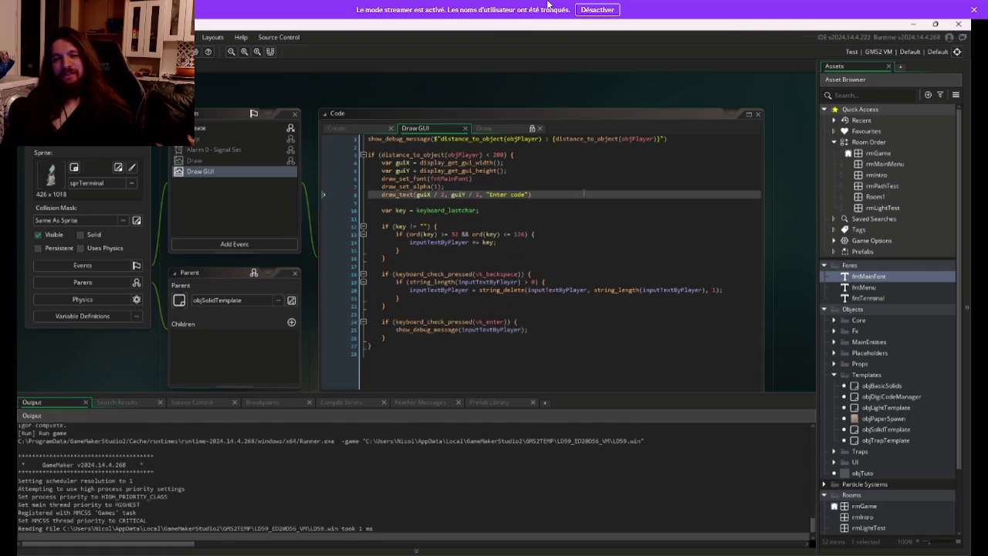
{"action": "key", "text": "Right"}
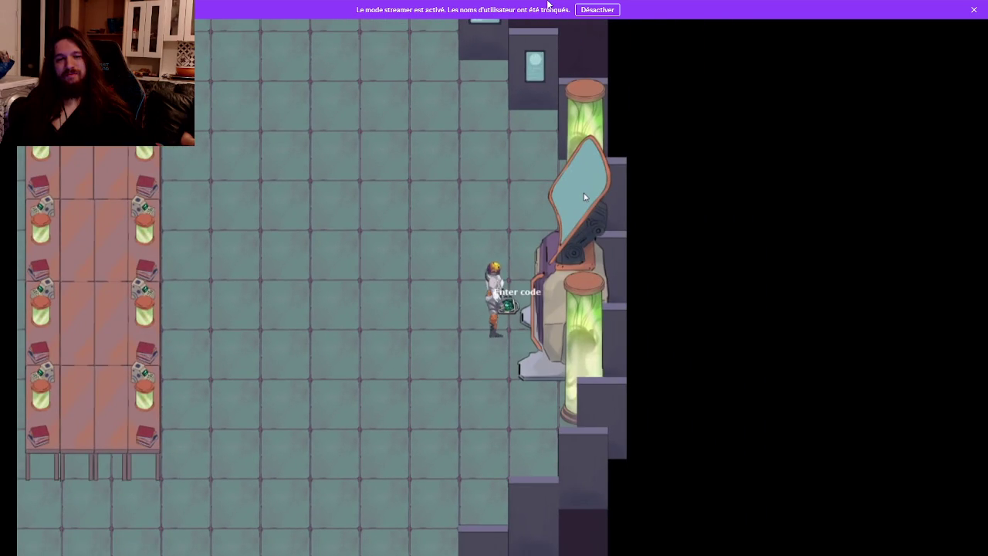
{"action": "key", "text": "Escape"}
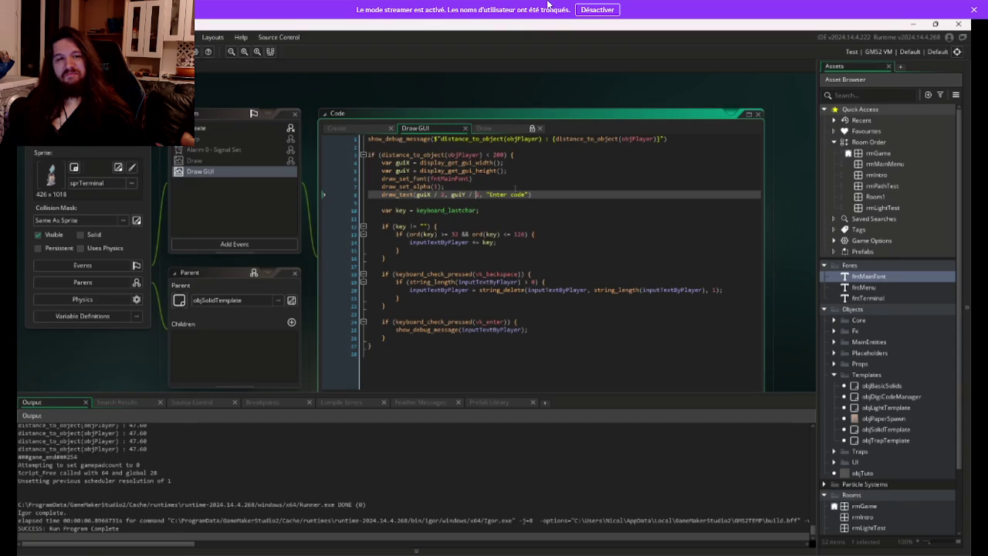
Change the prompt's y to guiY * 0.5 - 64 and check it at the terminal.
{"action": "key", "text": "BackSpace"}
{"action": "key", "text": "BackSpace"}
{"action": "key", "text": "BackSpace"}
{"action": "type", "text": "* 0.5"}
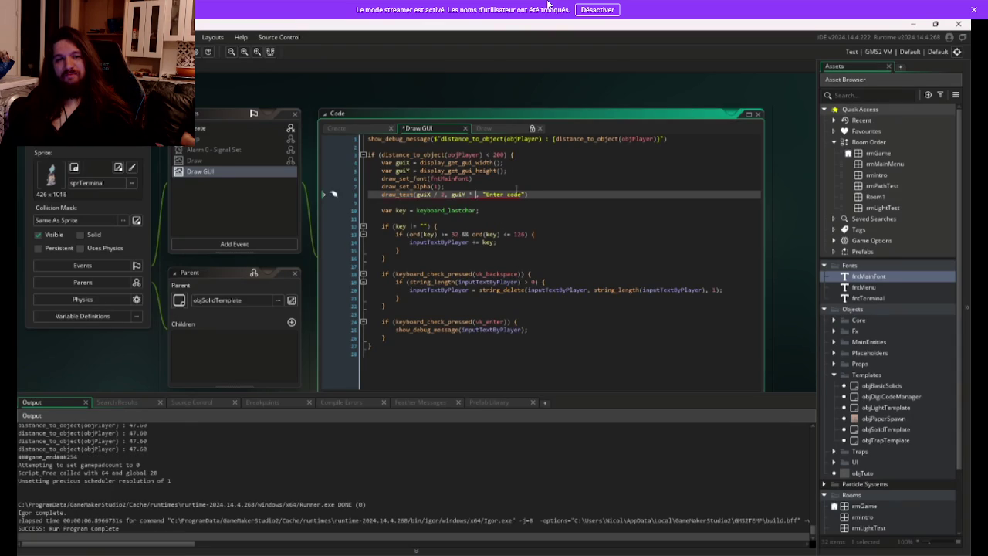
{"action": "type", "text": "5,- 64"}
{"action": "key", "text": "F5"}
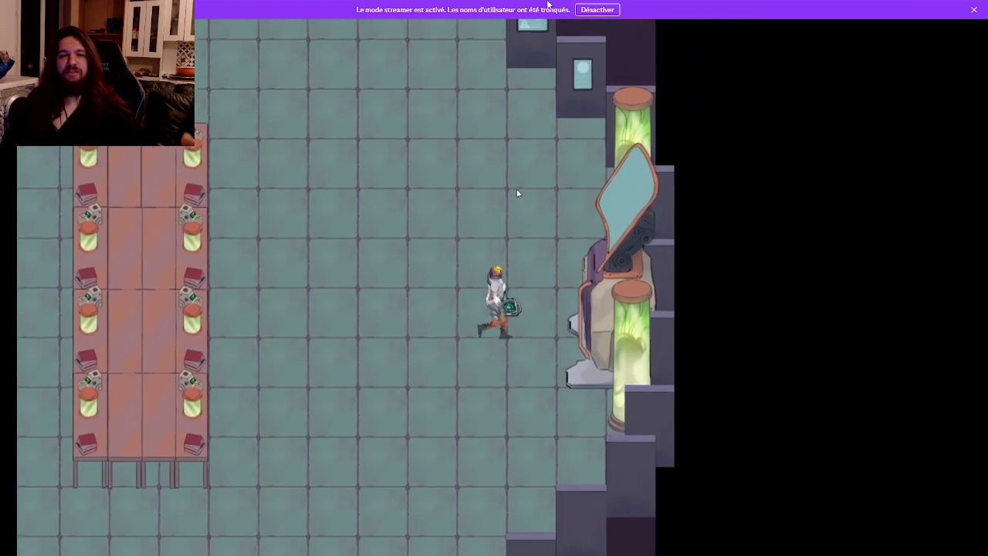
{"action": "key", "text": "d"}
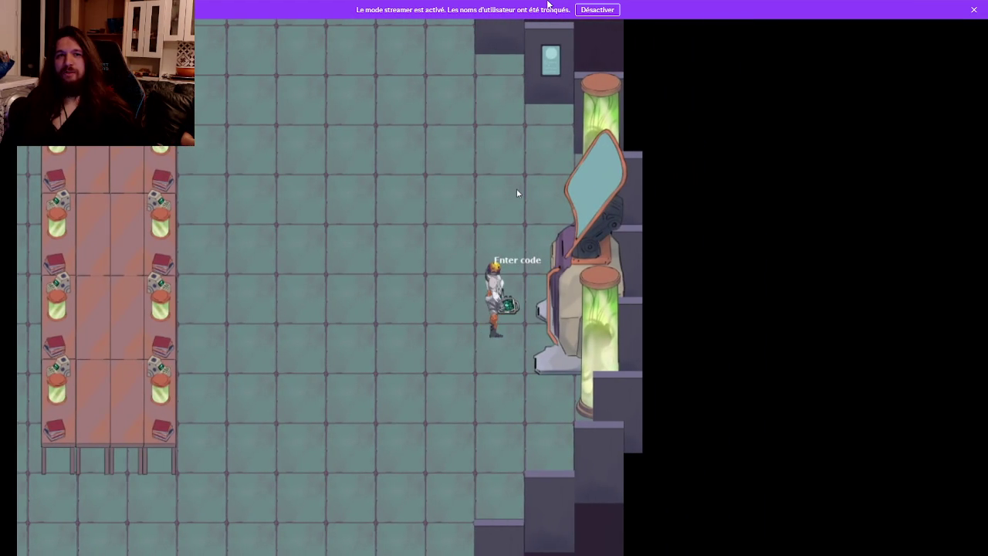
{"action": "key", "text": "e"}
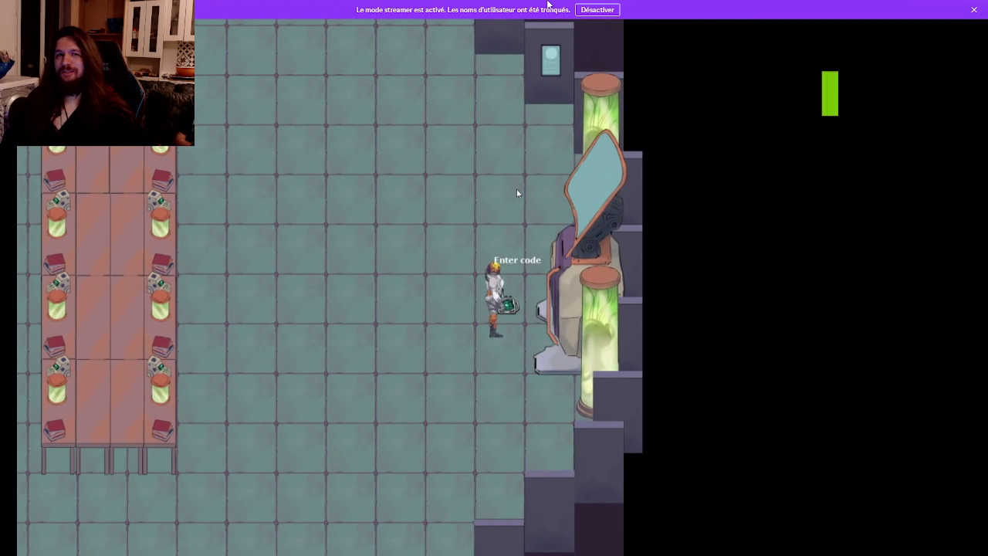
{"action": "key", "text": "Escape"}
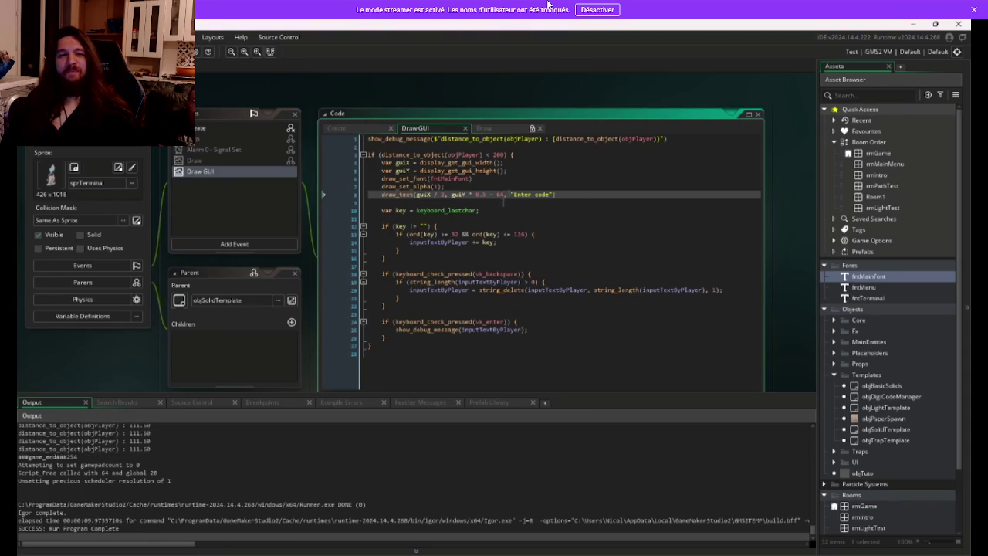
Move the prompt to guiX * 0.5, guiY * 0.5 - 96.
{"action": "double_click", "coordinate": [476, 195]}
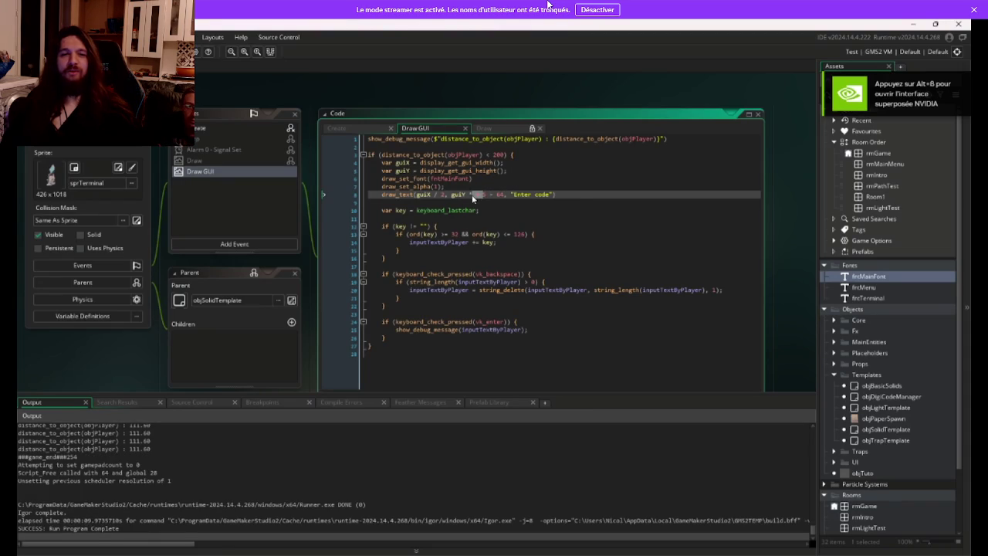
{"action": "key", "text": "shift+Left"}
{"action": "key", "text": "shift+Left"}
{"action": "left_click_drag", "start_coordinate": [448, 195], "coordinate": [435, 195]}
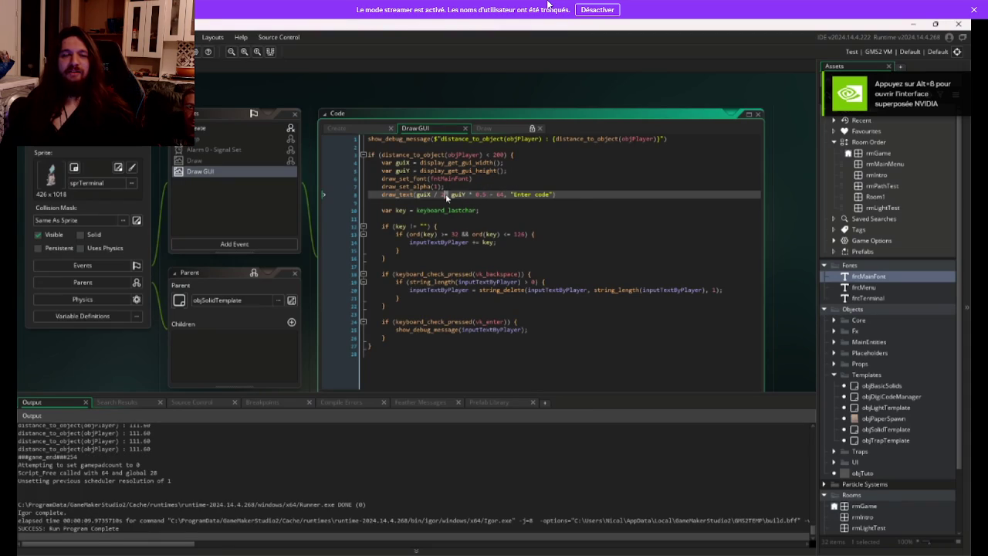
{"action": "type", "text": "* 0.5 - "}
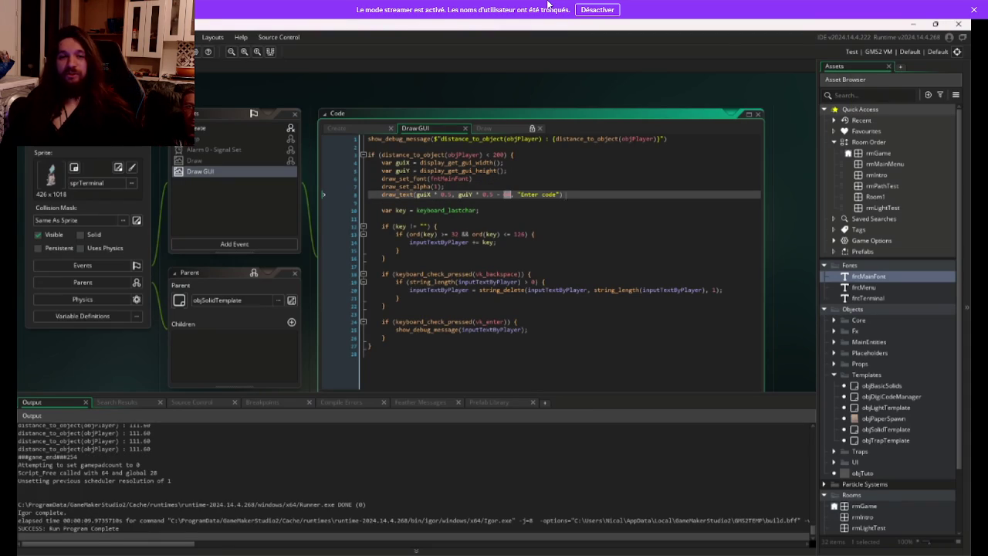
{"action": "type", "text": "96"}
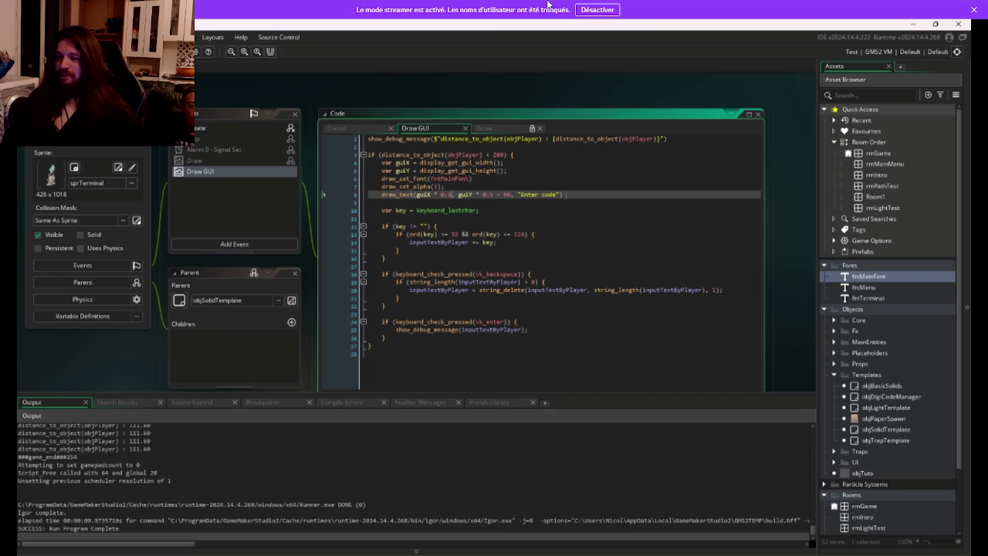
Turn the text into the interpolated string $"Enter code : {}" and save.
{"action": "key", "text": "Up"}
{"action": "key", "text": "Down"}
{"action": "key", "text": "Left"}
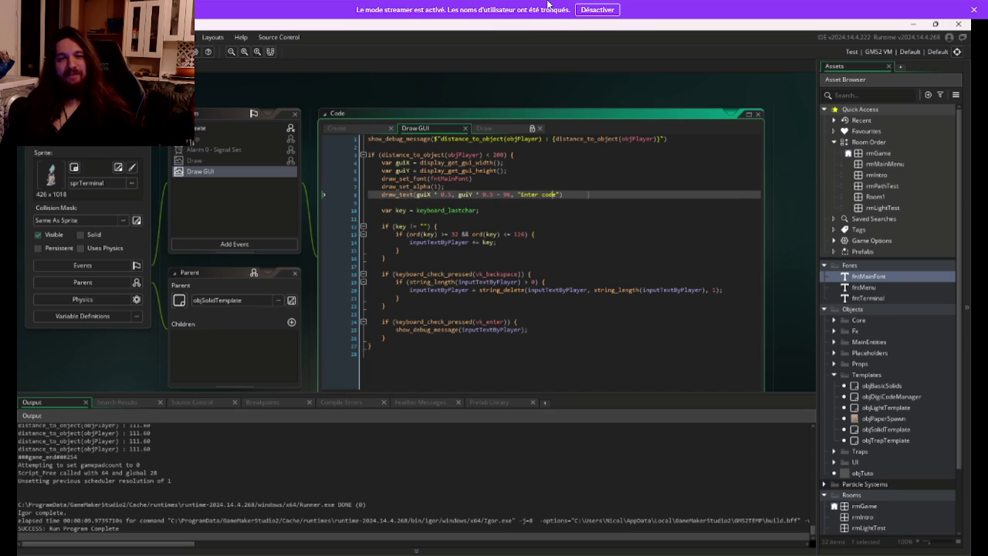
{"action": "type", "text": "$"}
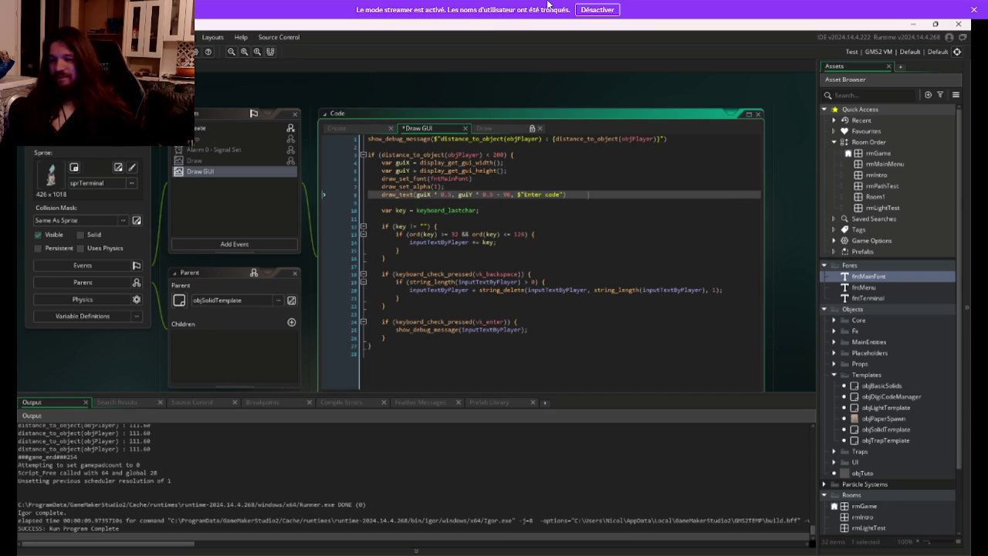
{"action": "key", "text": "ctrl+Right"}
{"action": "key", "text": "ctrl+Right"}
{"action": "type", "text": "{"}
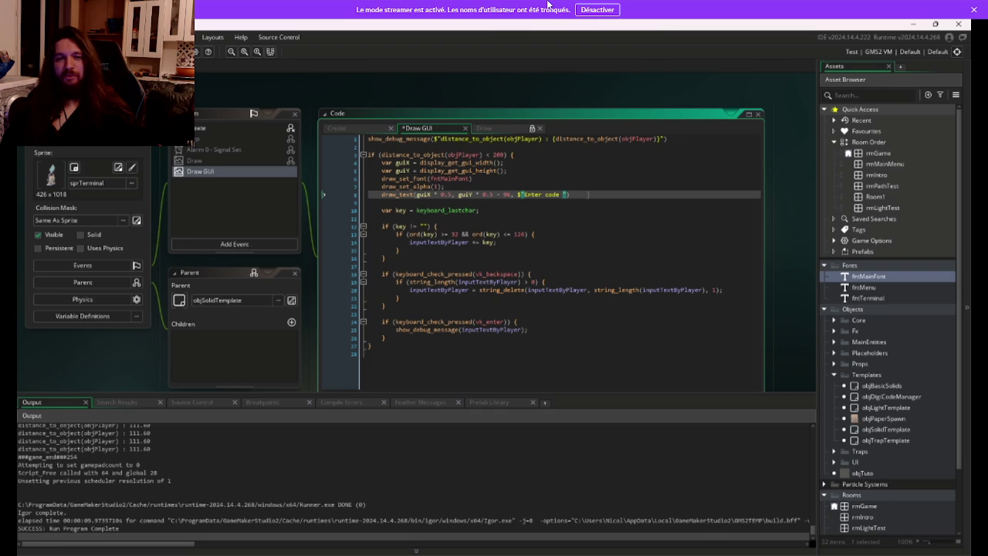
{"action": "type", "text": ": {"}
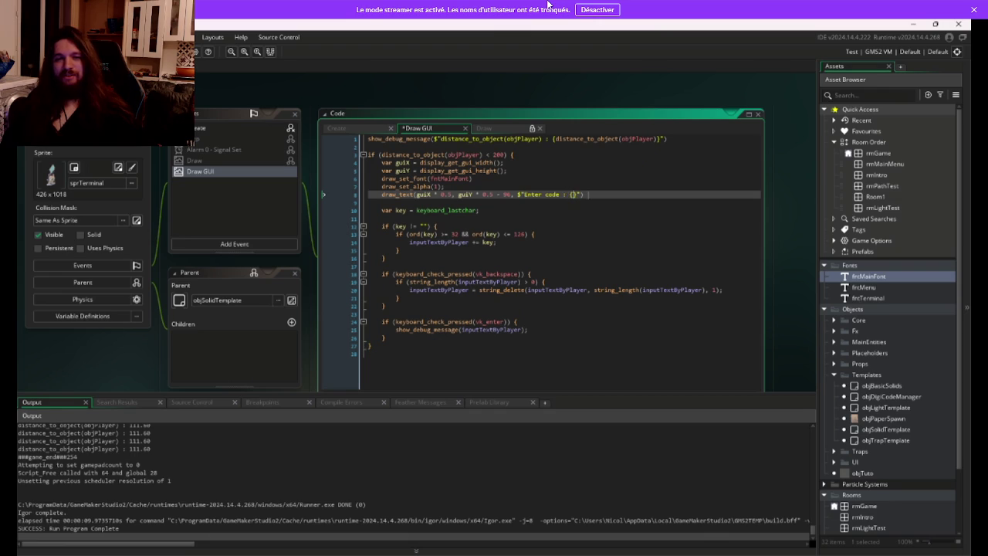
{"action": "key", "text": "ctrl+s"}
Fill the placeholder with inputTextByPlayer and relaunch the game.
{"action": "key", "text": "Down"}
{"action": "key", "text": "Down"}
{"action": "key", "text": "Down"}
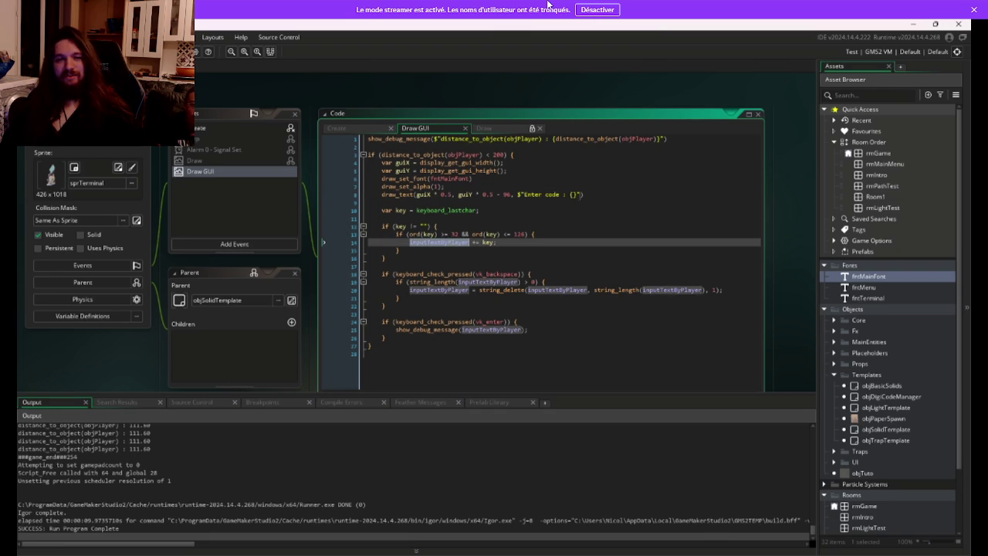
{"action": "key", "text": "ctrl+c"}
{"action": "key", "text": "Up"}
{"action": "key", "text": "Up"}
{"action": "key", "text": "Up"}
{"action": "key", "text": "ctrl+v"}
{"action": "key", "text": "End"}
{"action": "key", "text": "F5"}
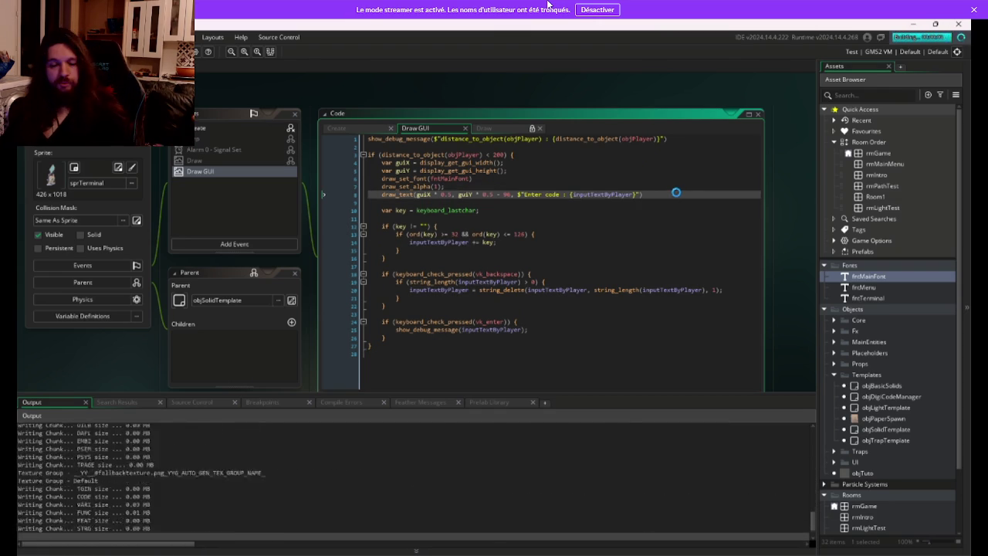
{"action": "key", "text": "super"}
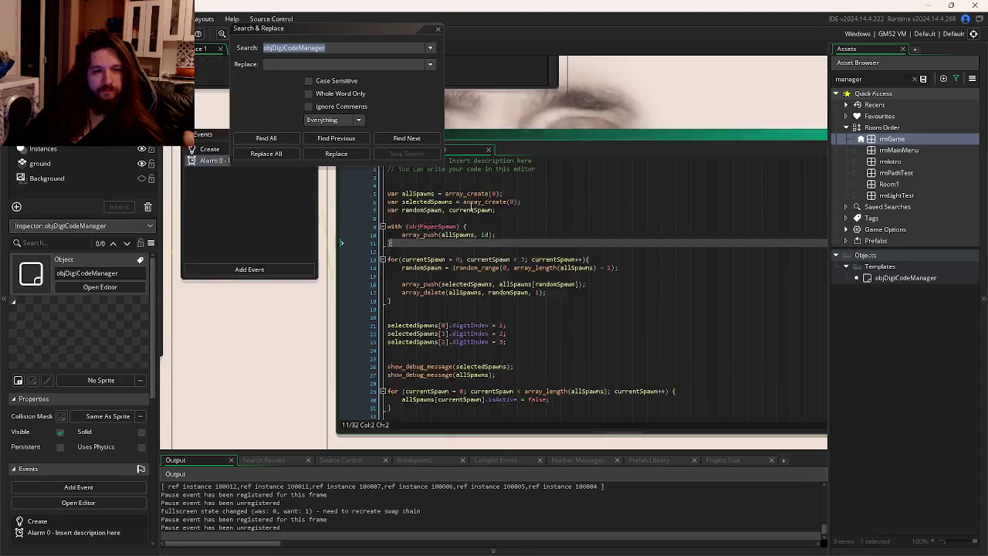
Duplicate the allSpawns debug line and rewrite it as show_debug_message("Full password: ${}", ).
{"action": "left_click", "coordinate": [571, 291]}
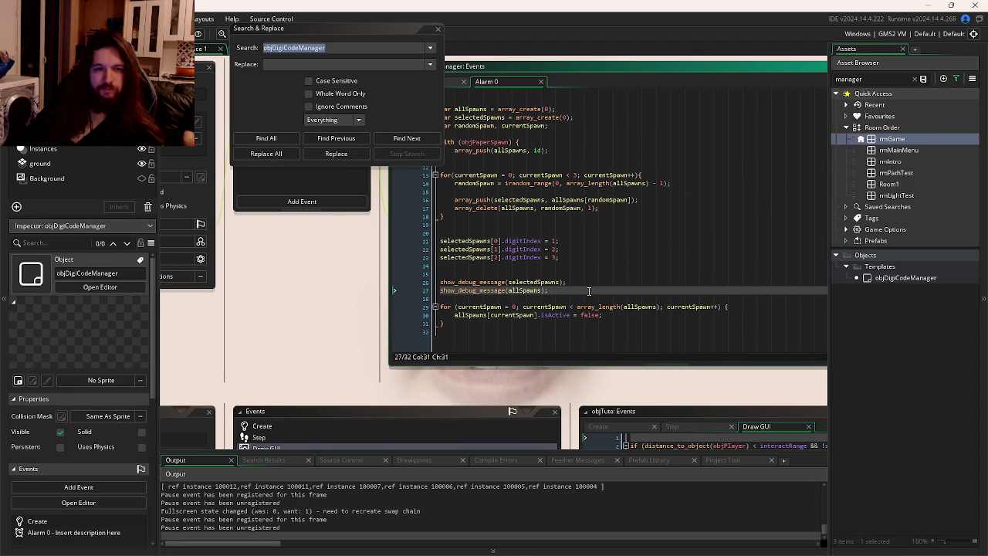
{"action": "key", "text": "ctrl+d"}
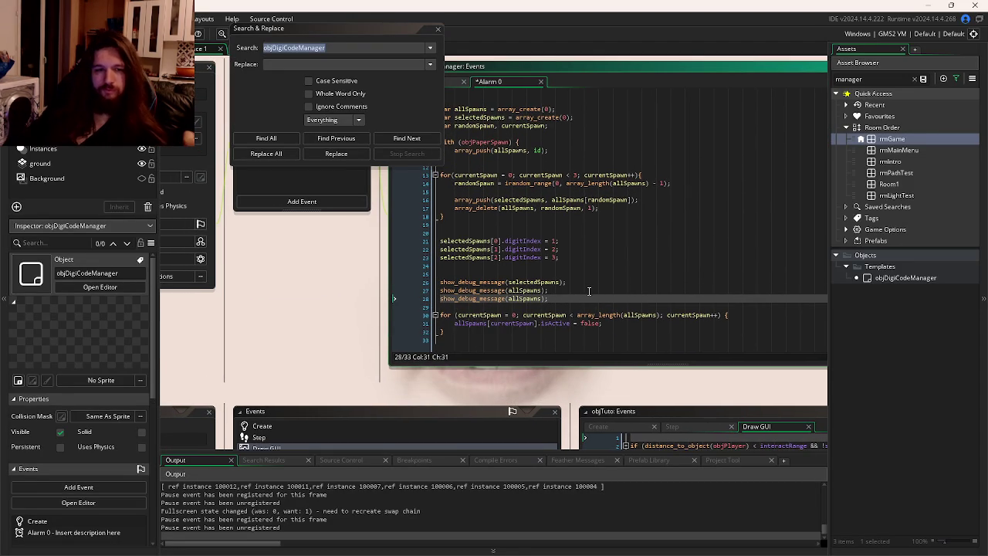
{"action": "left_click", "coordinate": [526, 300]}
{"action": "double_click", "coordinate": [525, 300]}
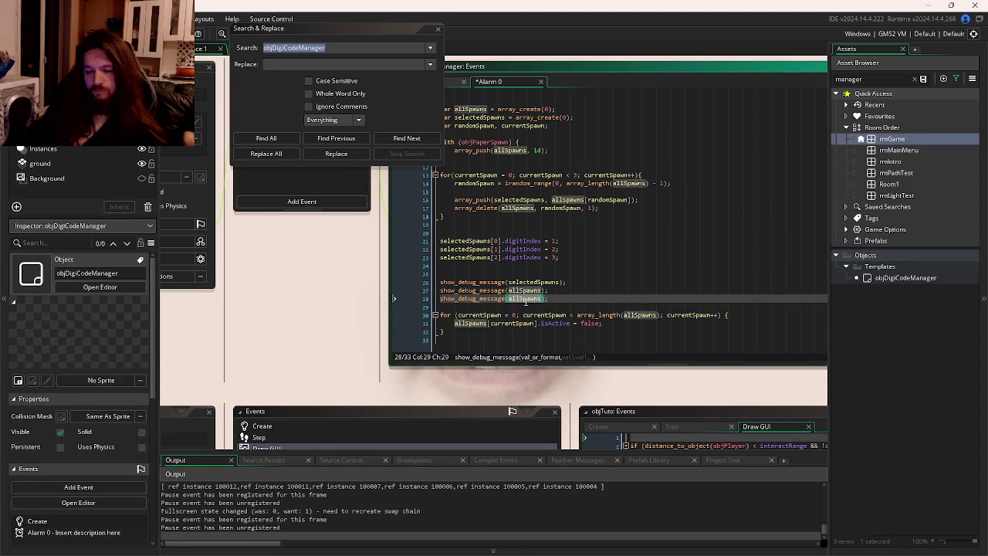
{"action": "type", "text": "\"Full debug"}
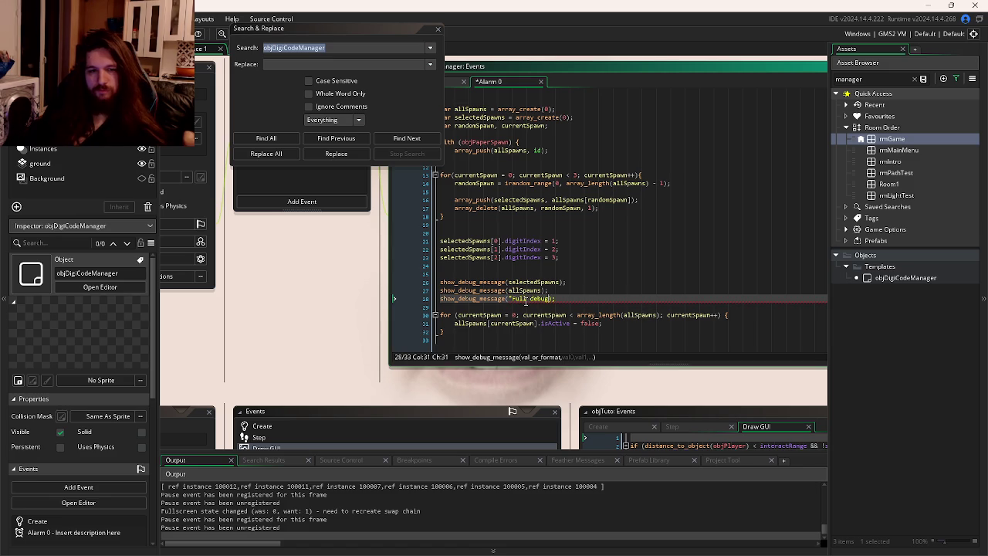
{"action": "key", "text": "BackSpace"}
{"action": "type", "text": "password: $"}
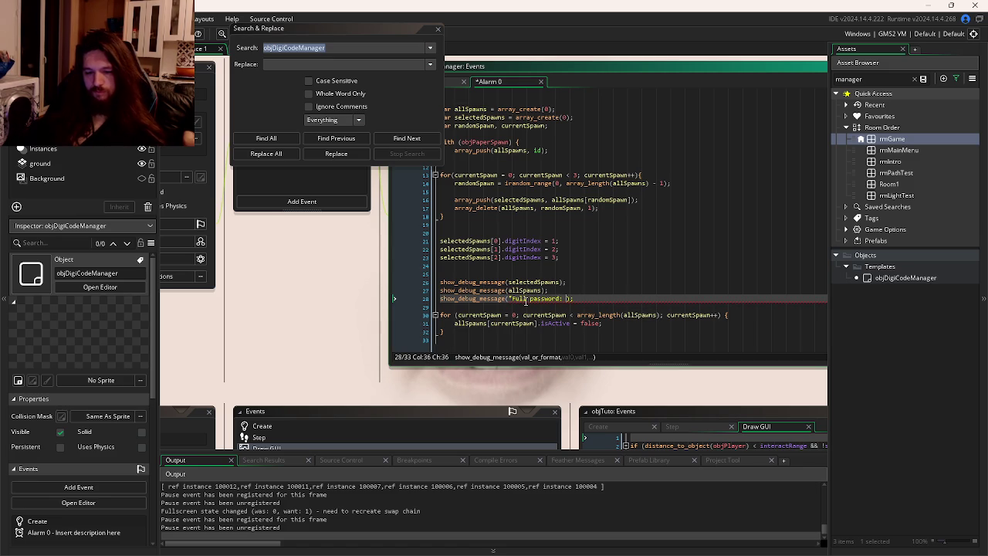
{"action": "type", "text": "{}"}
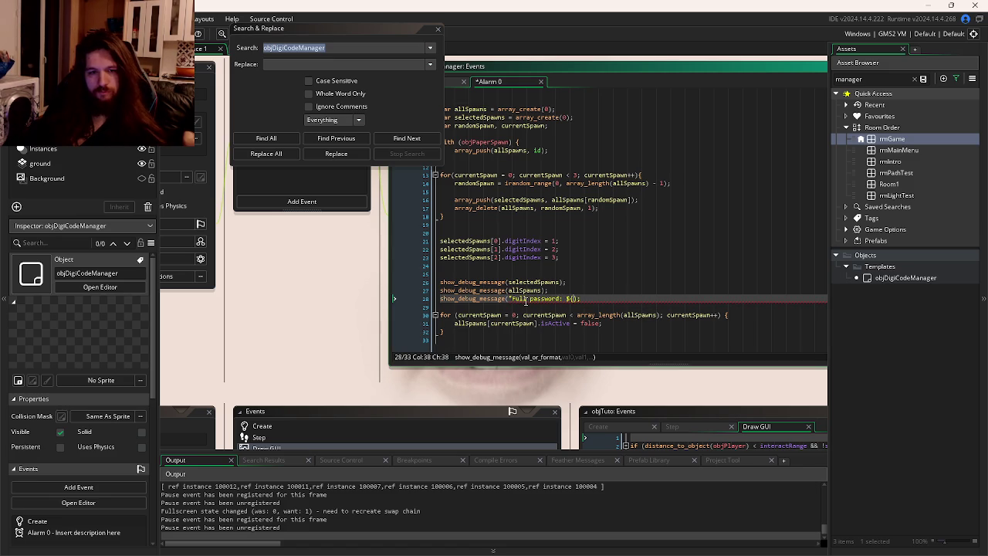
{"action": "type", "text": "\","}
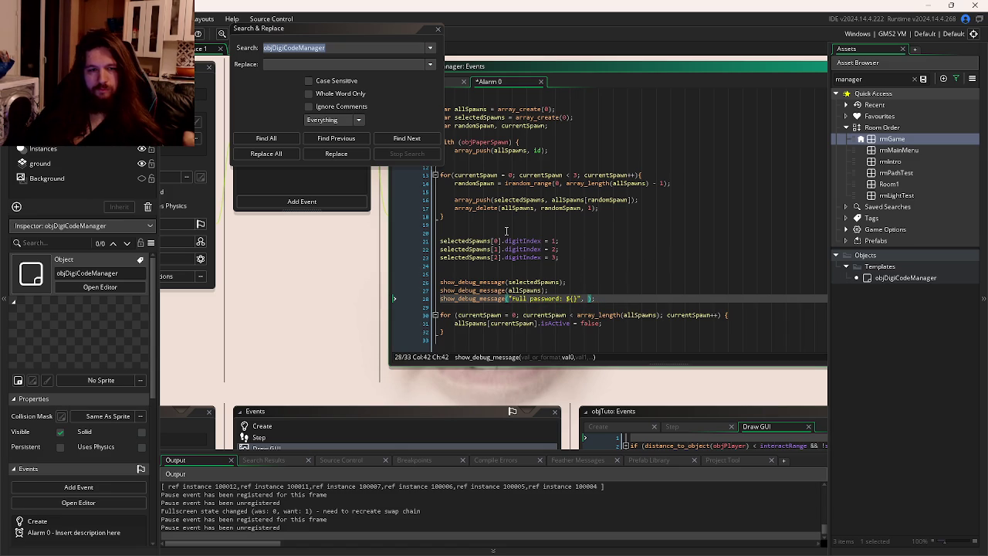
Review the selectedSpawns digitIndex assignments and the firstWords/middleWords/lastWords event to plan the message arguments.
{"action": "double_click", "coordinate": [530, 241]}
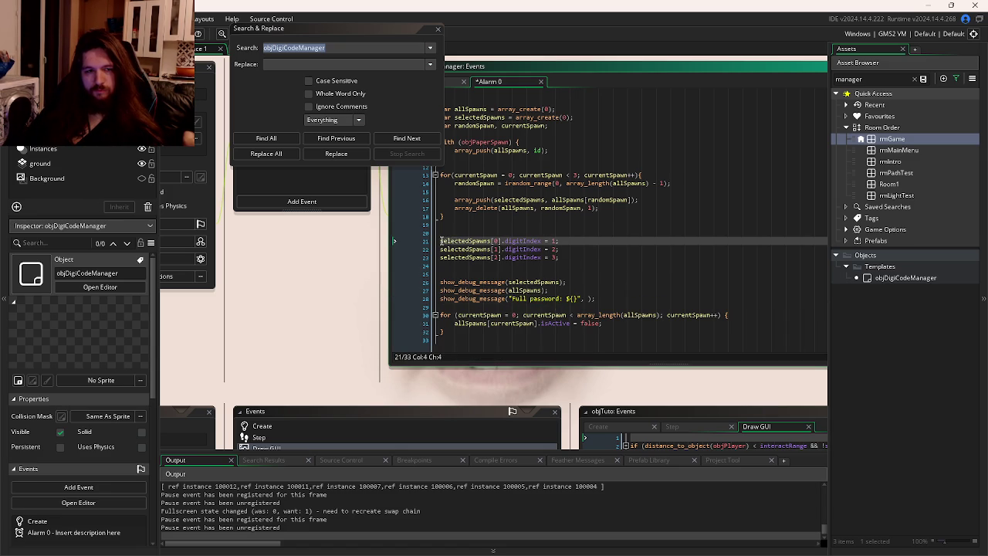
{"action": "left_click_drag", "start_coordinate": [440, 241], "coordinate": [558, 241]}
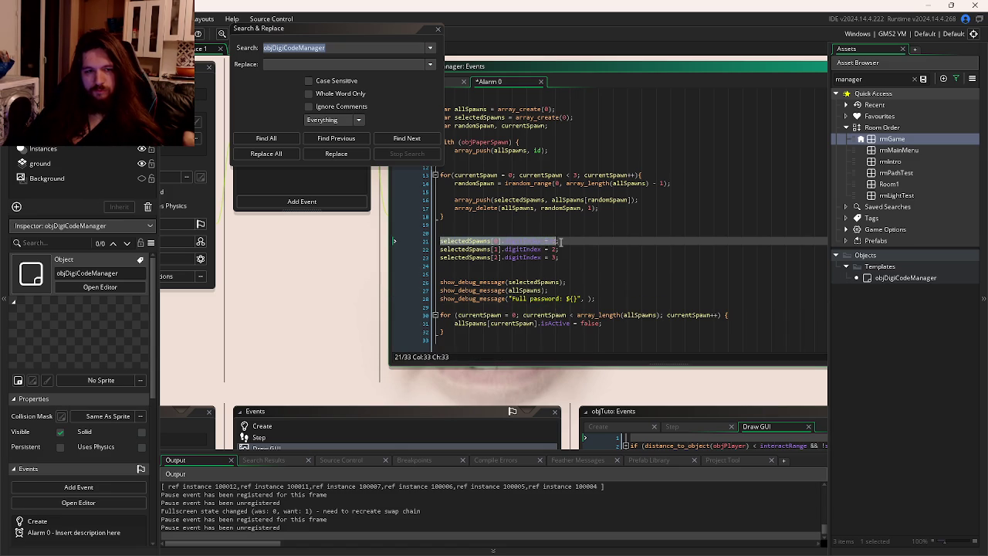
{"action": "left_click", "coordinate": [588, 299]}
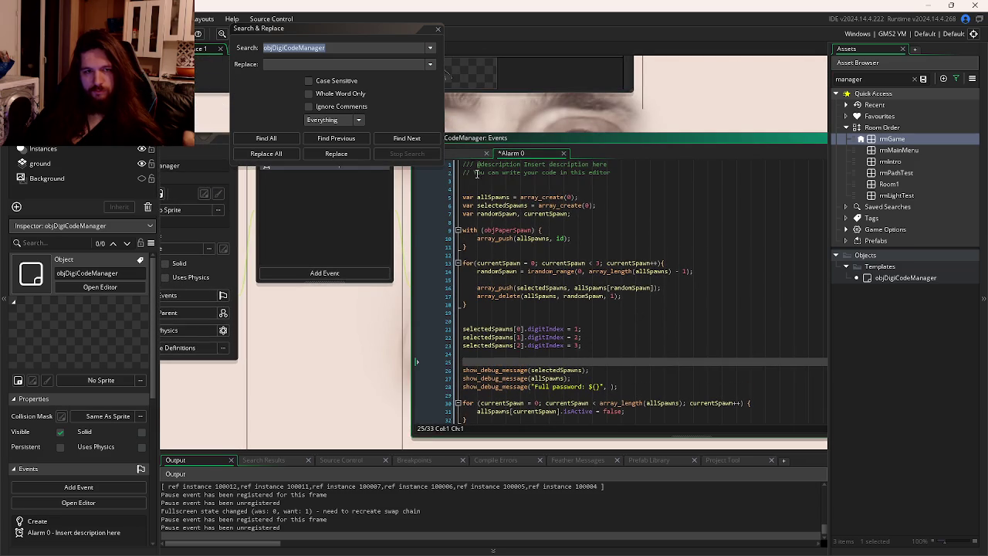
{"action": "left_click", "coordinate": [464, 154]}
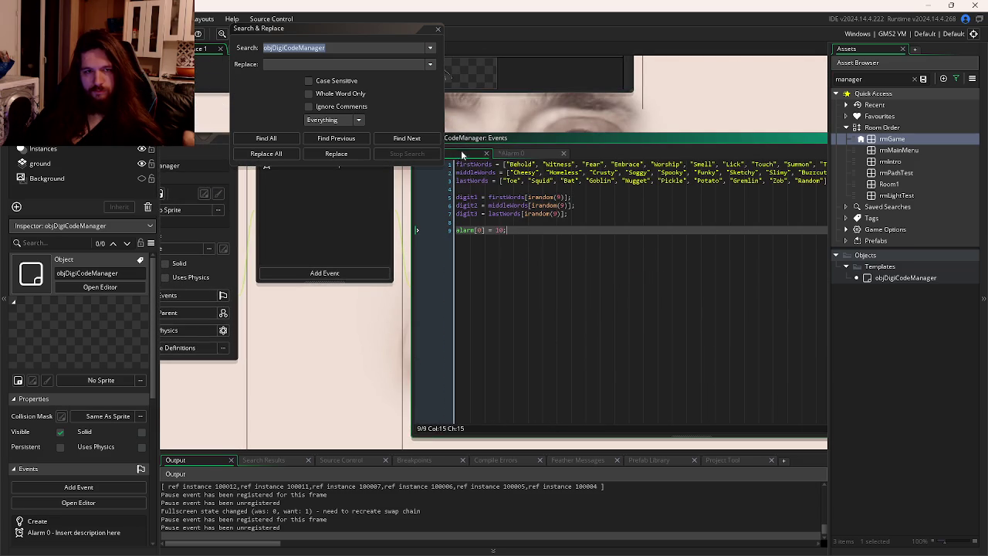
{"action": "left_click", "coordinate": [524, 152]}
{"action": "left_click", "coordinate": [599, 304]}
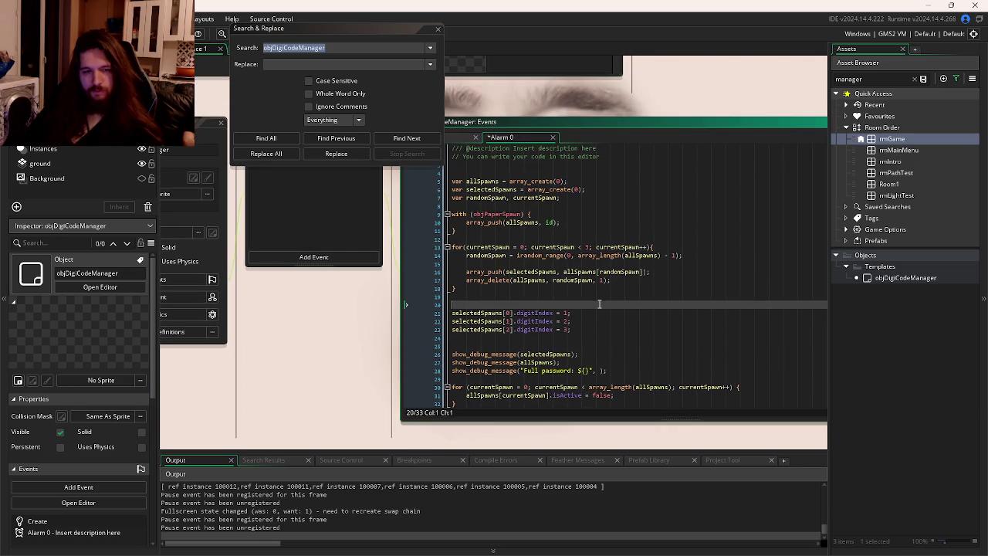
{"action": "left_click", "coordinate": [503, 312]}
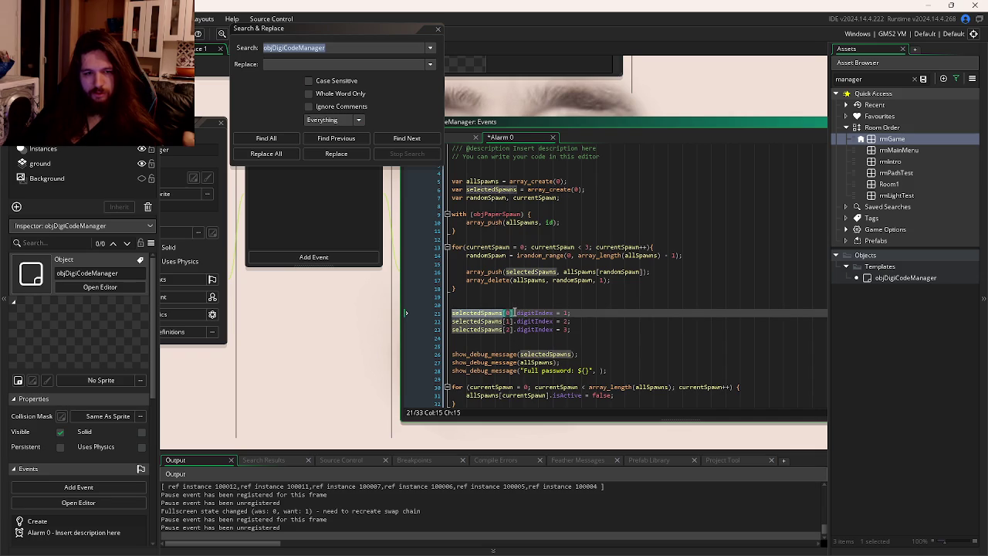
{"action": "left_click", "coordinate": [464, 136]}
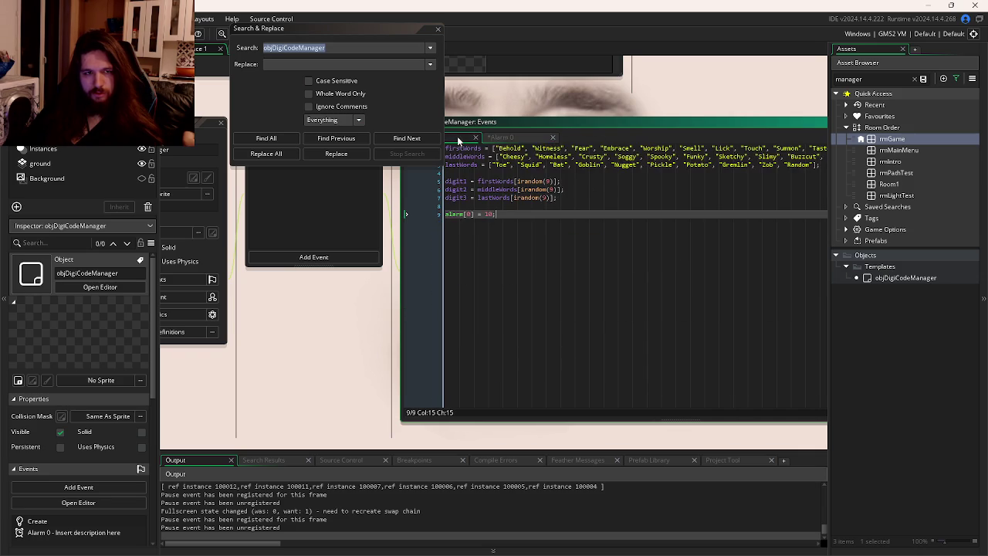
{"action": "left_click", "coordinate": [513, 141]}
{"action": "left_click", "coordinate": [517, 330]}
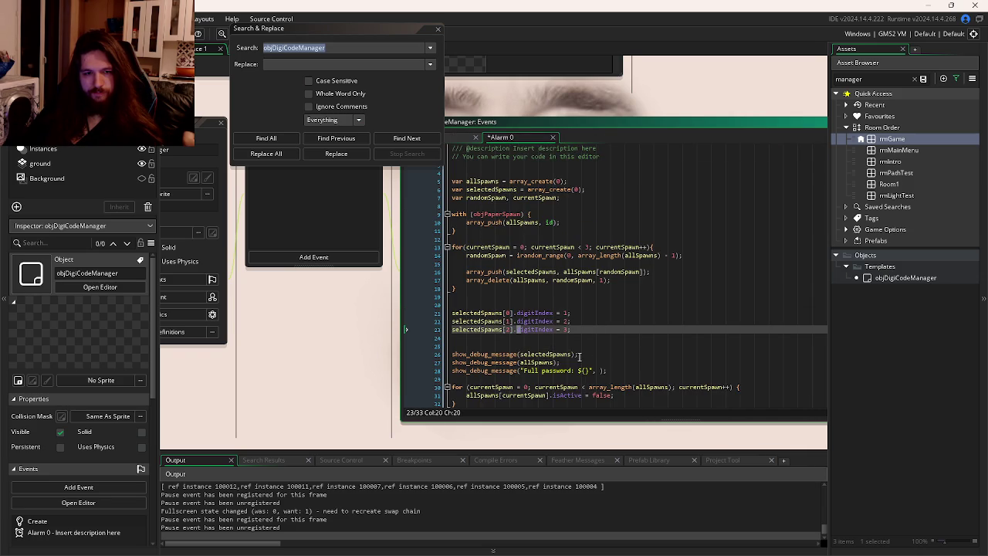